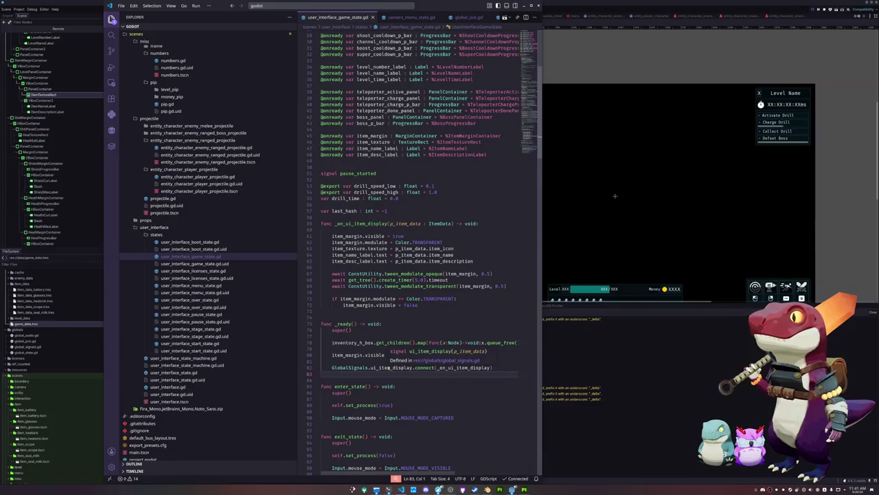
- Open interaction_item.gd through the quick file search
left_click(280, 5)
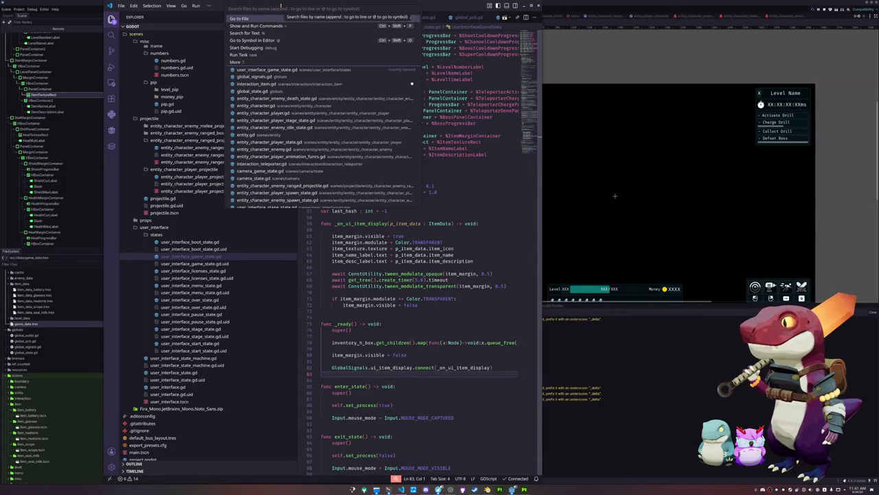
type("item_iven")
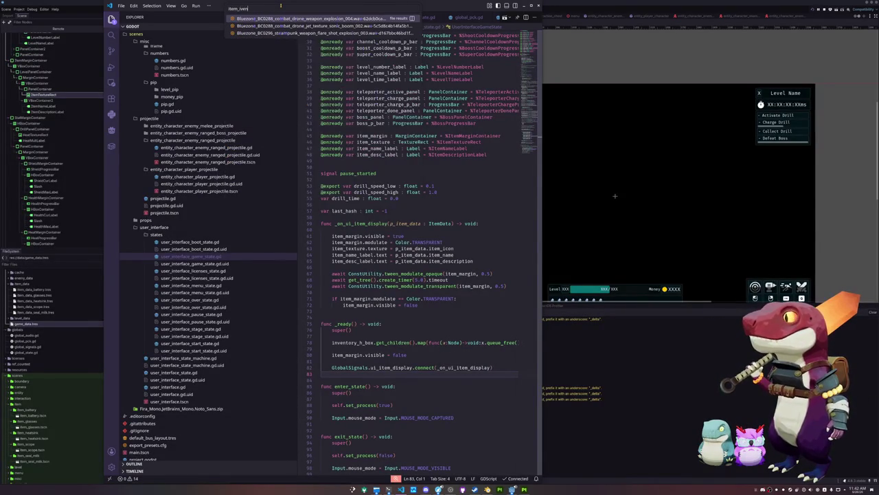
key("BackSpace")
key("BackSpace")
key("BackSpace")
key("BackSpace")
key("BackSpace")
type("inte")
key("Down")
key("Return")
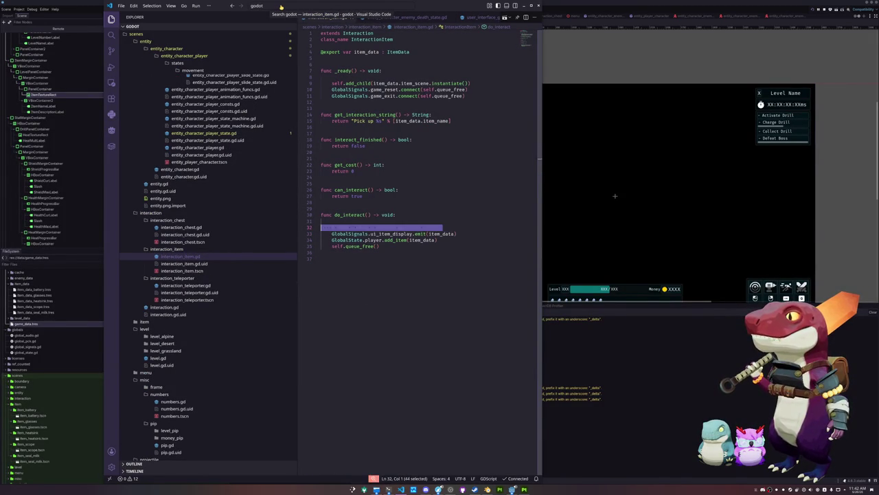
- Add a blank line after the TODO particle comment and at the file's end, then return to Godot
key("Return")
key("Up")
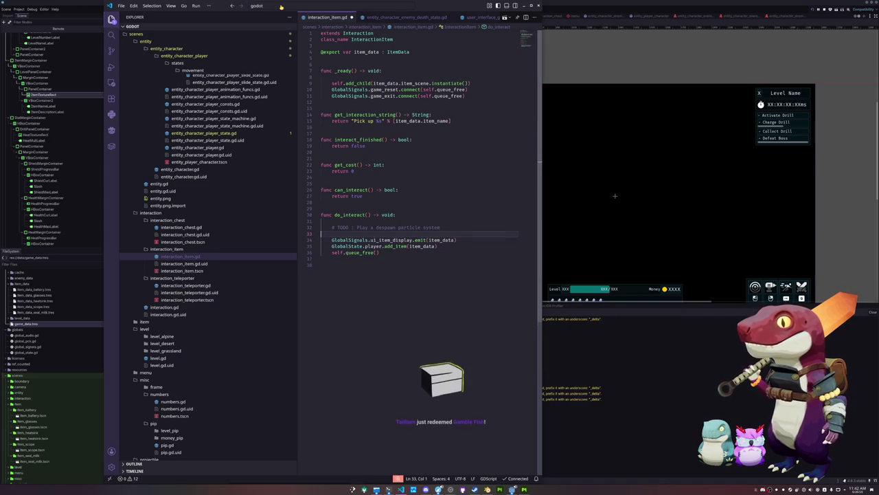
key("Return")
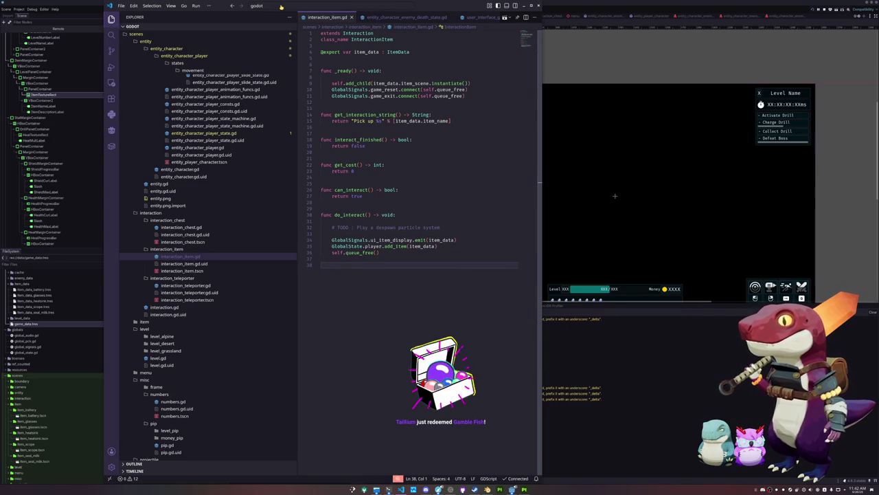
key("alt+Tab")
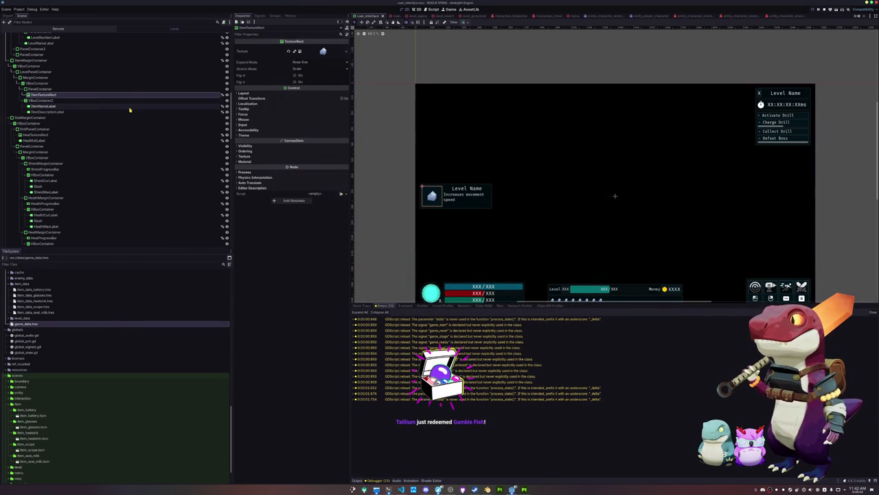
- Inspect the UserInterface, UserInterfaceStartState and UserInterfaceGameState nodes, then relaunch the game with F5
scroll(163, 165, "up", 5)
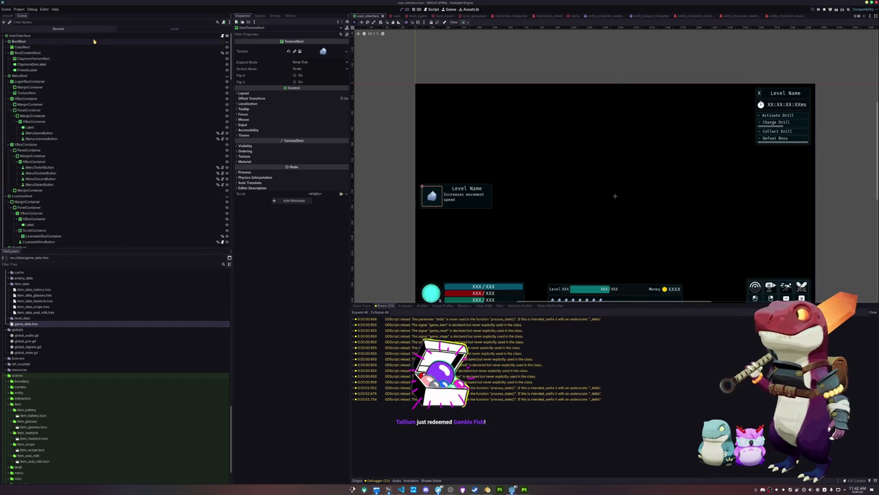
left_click(94, 36)
scroll(107, 101, "down", 10)
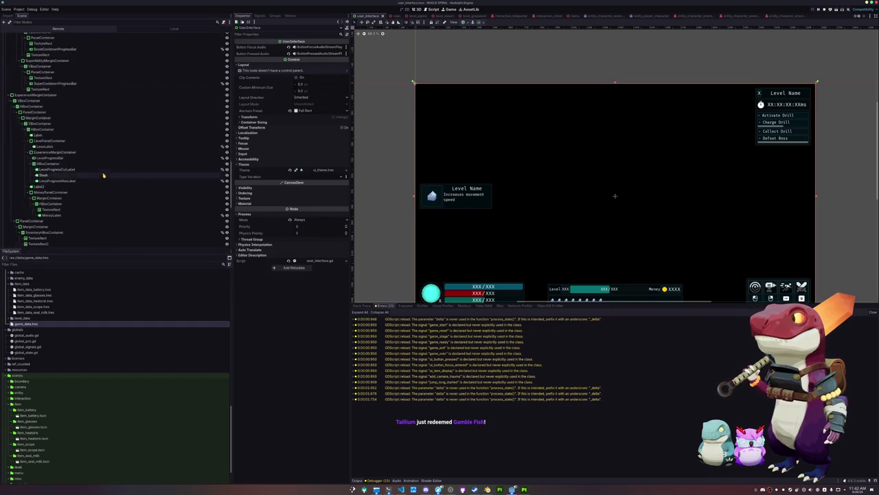
left_click(73, 211)
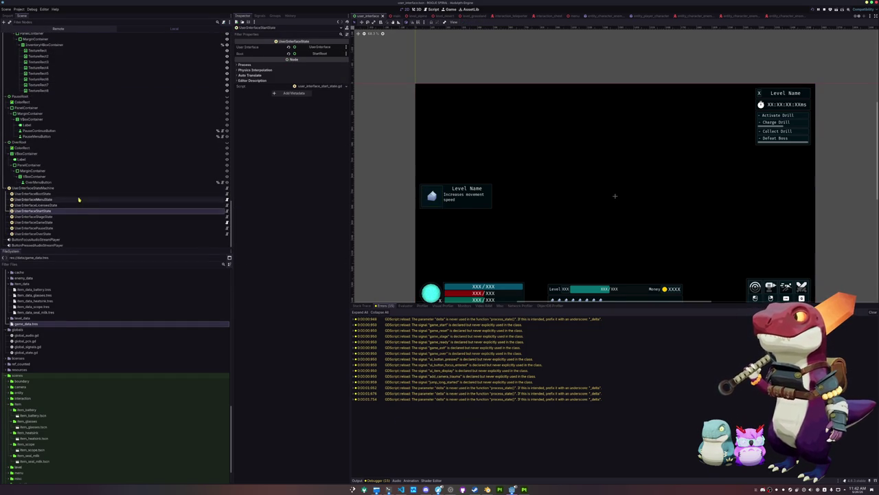
left_click(75, 221)
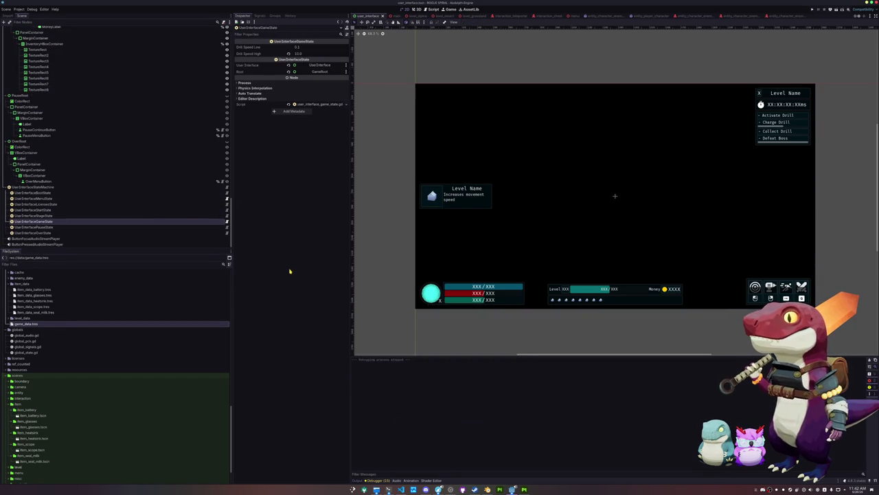
key("F5")
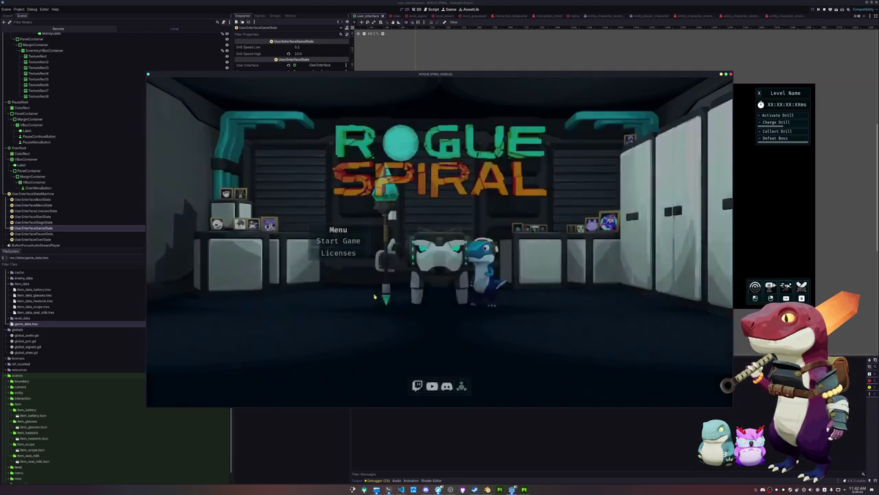
- Start a new run and reach the first chest to pick up Seal Milk
key("Return")
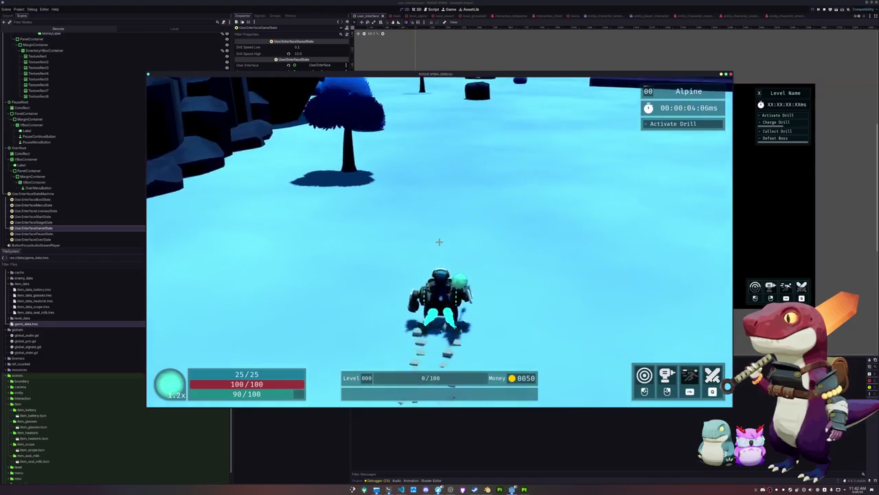
key("w")
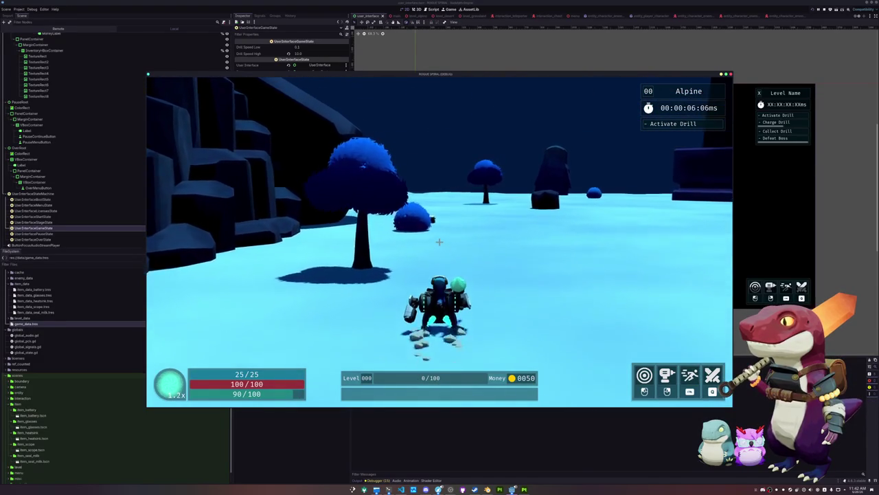
key("w")
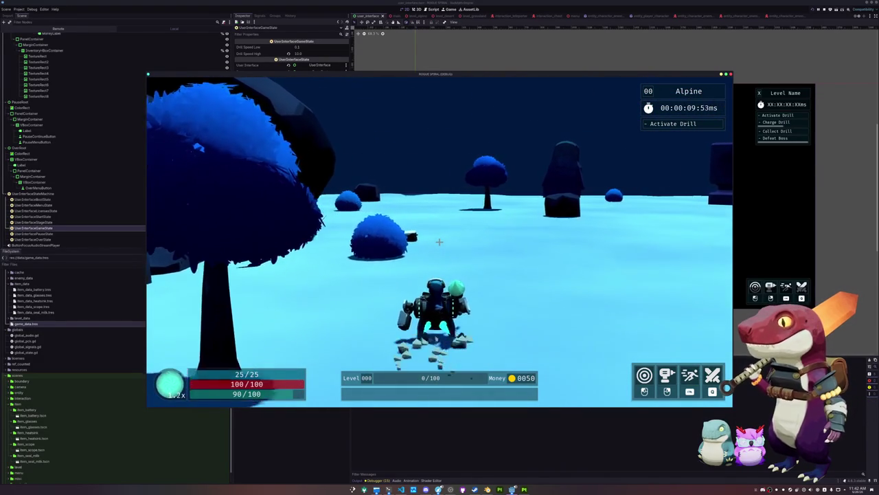
key("w")
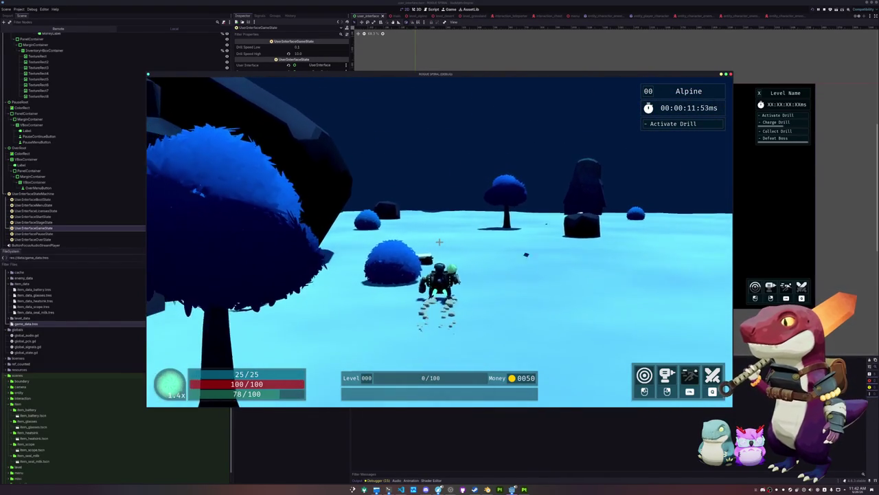
key("w")
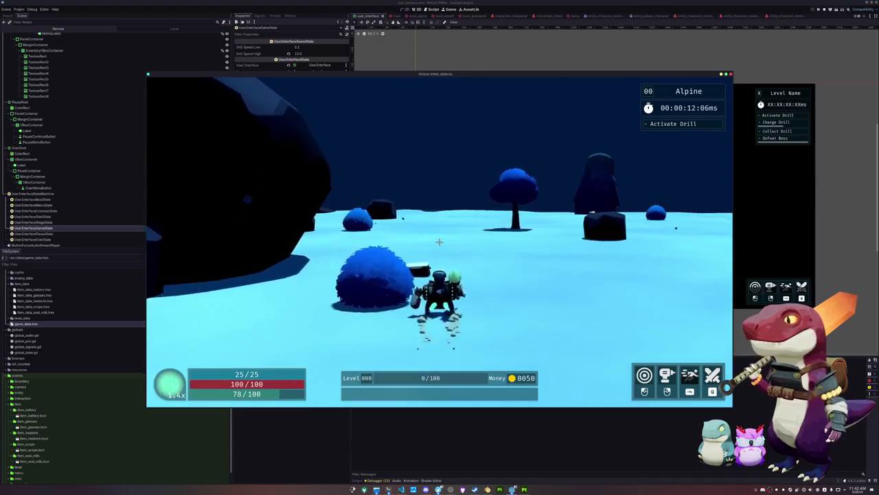
key("w")
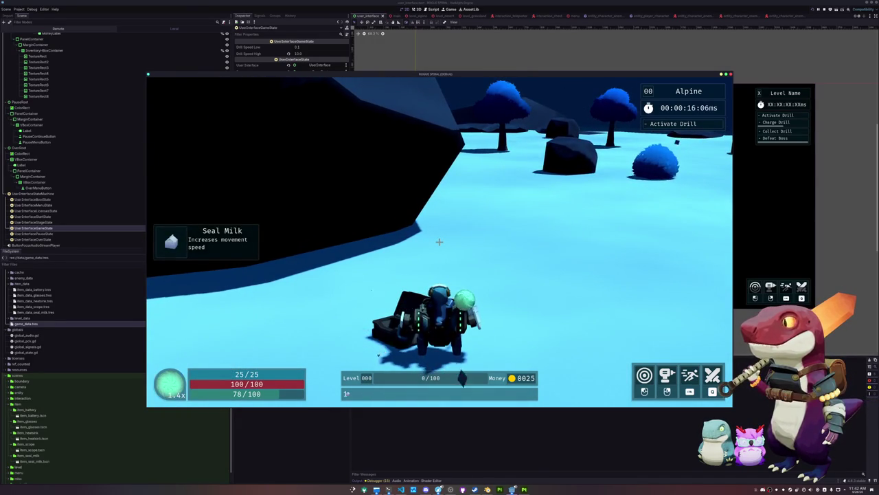
- Run to the chest by the wall and grab the Heatsink, raising max heat to 125
key("w")
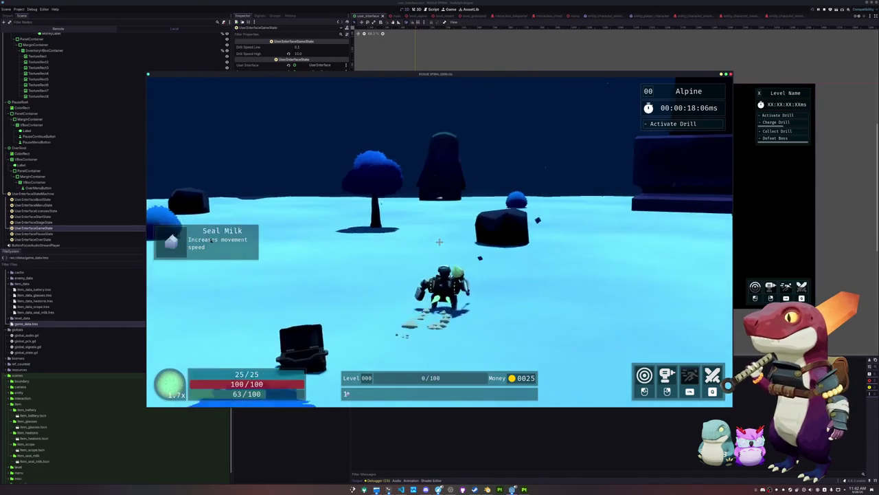
key("w")
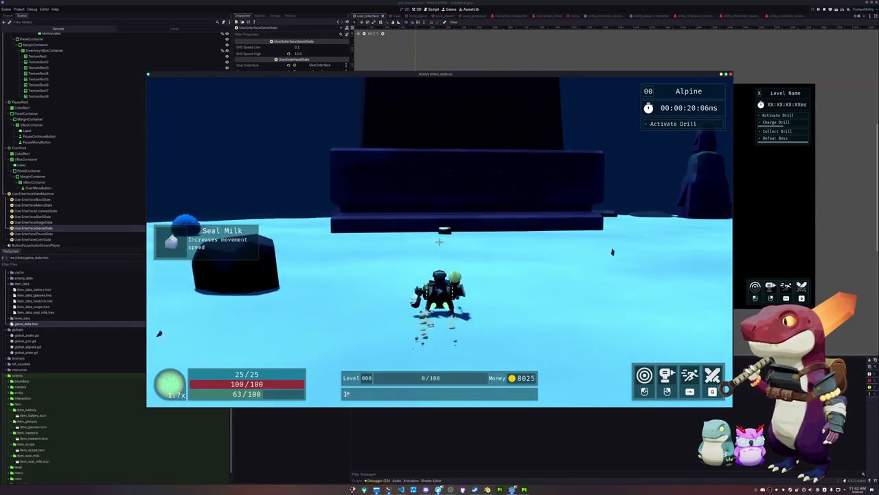
key("w")
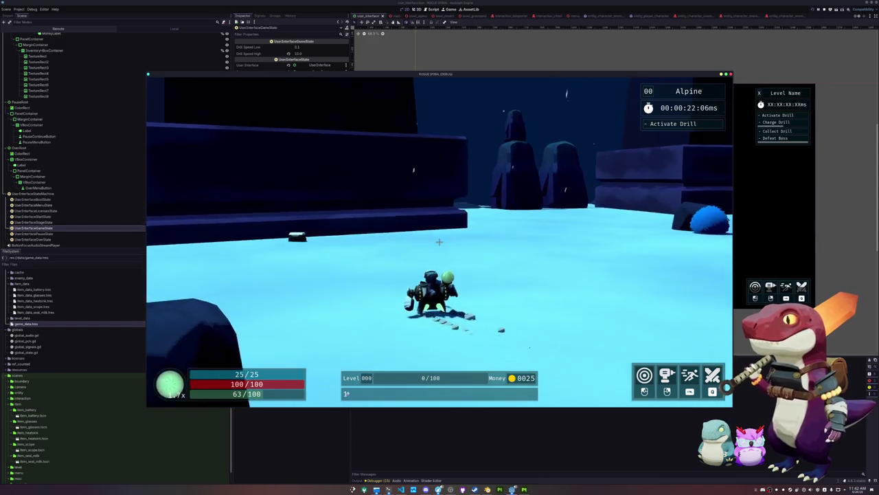
key("w")
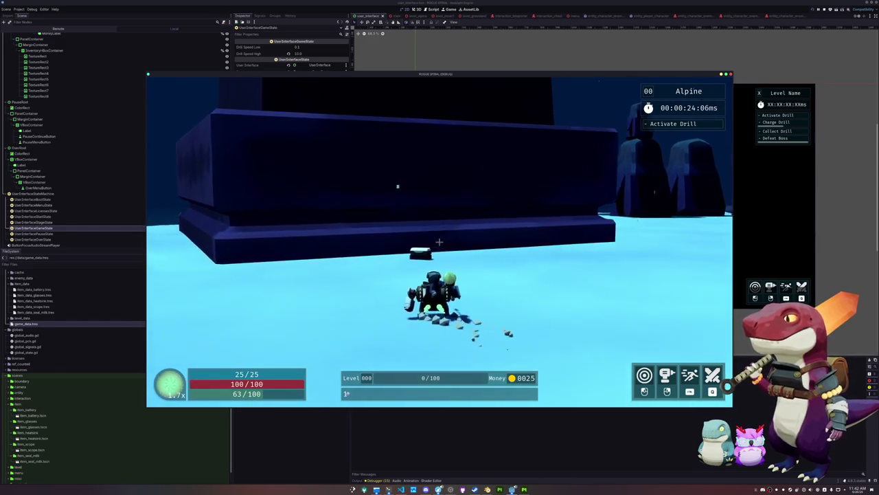
key("w")
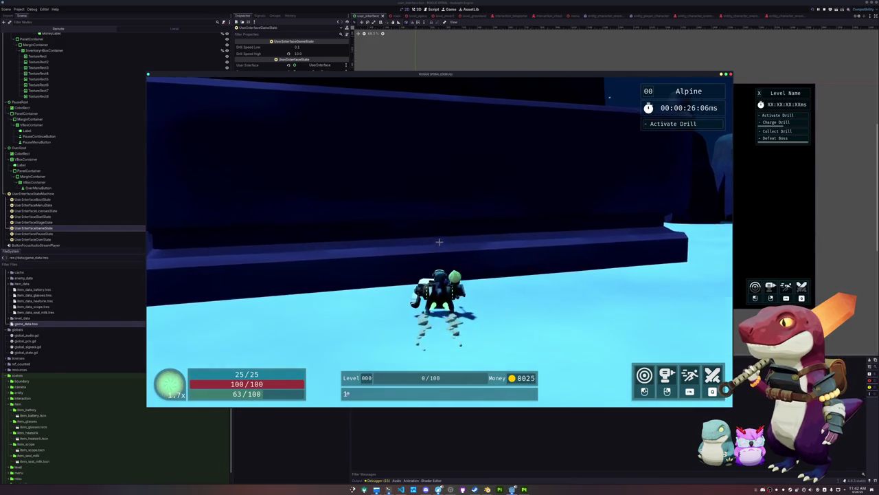
key("w")
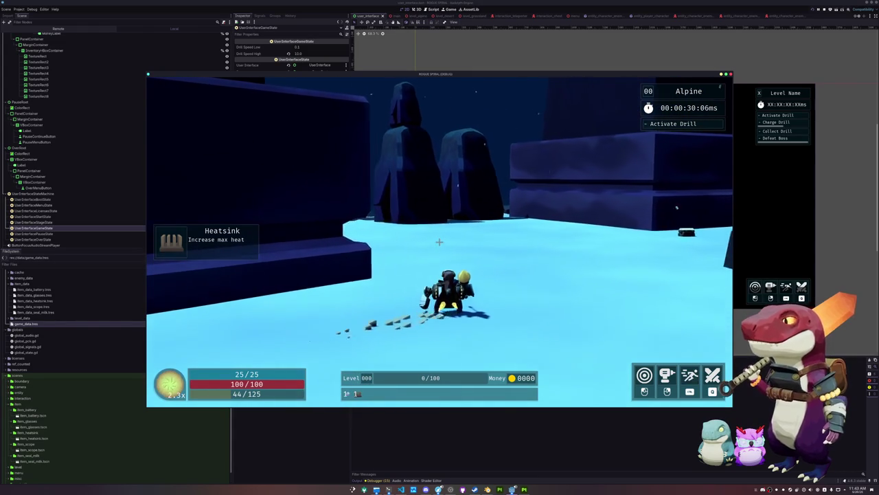
- Run past the dark block and trees toward the rock cliffs
key("w")
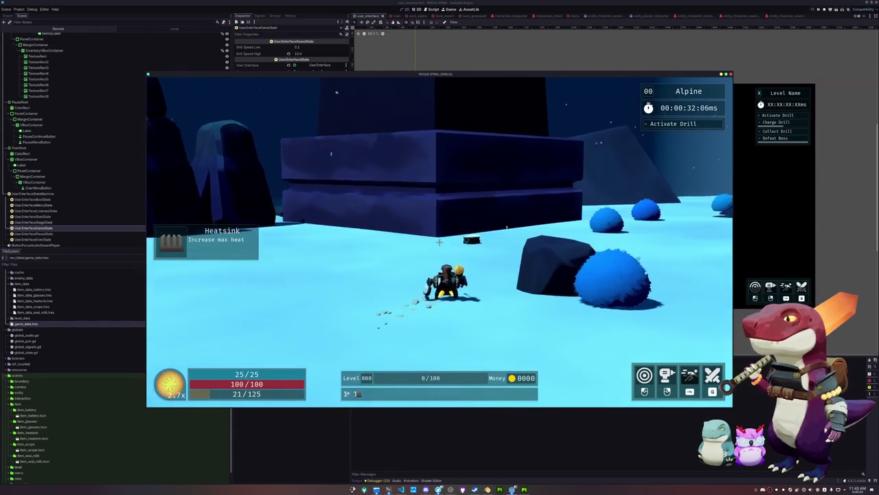
key("w")
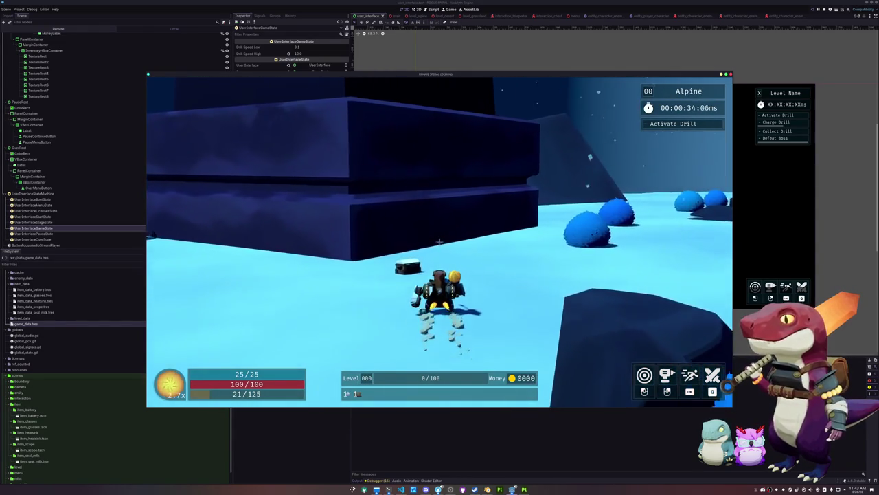
key("w")
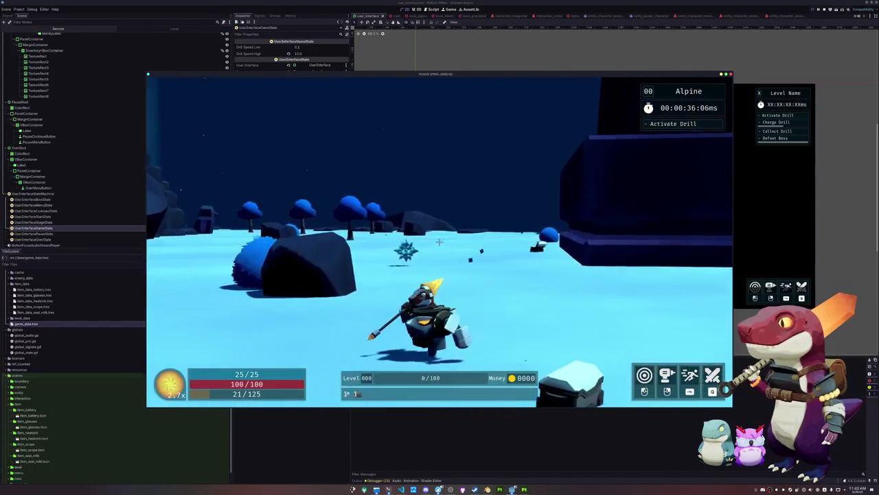
key("w")
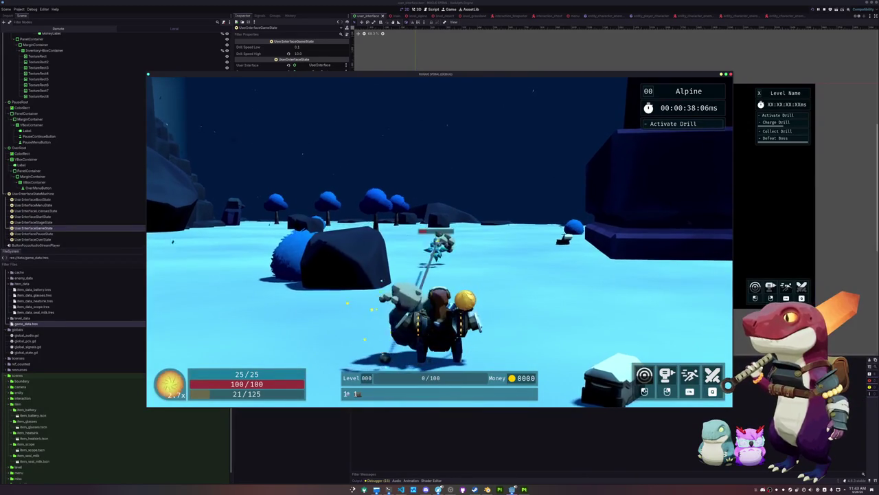
key("w")
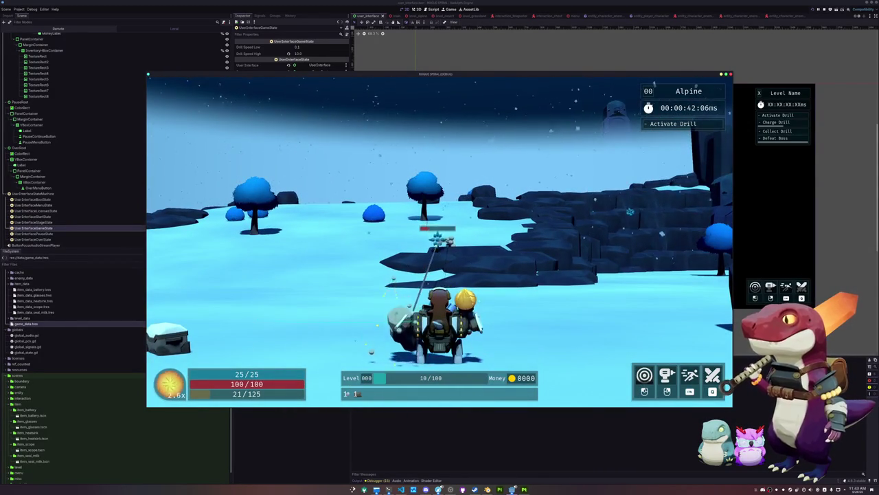
key("w")
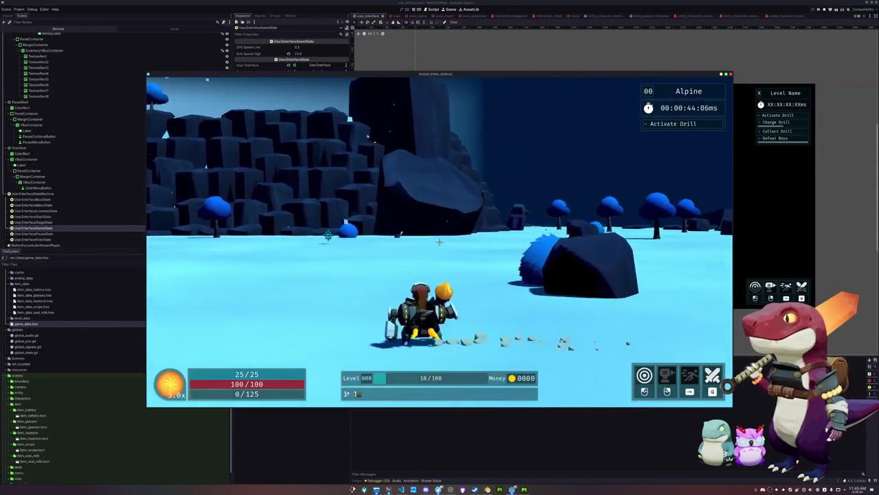
key("w")
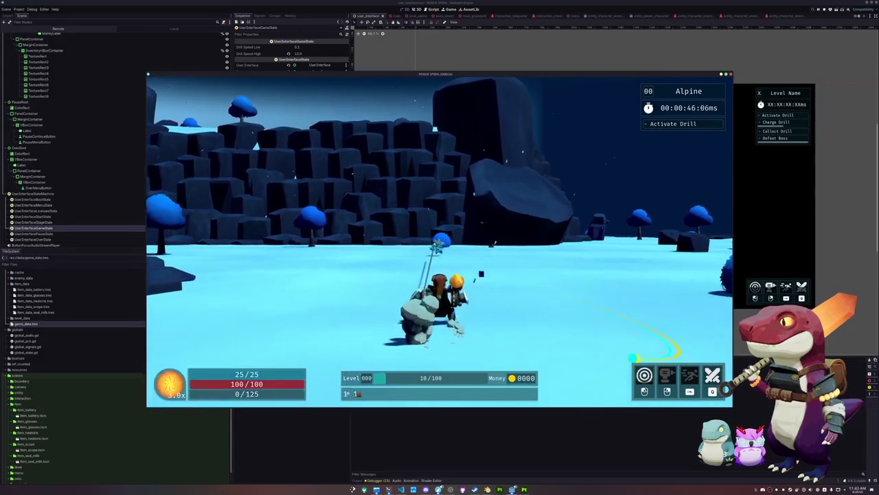
key("w")
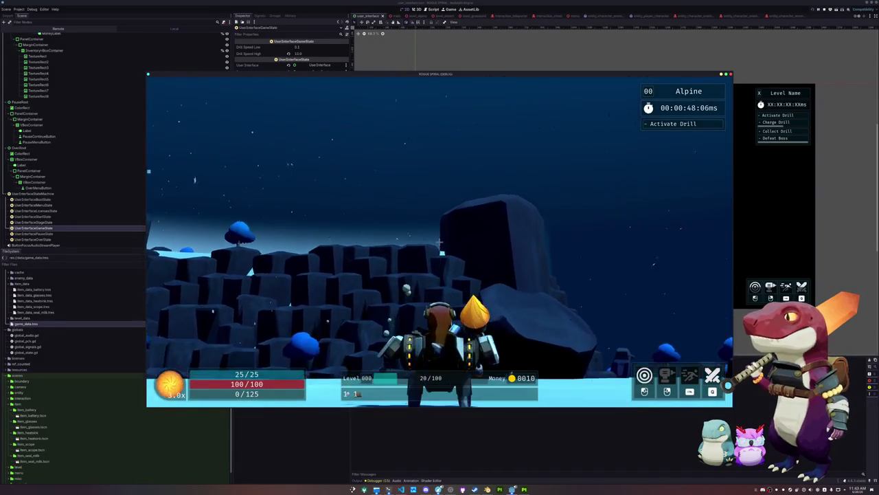
- Explore the open snowy plain near the cliffs, then stop the game with F8
key("w")
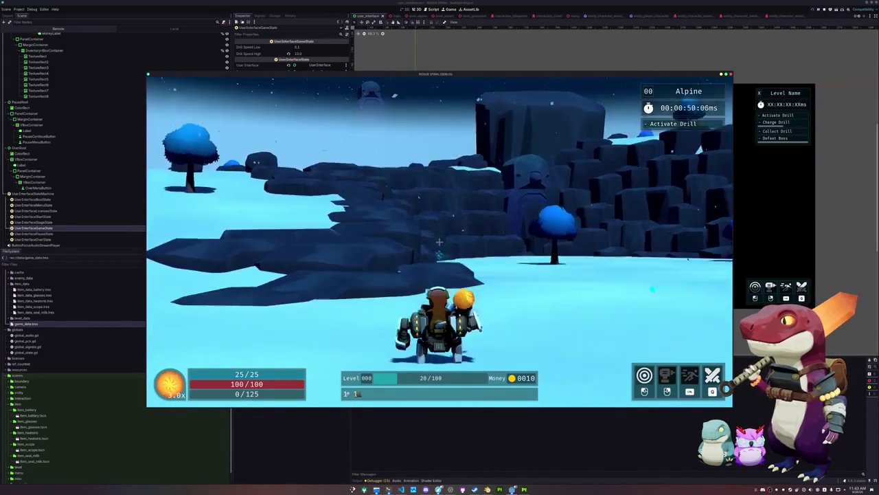
key("w")
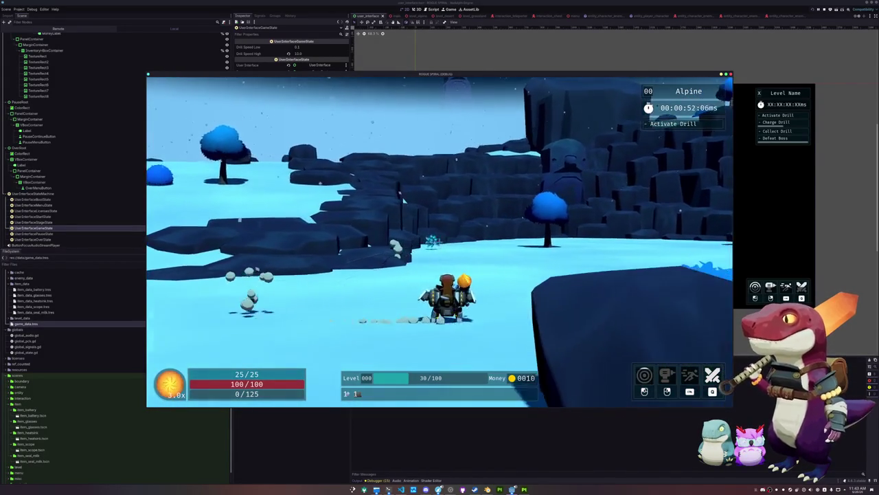
key("w")
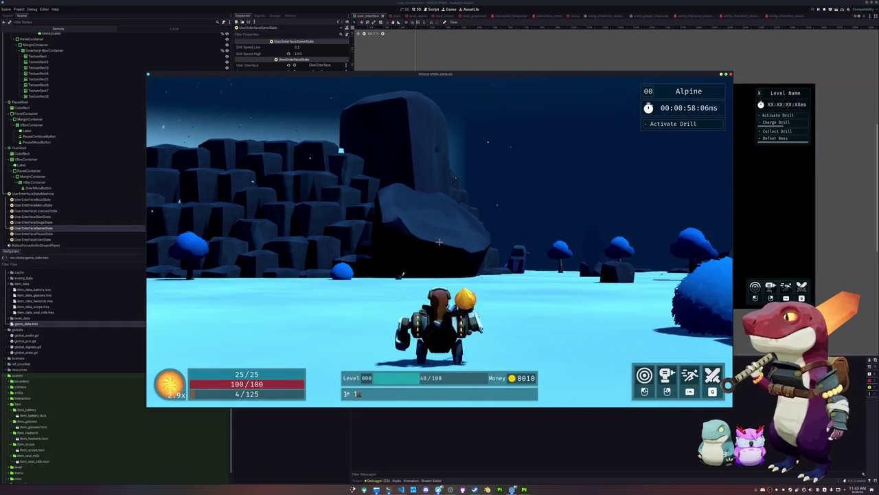
key("w")
key("w")
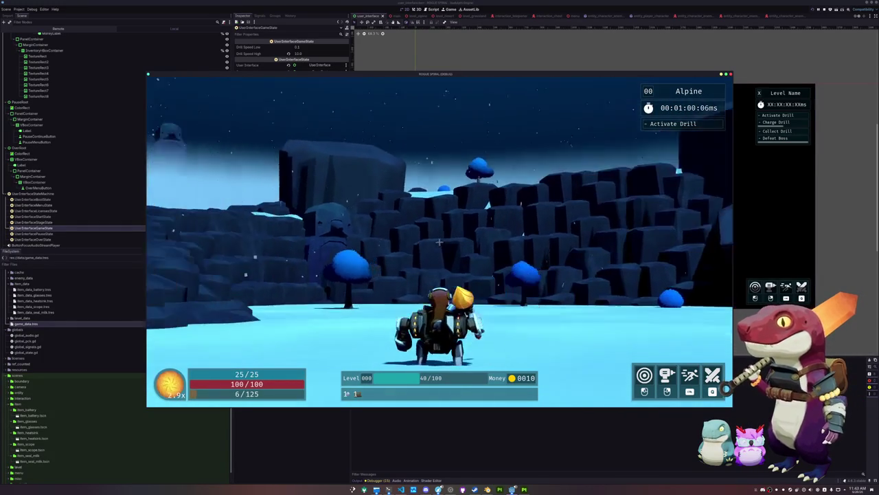
key("w")
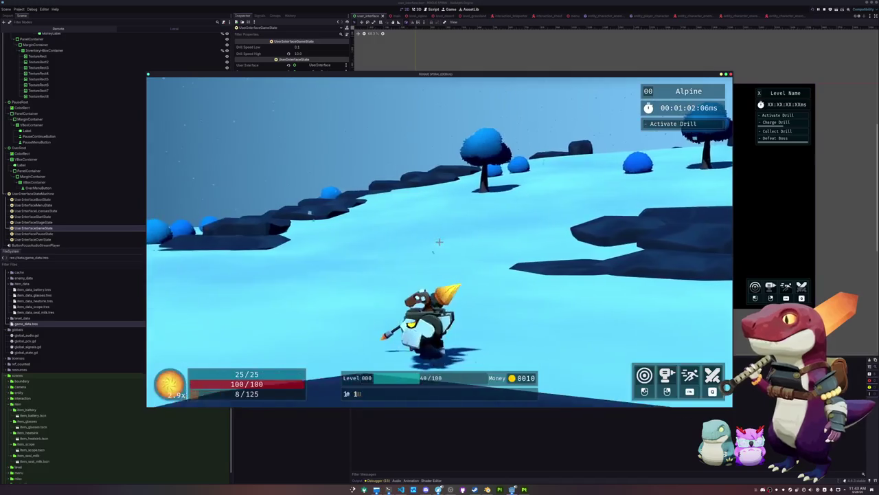
key("w")
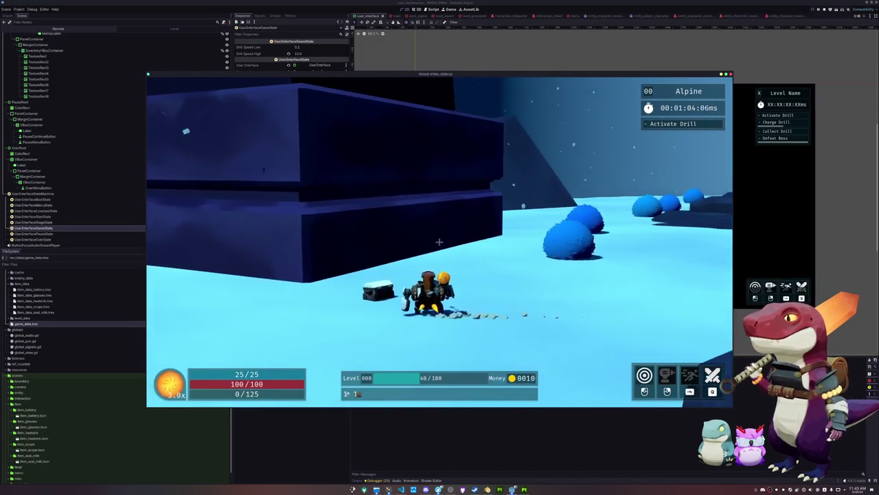
key("w")
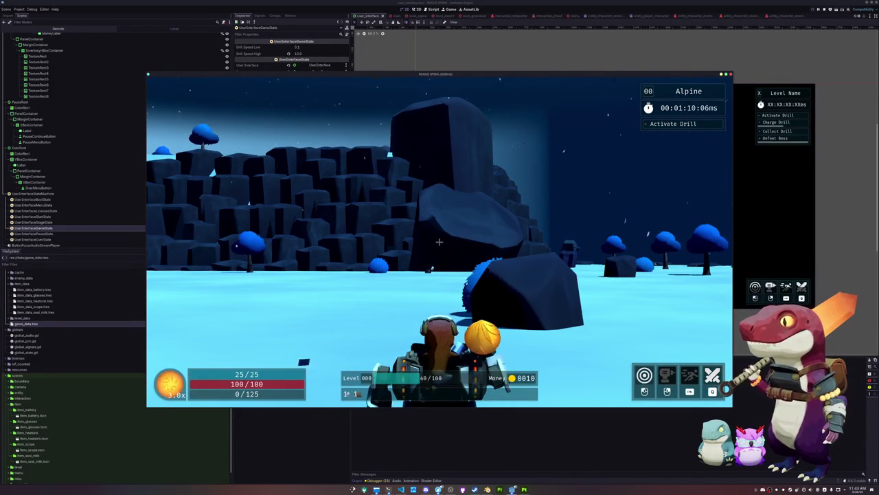
key("F8")
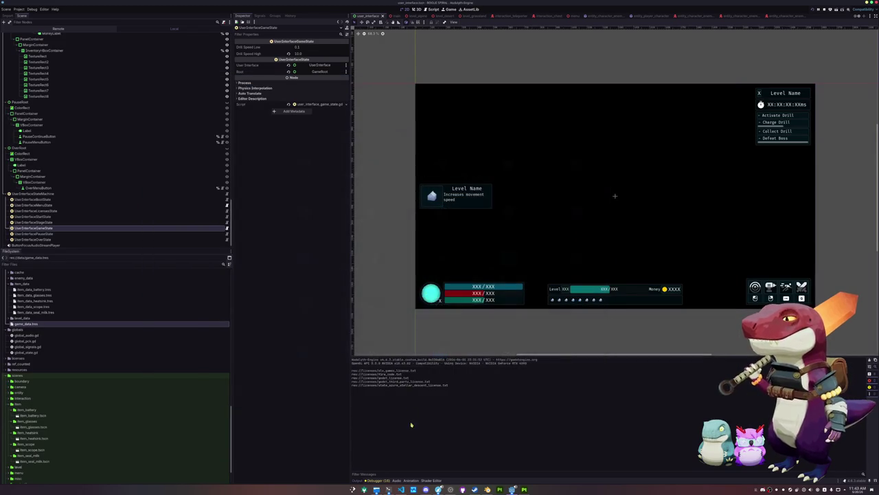
- Open global_state.gd in the code editor, then view the live GlobalState node in Godot's Remote tree
key("alt+Tab")
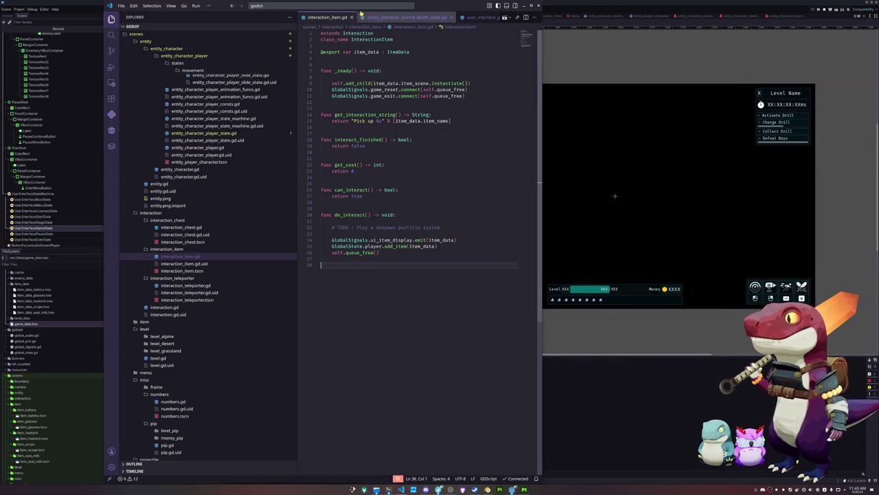
key("ctrl+p")
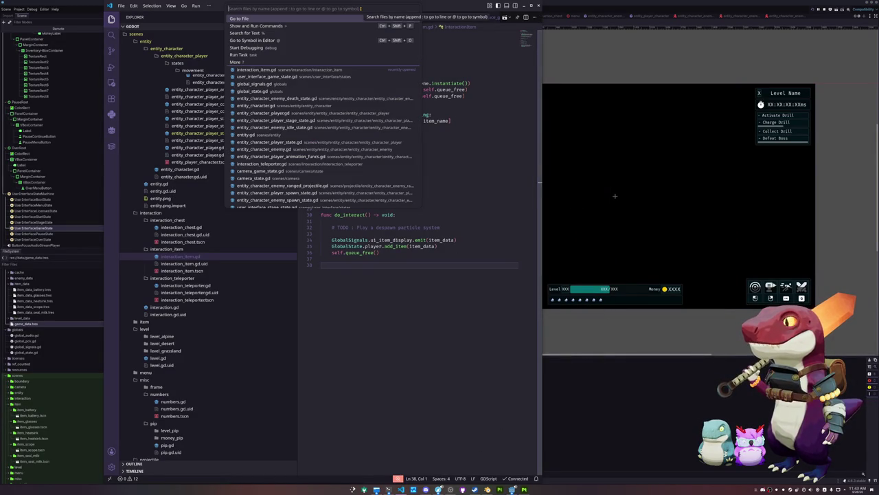
type("nemy")
key("ctrl+a")
type("global_")
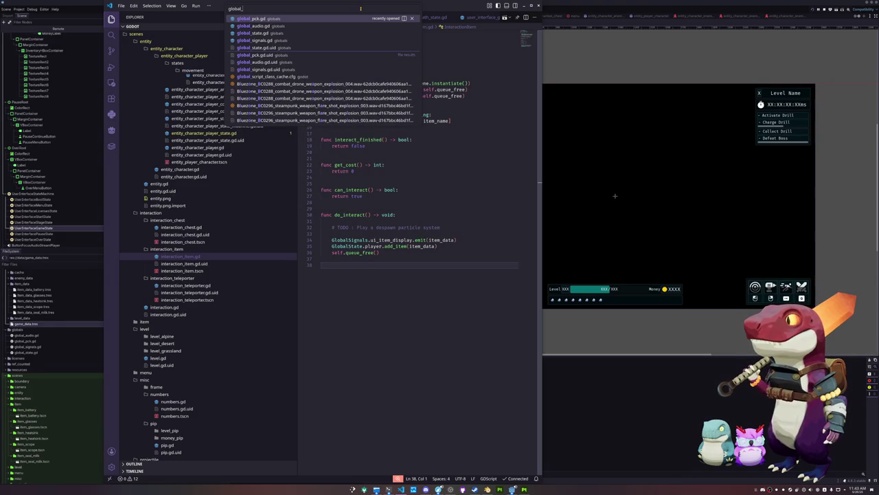
type("st")
key("Return")
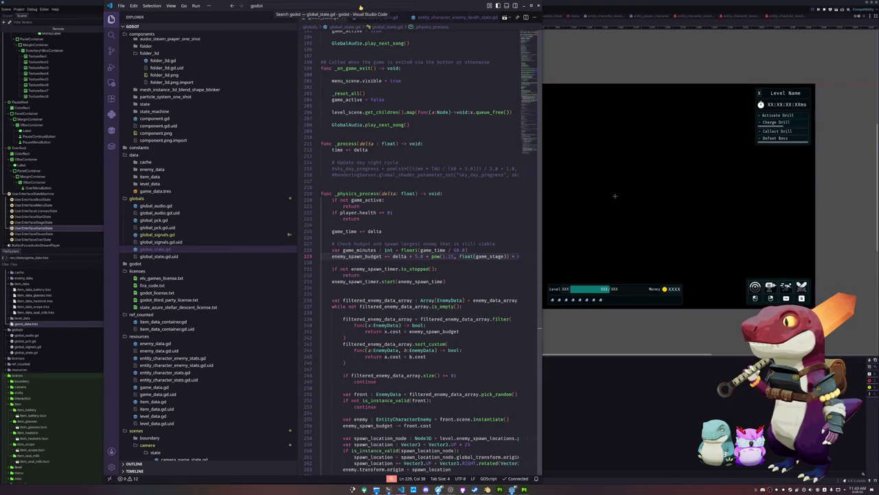
left_click(58, 30)
left_click(41, 48)
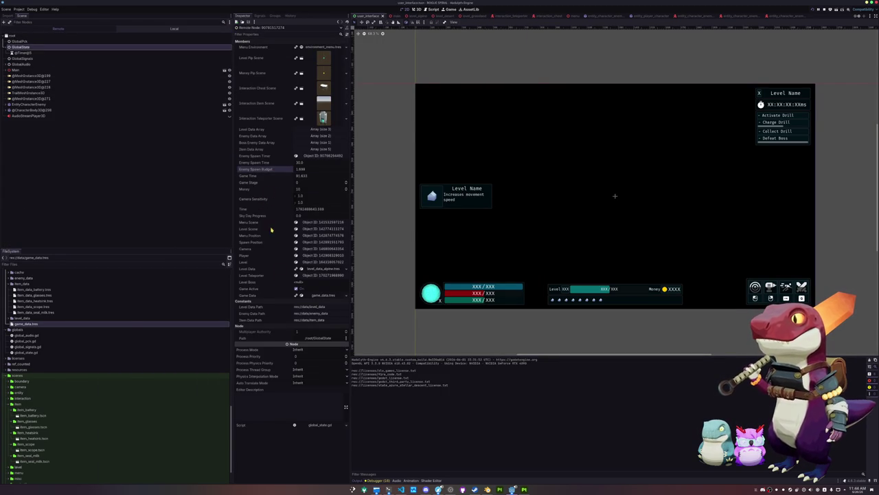
- Bring the game window forward and look around the level from a nearby rock
key("alt+Tab")
key("alt+Tab")
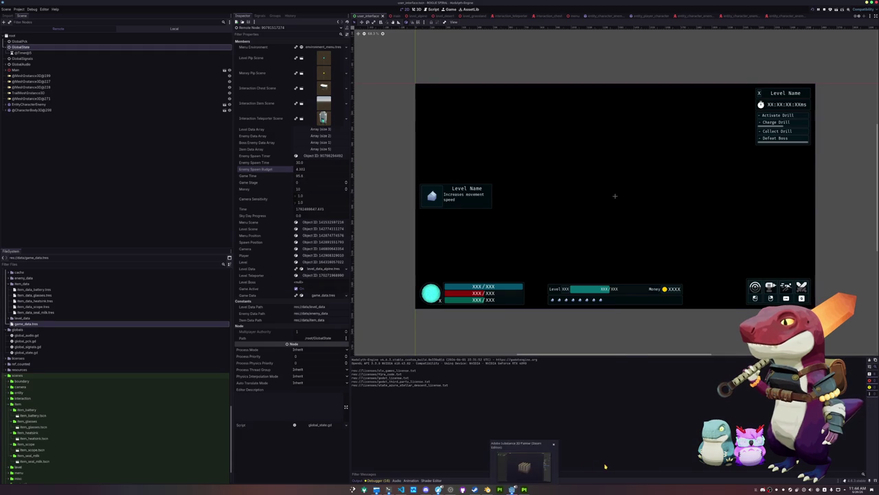
mouse_move(512, 489)
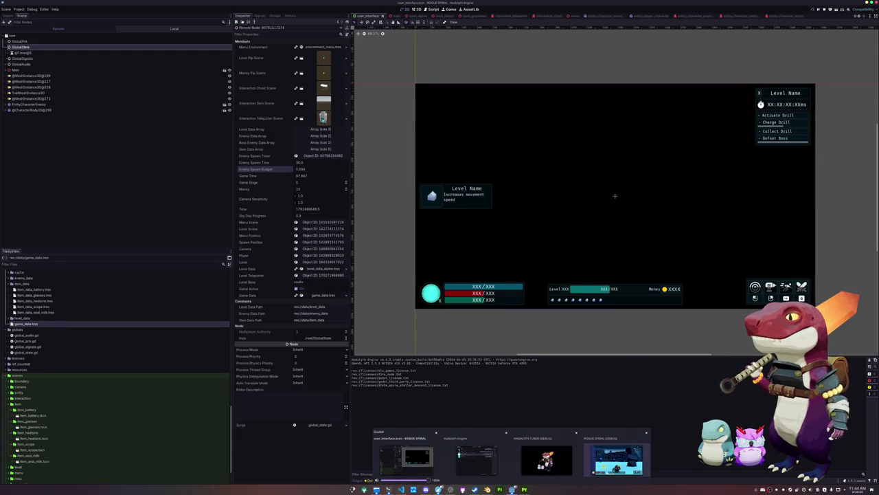
left_click(615, 459)
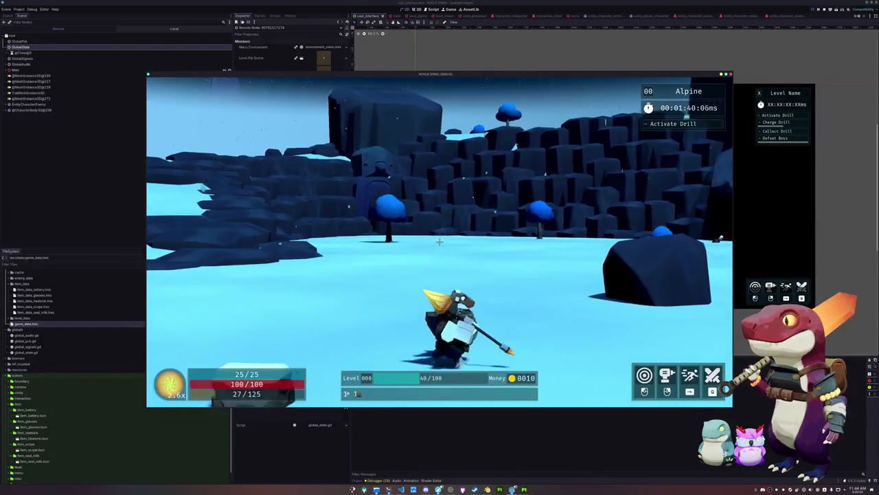
key("w")
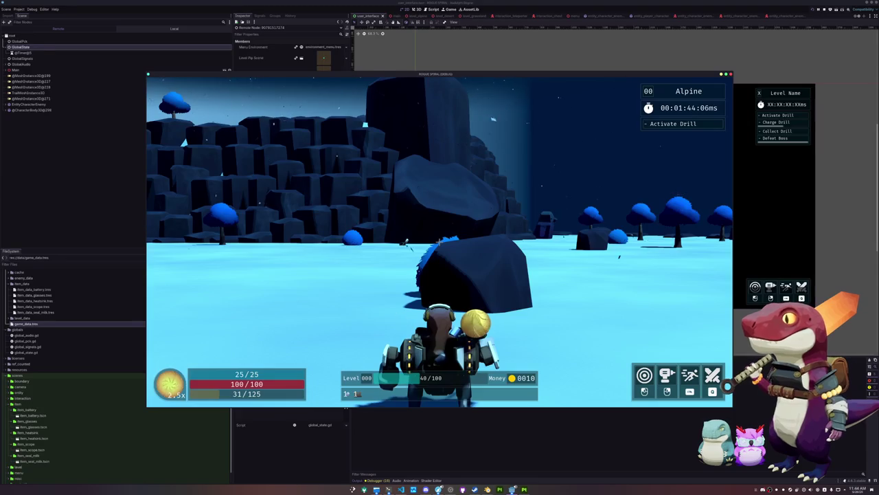
key("a")
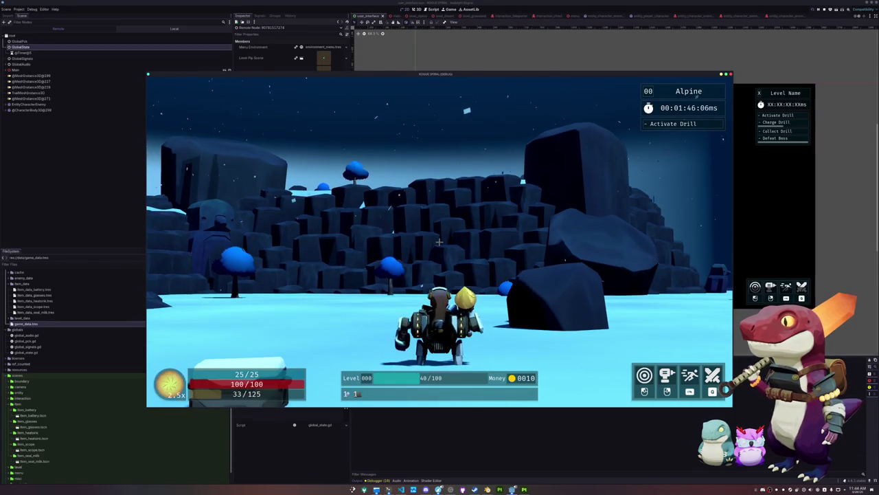
key("a")
key("d")
key("a")
key("d")
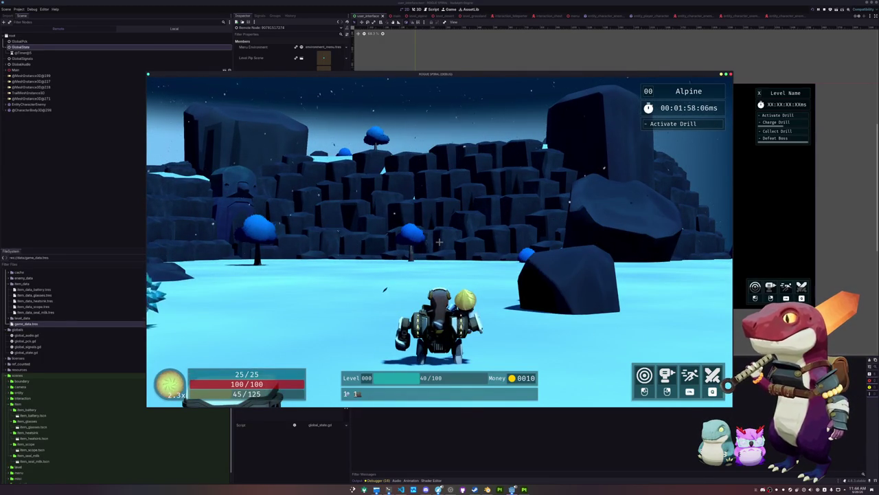
- Defeat the nearby enemy and open the 25-coin crate to get Seal Milk
key("a")
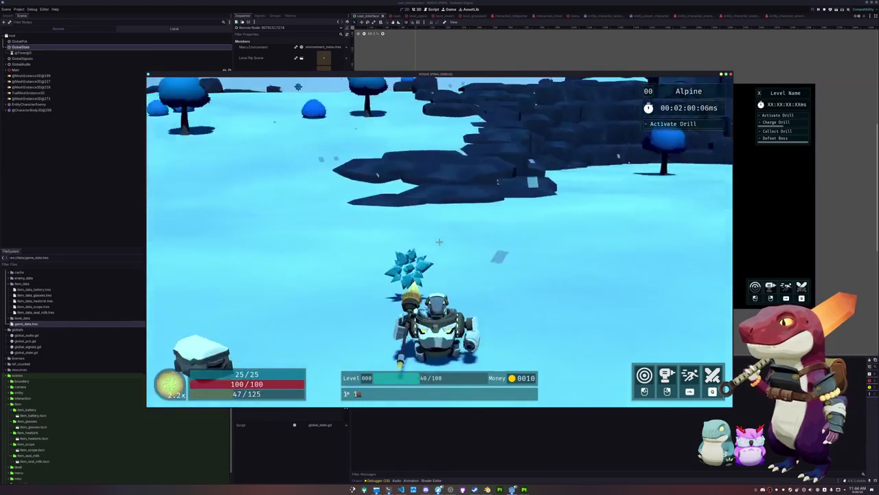
key("a")
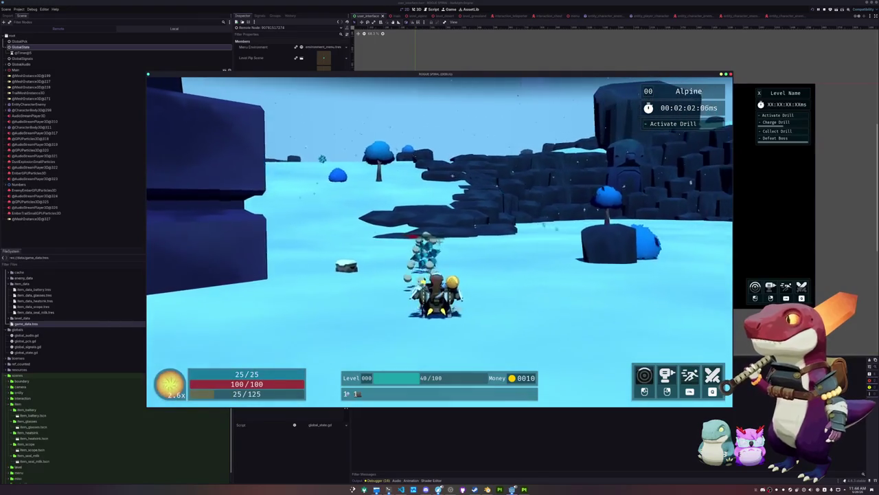
key("a")
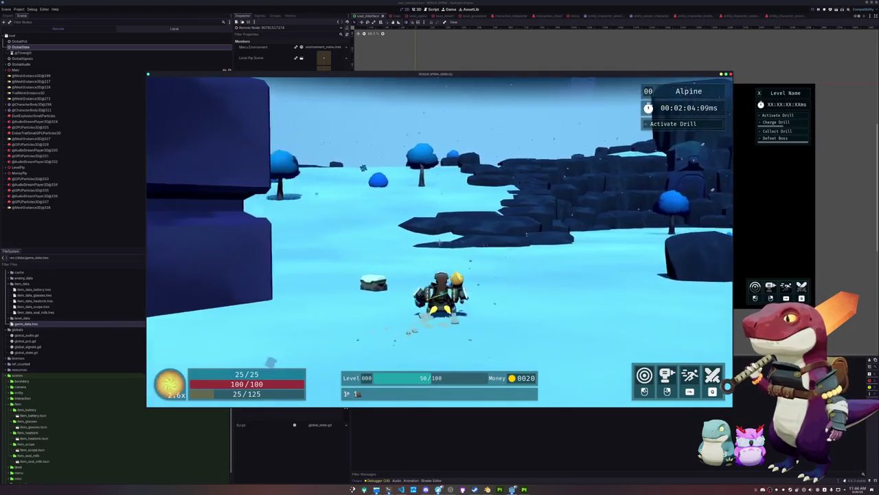
key("w")
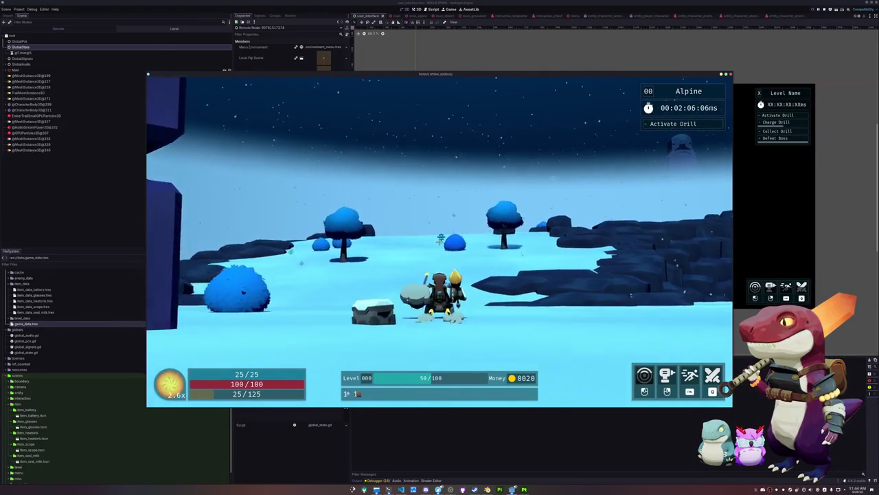
key("a")
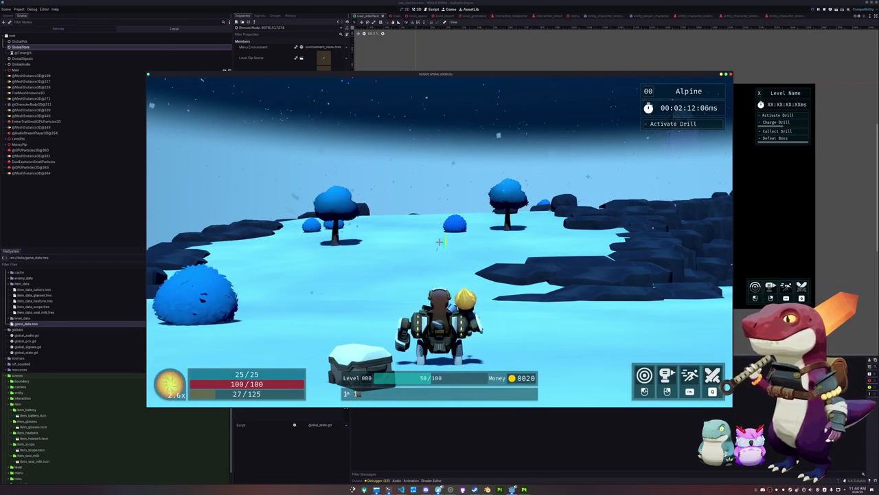
key("a")
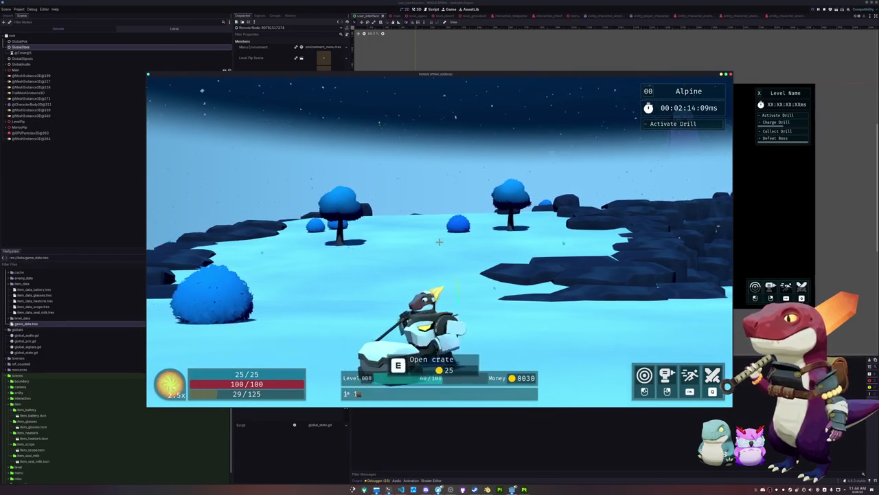
key("e")
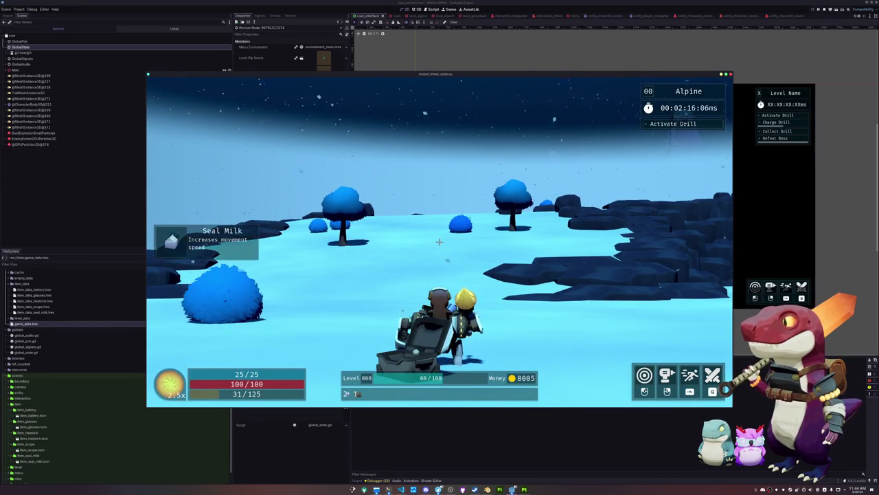
- Dash ahead through the level, then stop the game with F8
key("w")
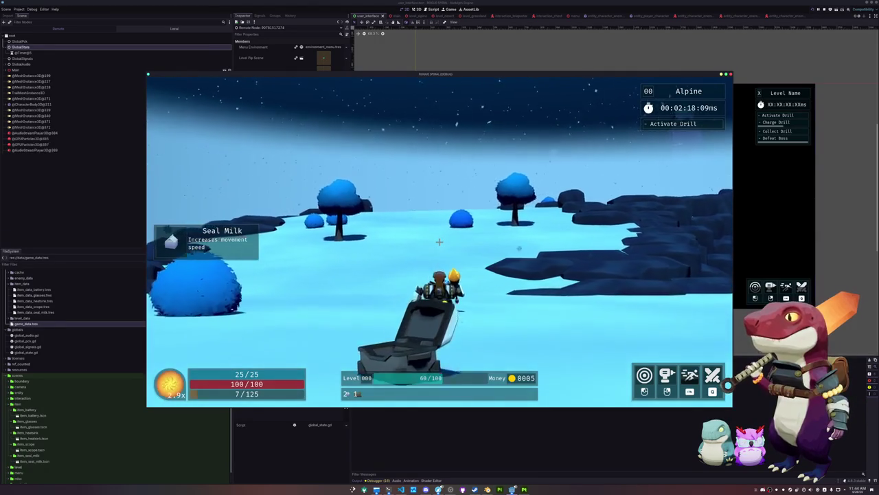
key("shift")
key("F8")
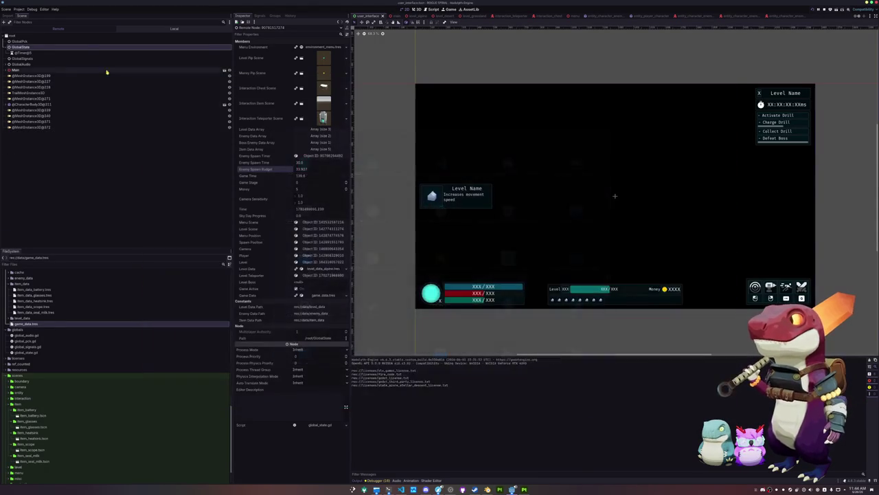
- Check the live Main and EntityPlayerCharacter properties, then run forward through the Alpine level
left_click(20, 69)
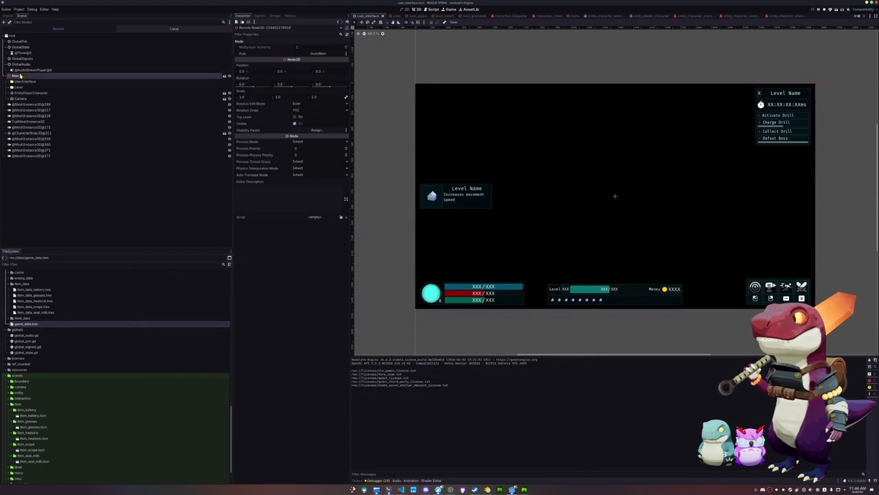
left_click(31, 93)
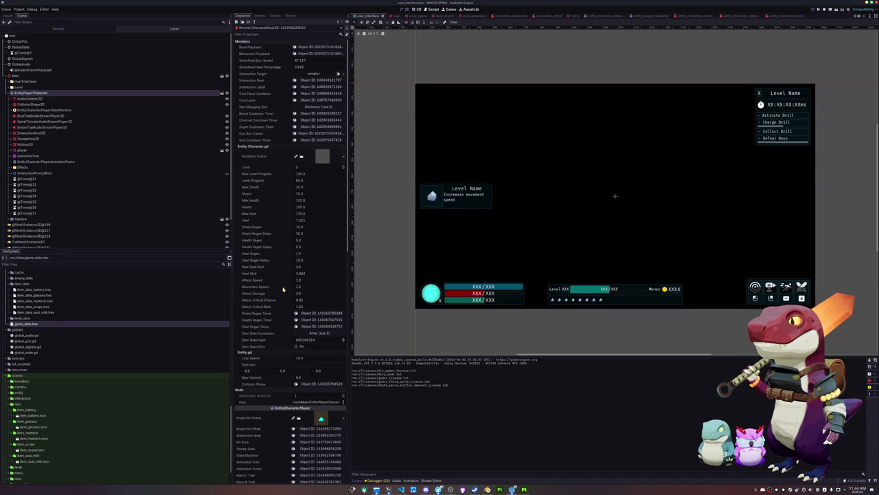
key("alt+Tab")
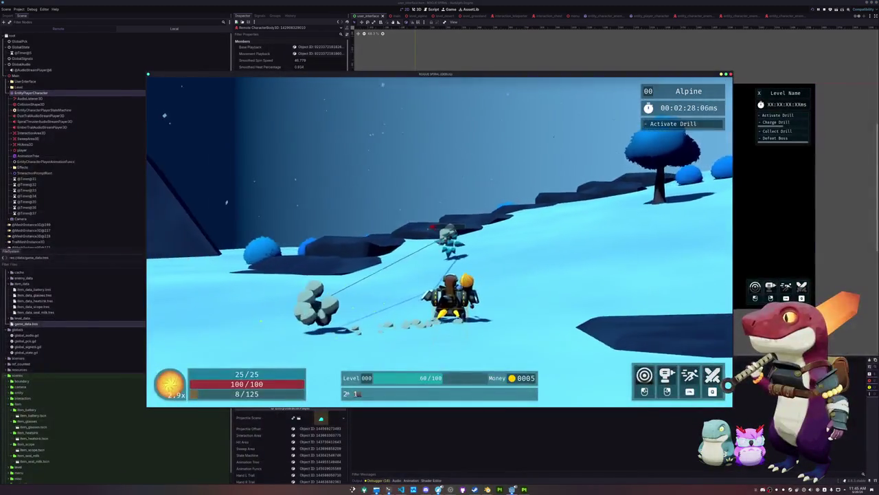
key("w")
key("w")
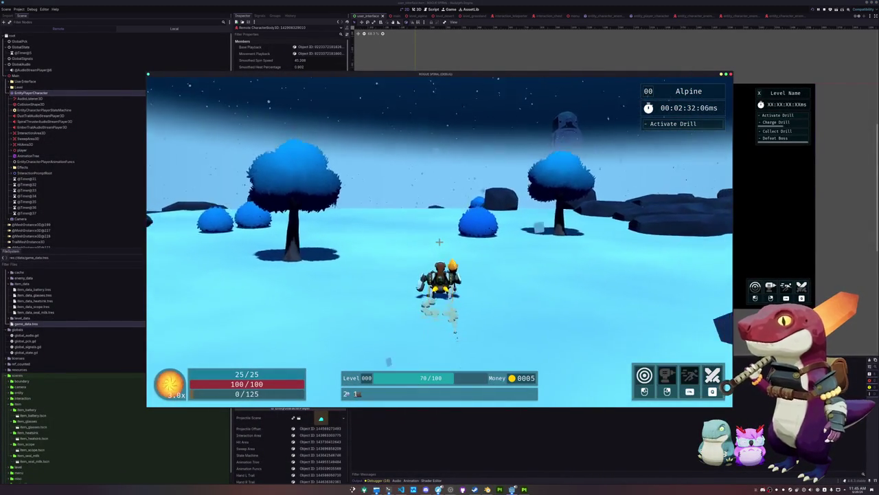
key("w")
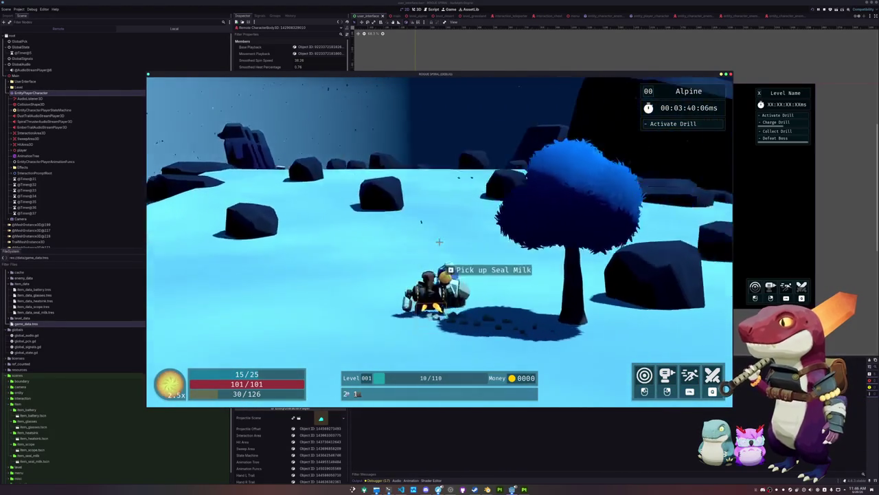
- Open the chest to reveal a Seal Milk pickup, with money at 0000 and XP 10/110
key("e")
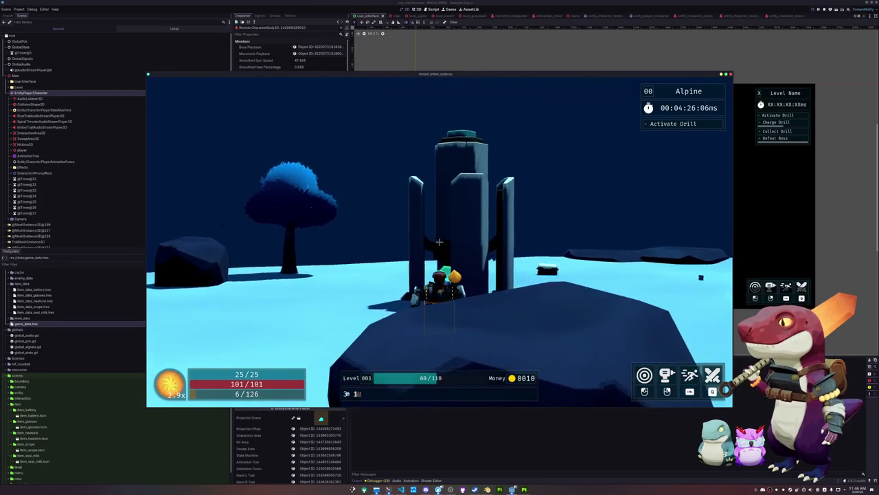
- Activate the tower drill, play into Grasslands, then pause and exit to the title menu
key("e")
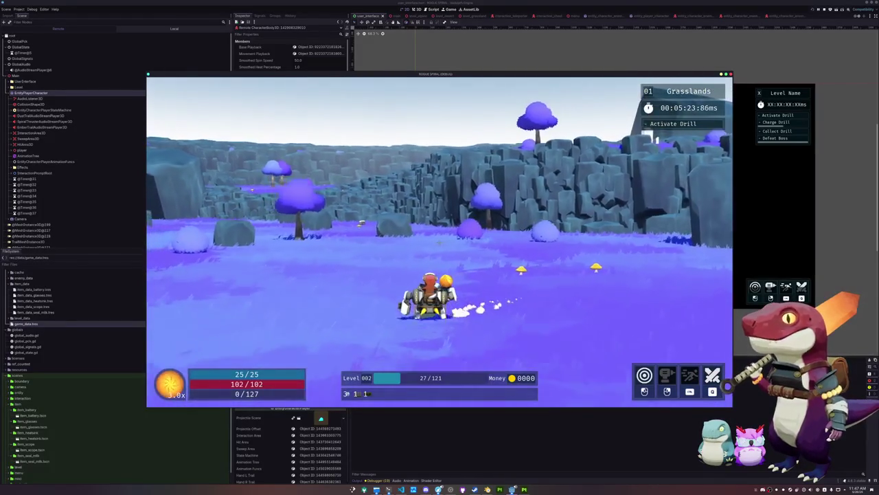
key("Escape")
left_click(439, 252)
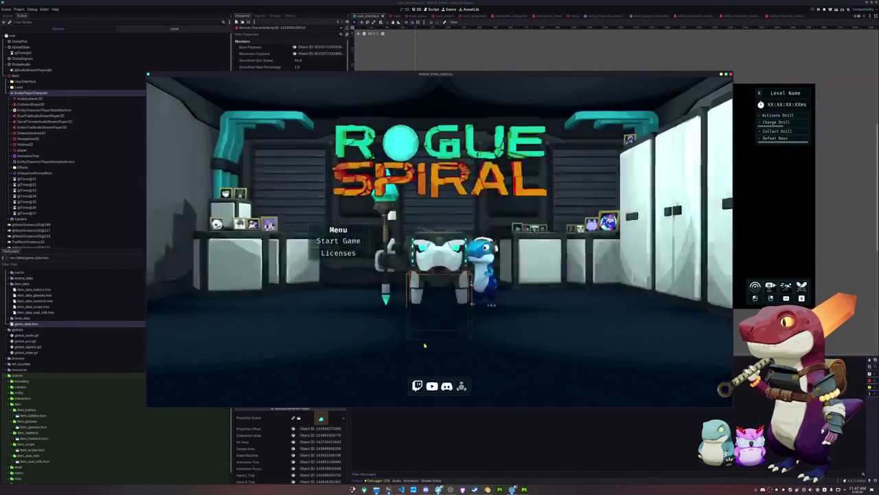
- Close the running game and switch to Blender showing the grey finned block model
key("F8")
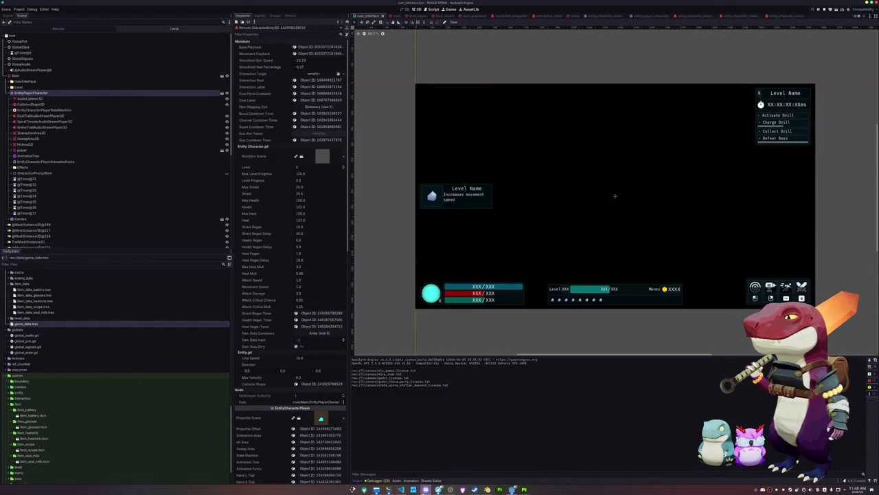
left_click(487, 489)
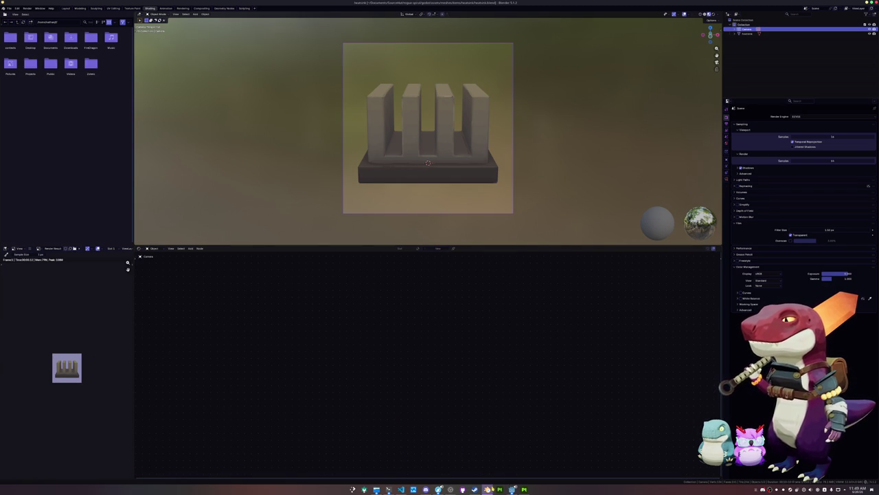
- Return to Godot's main 3D scene tab, then bring up the Dolphin file manager
left_click(488, 489)
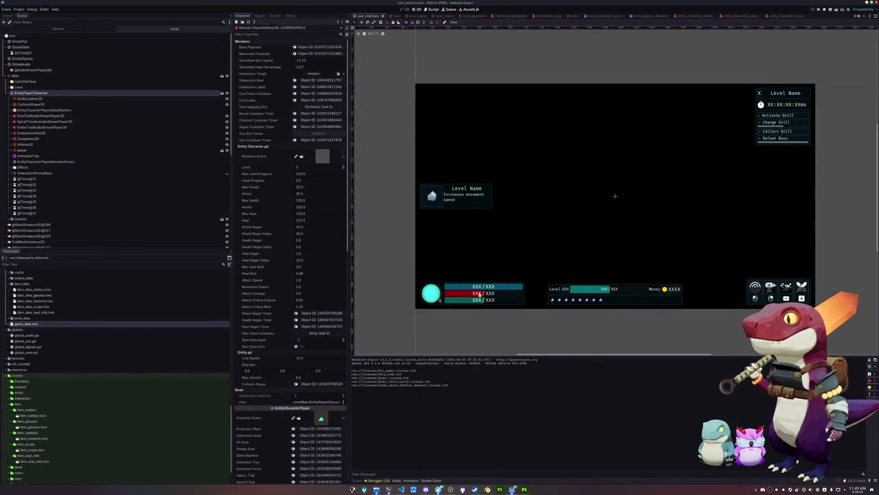
left_click(393, 15)
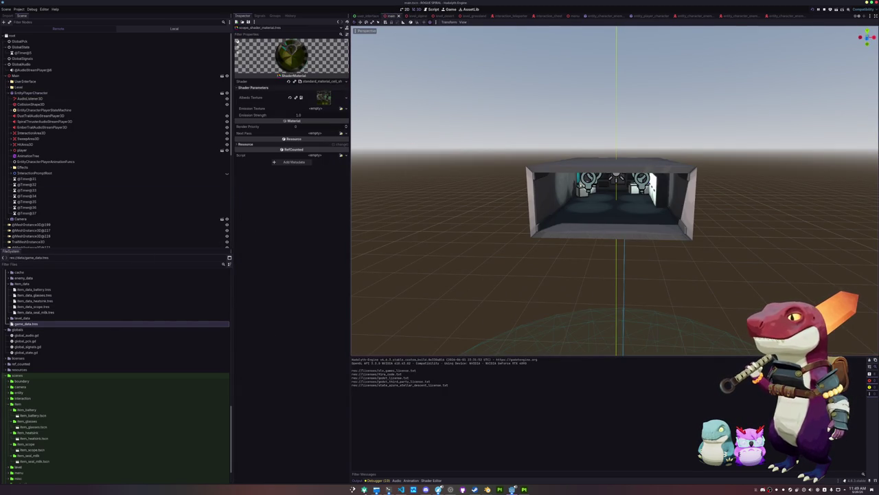
left_click(377, 489)
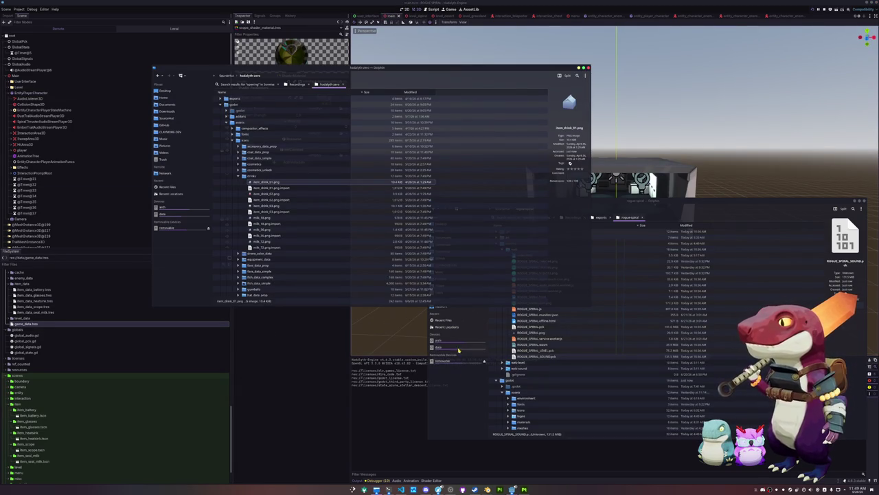
- Collapse the exports and godot folder trees and preview item_drink_02, item_drink_03 and milk_18 images
left_click(496, 244)
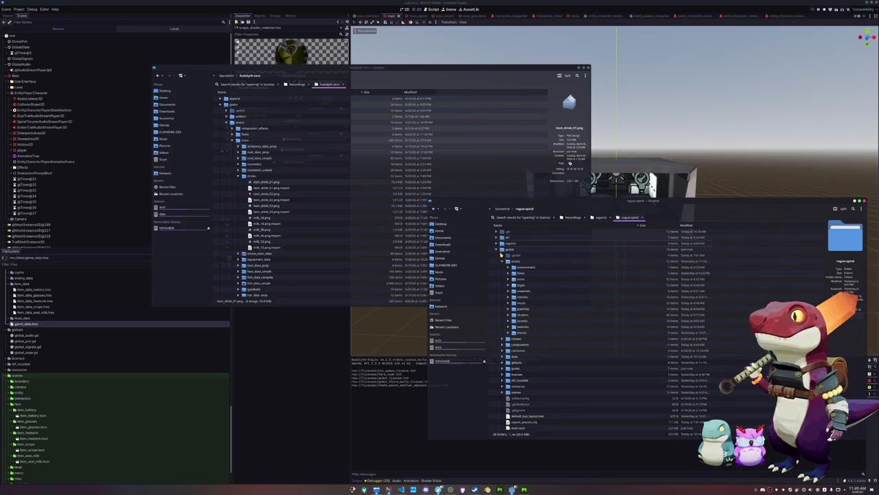
left_click(497, 249)
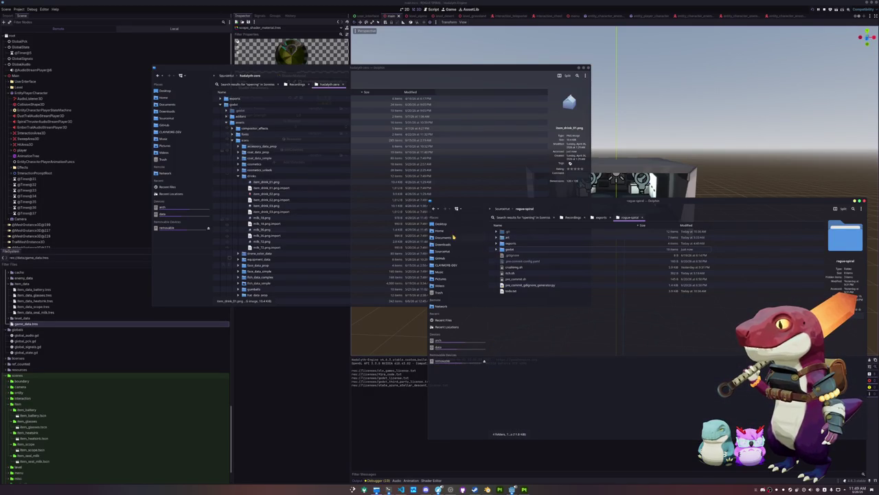
scroll(239, 205, "up", 2)
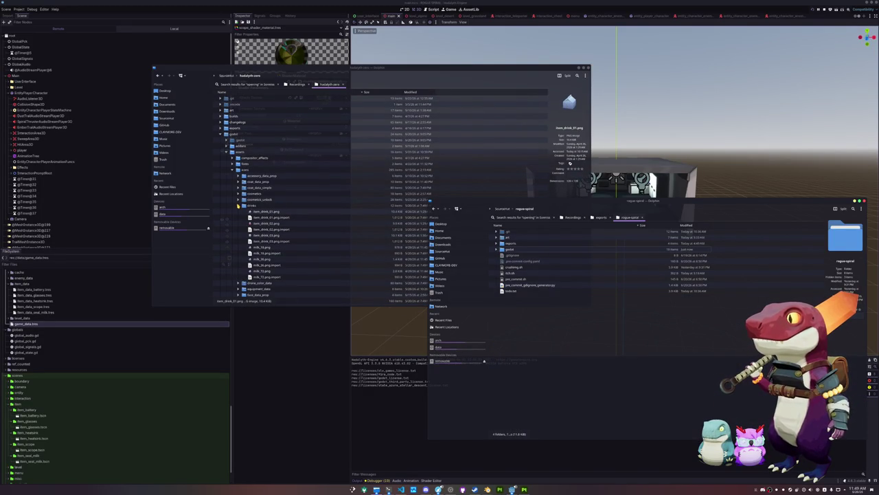
left_click(256, 223)
left_click(257, 234)
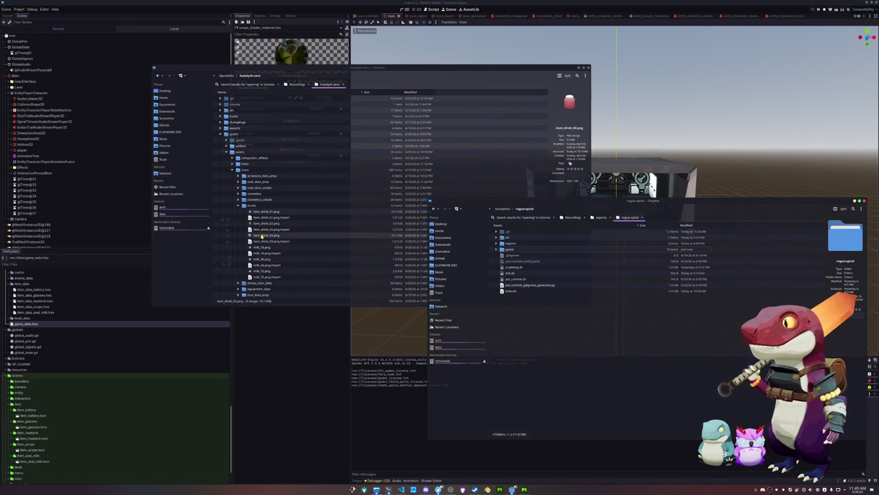
left_click(257, 247)
left_click(263, 236)
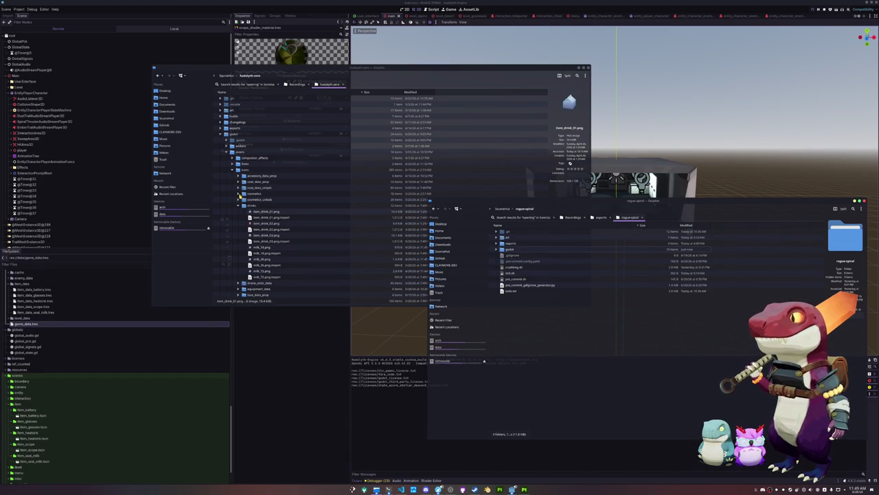
- Peek into the gumballs folder, then collapse the gumballs and drinks folders
scroll(251, 210, "down", 5)
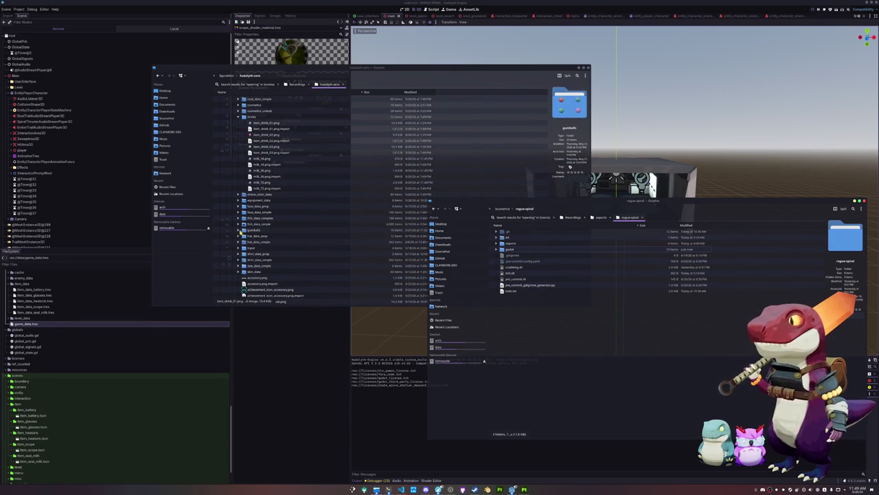
left_click(240, 230)
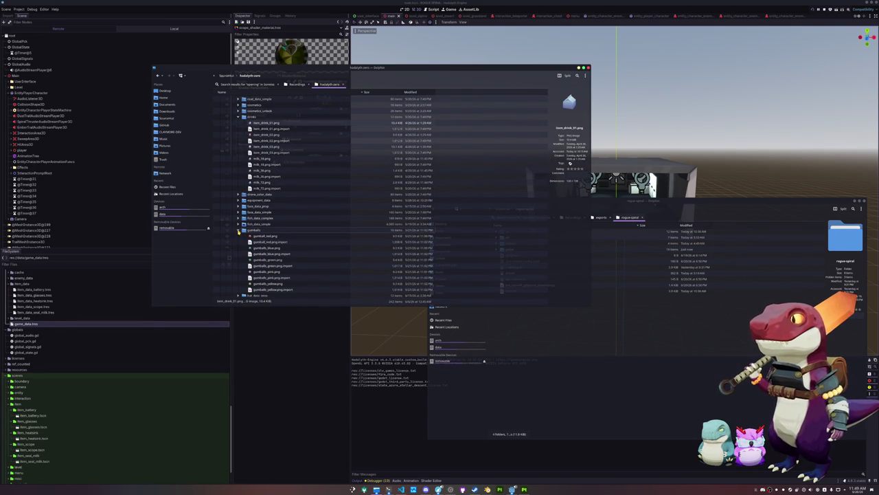
left_click(240, 230)
scroll(244, 226, "up", 3)
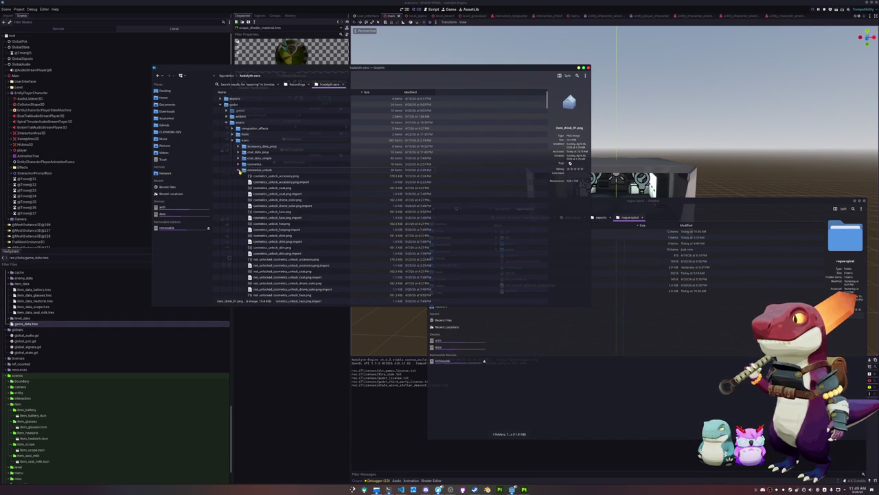
left_click(240, 175)
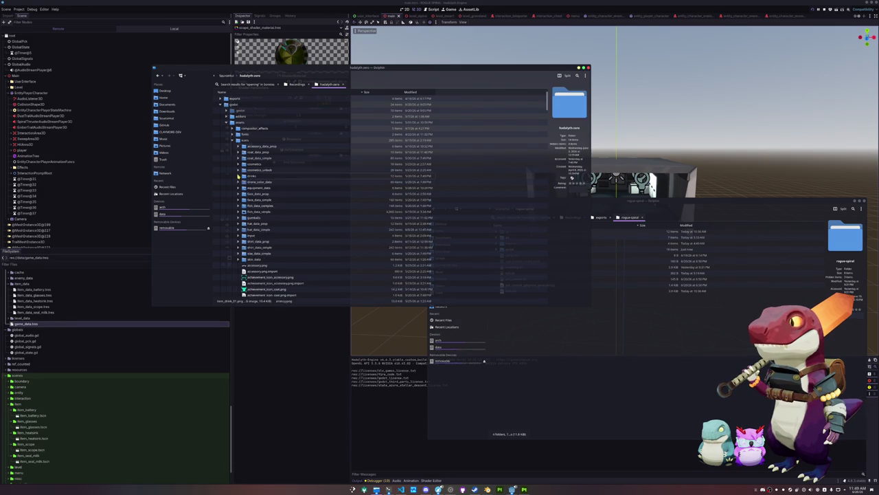
scroll(288, 199, "up", 2)
- Navigate from SourceHut into rogue-spiral/godot/assets/meshes/projectiles
left_click(227, 75)
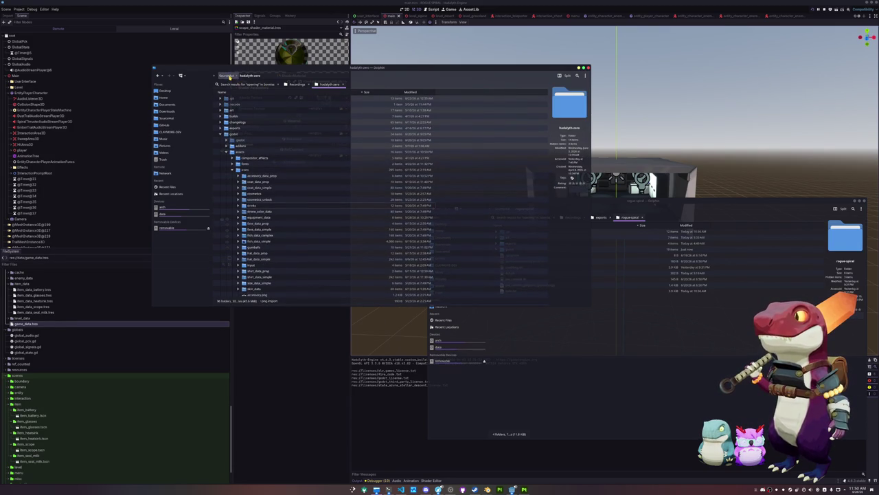
double_click(233, 129)
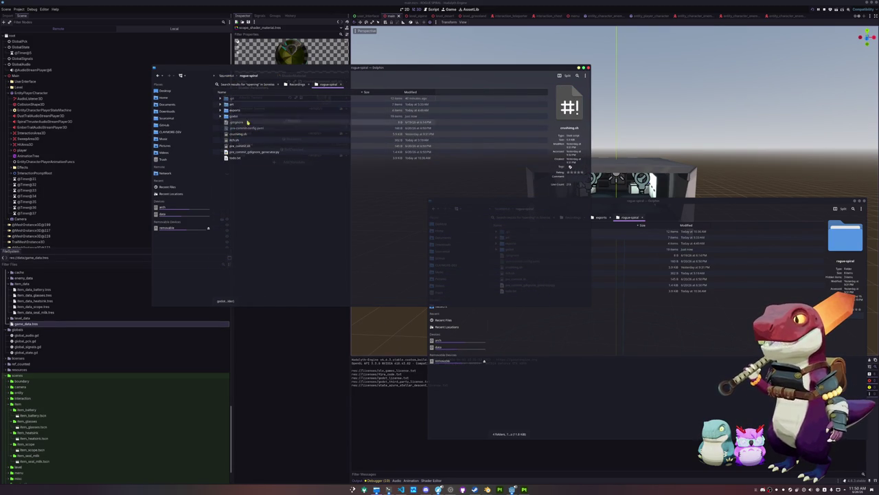
double_click(251, 117)
double_click(233, 105)
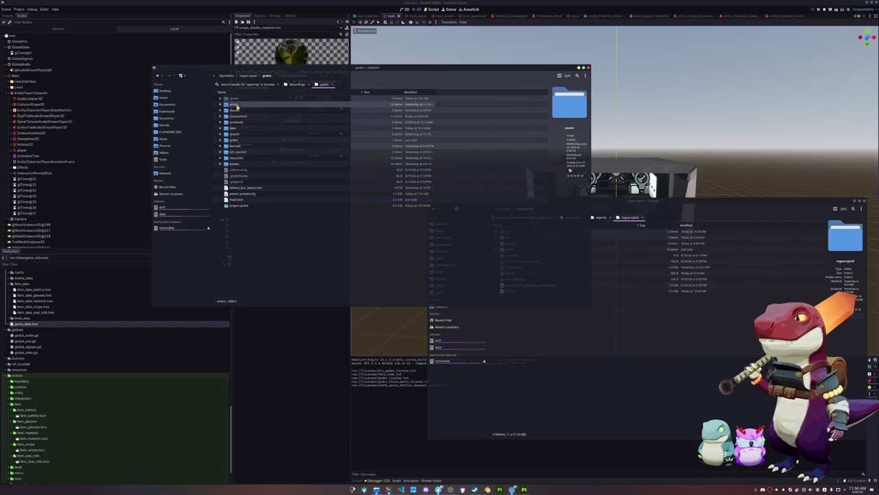
double_click(242, 129)
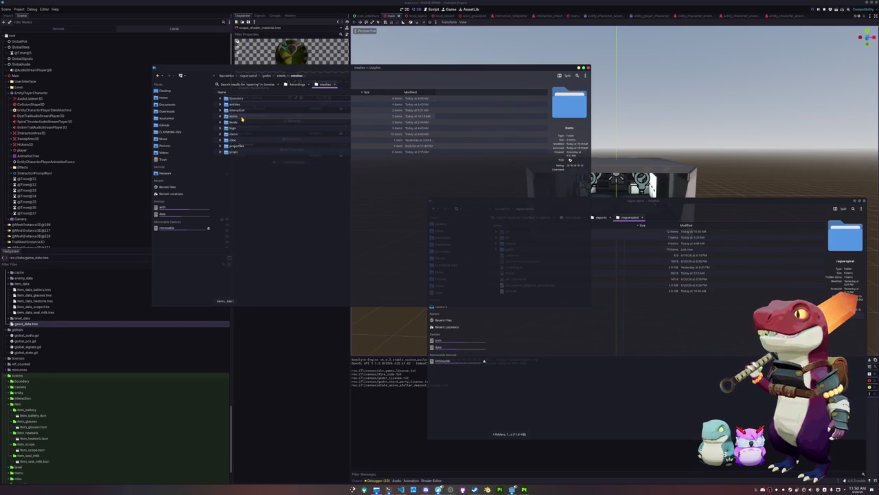
double_click(238, 146)
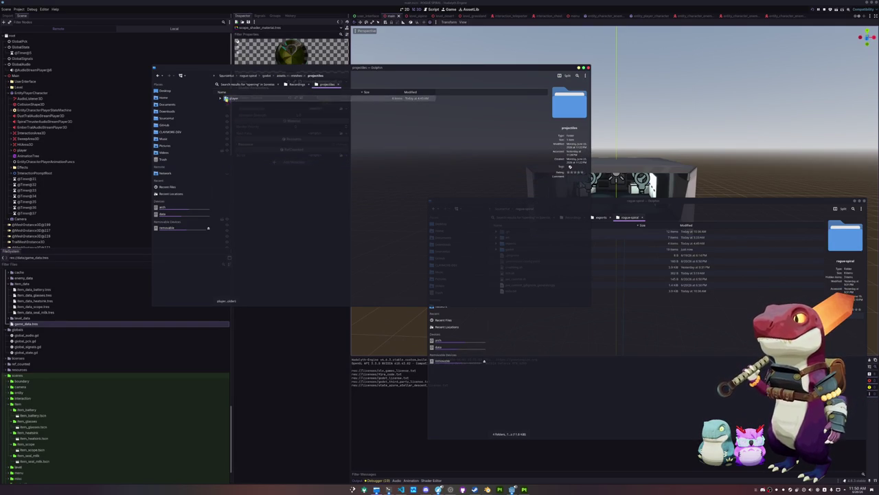
- Look through the player projectile and items mesh folders, then rename the player folder to crystal
left_click(221, 98)
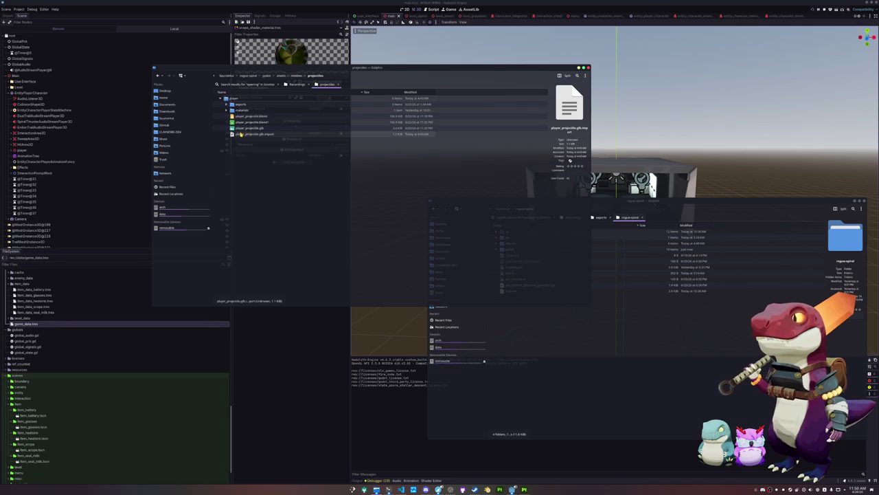
key("ctrl+a")
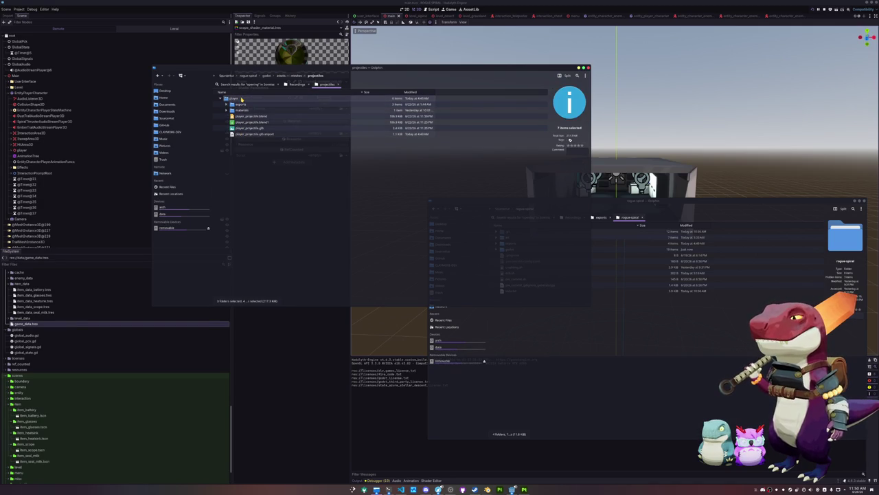
left_click(299, 75)
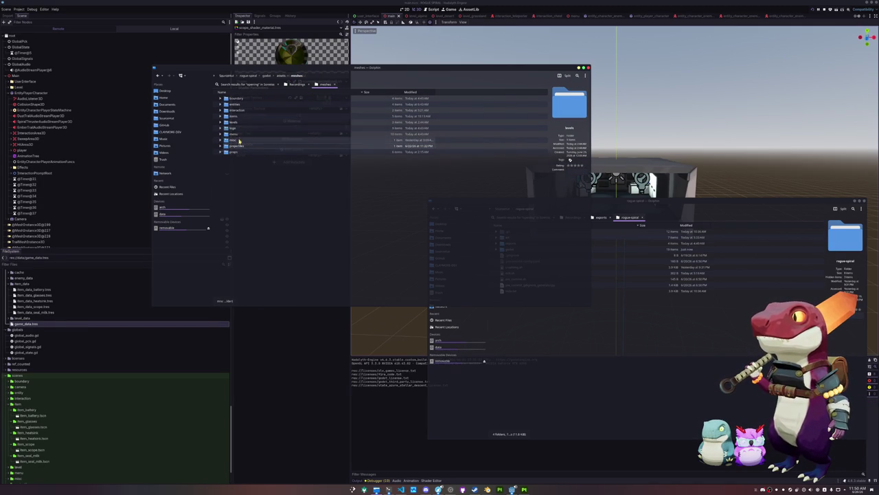
left_click(241, 117)
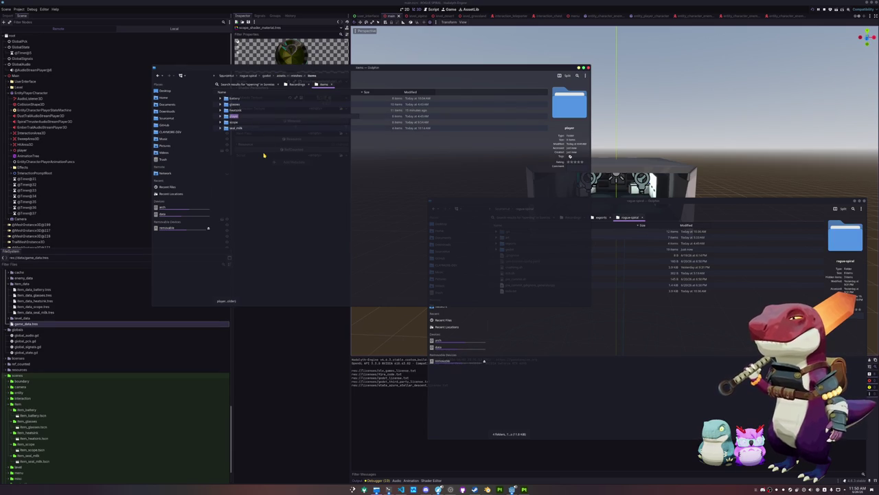
key("F2")
key("BackSpace")
type("crystal")
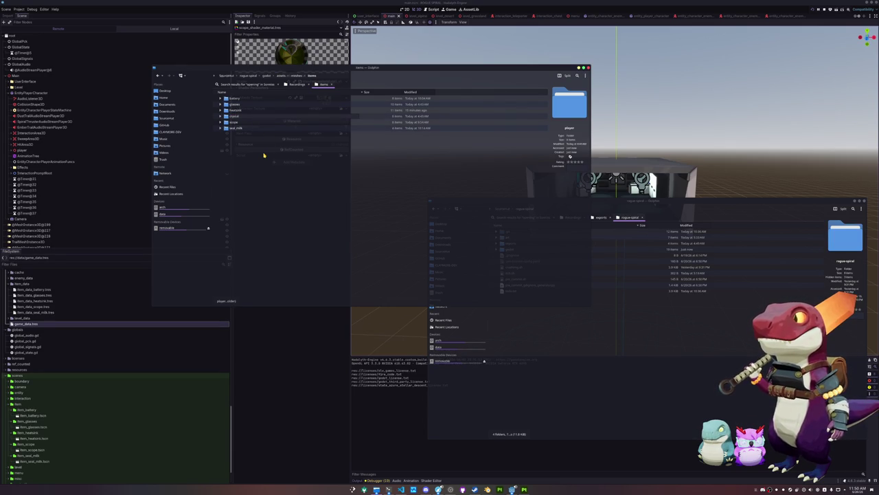
key("Return")
- Expand the crystal folder's exports and materials subfolders and rename the player_projectile blend file
key("Right")
key("Down")
key("Right")
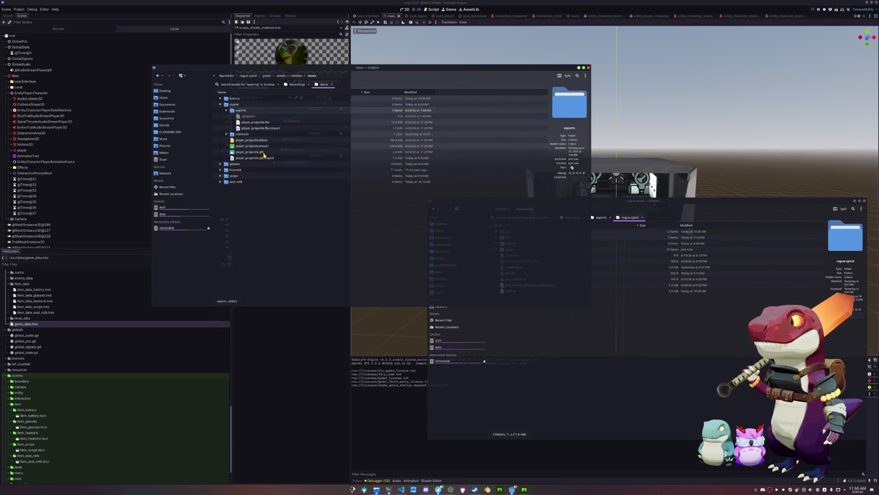
key("Down")
key("Down")
key("Down")
key("Right")
key("Down")
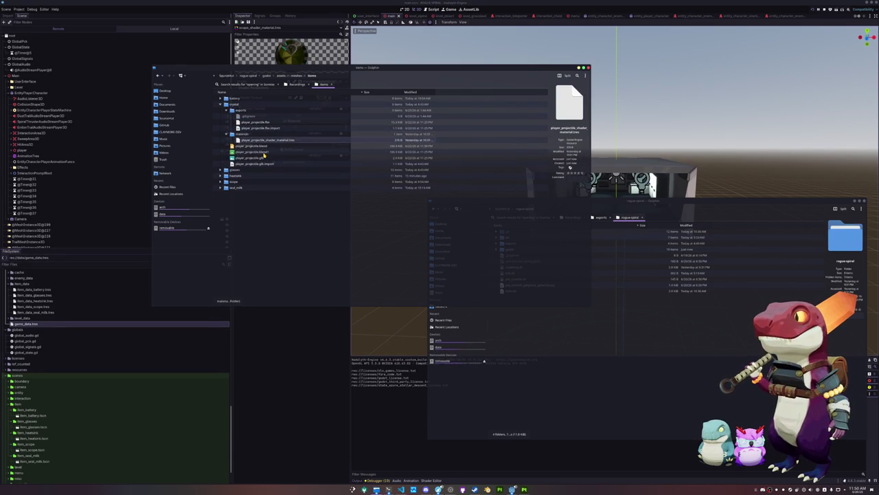
key("Down")
key("Down")
key("Down")
key("Up")
key("Up")
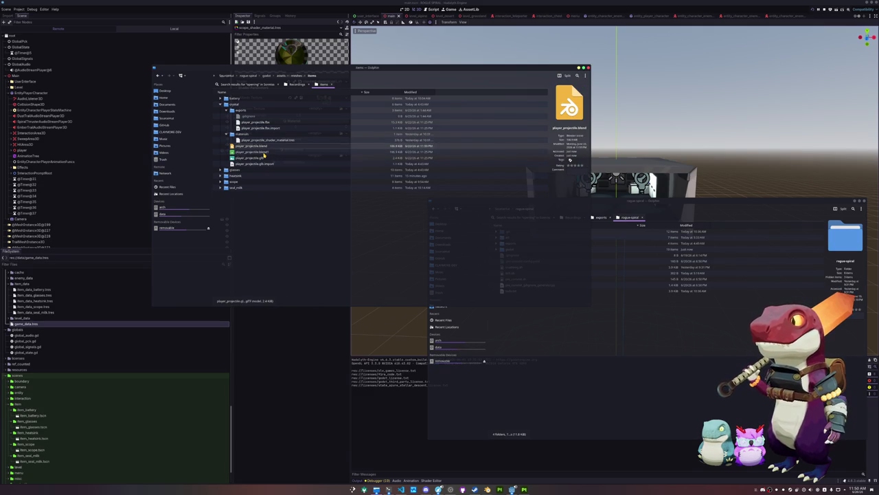
key("F2")
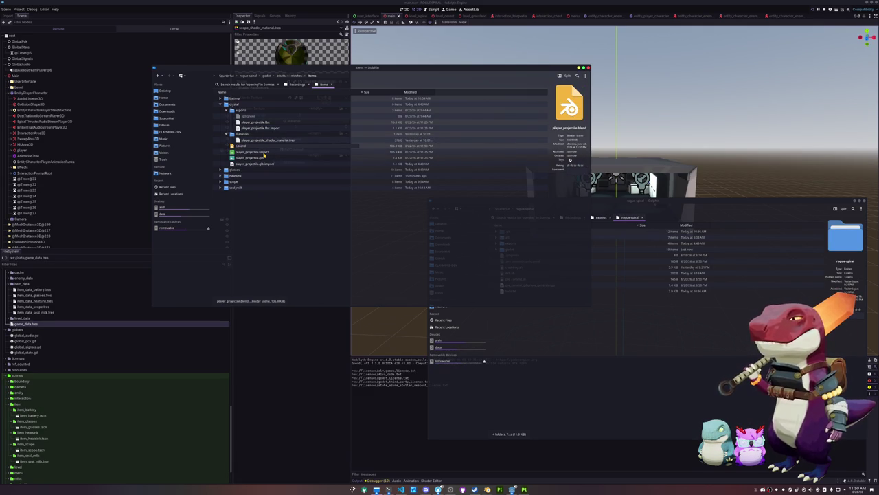
type("1")
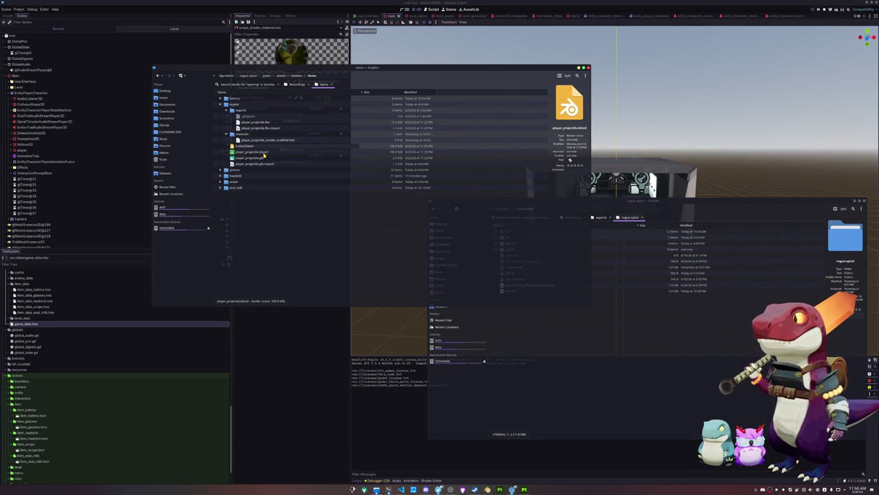
key("Return")
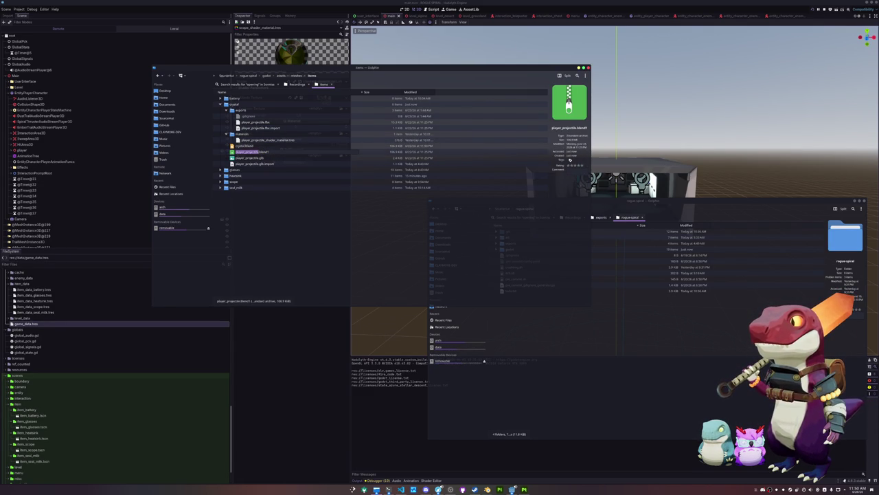
- Delete the stale .glb.import file and rename the material to crystal_shader_material.tres
left_click(262, 157)
key("Down")
key("Delete")
key("Up")
key("Up")
key("Up")
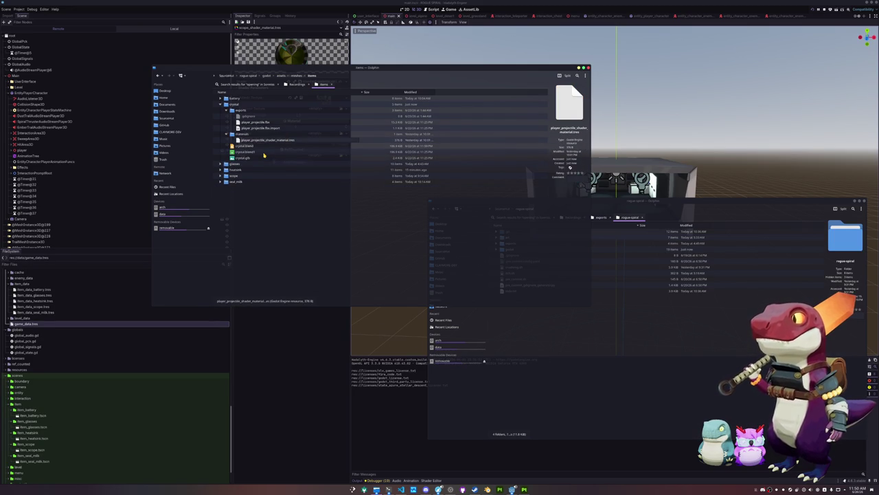
key("shift+Right")
key("shift+Right")
key("shift+Right")
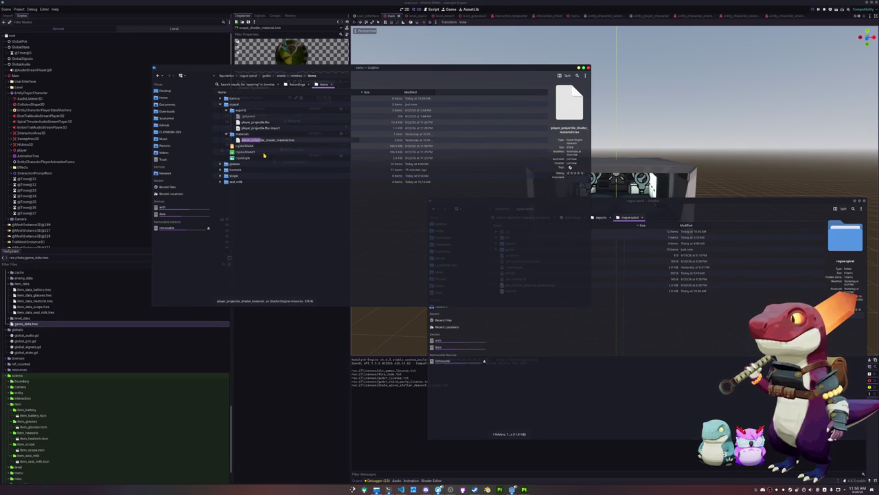
type("crystal")
key("Return")
- Delete the stale .fbx.import file and rename player_projectile.fbx to crystal.fbx
key("Up")
key("Up")
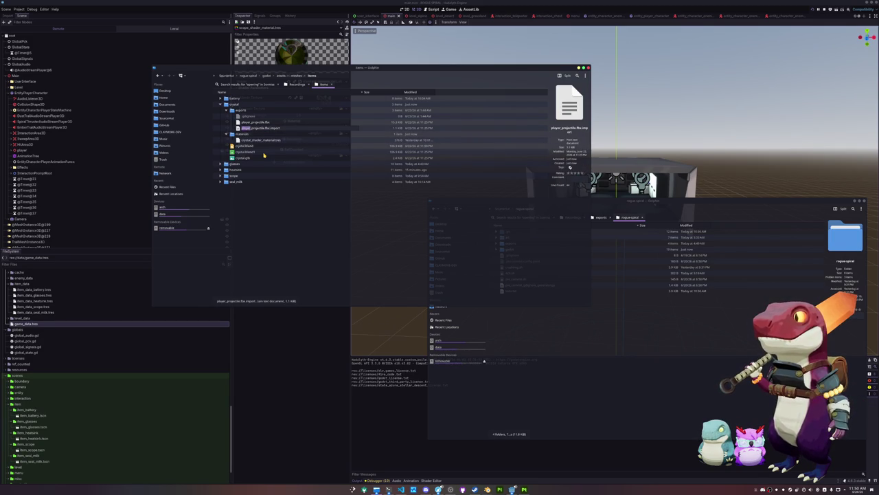
key("Delete")
key("Up")
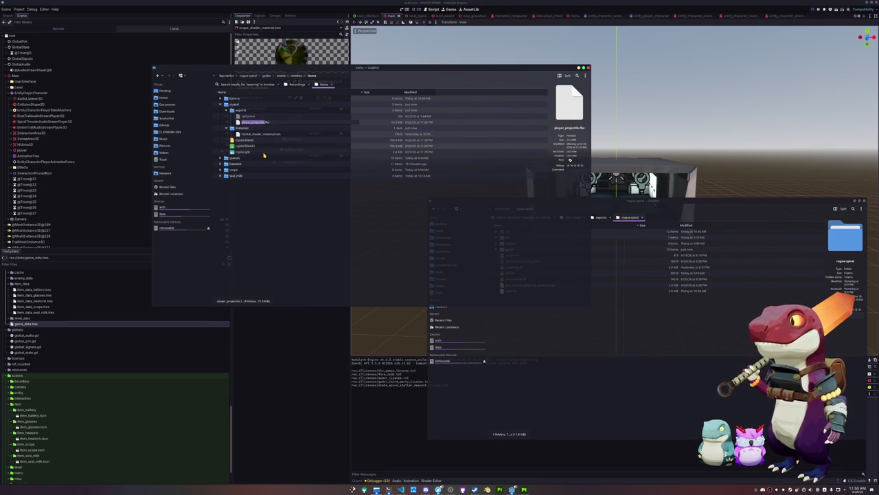
key("F2")
type("crystal")
key("Return")
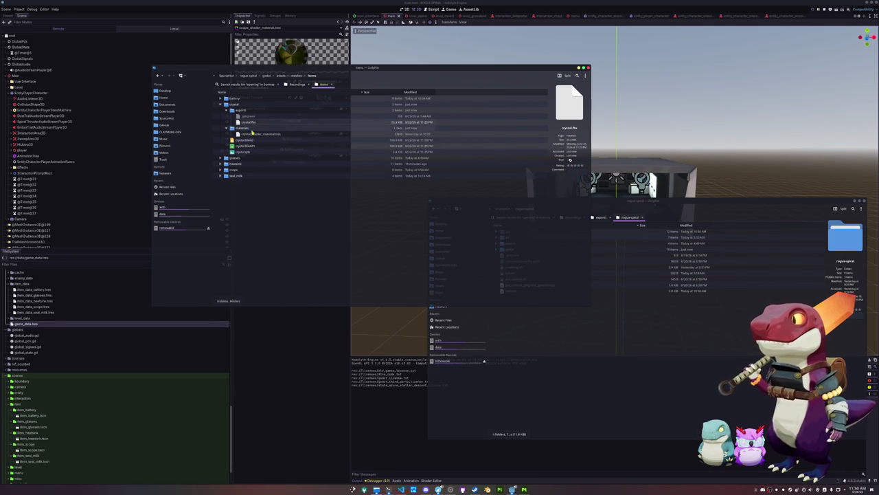
left_click(487, 489)
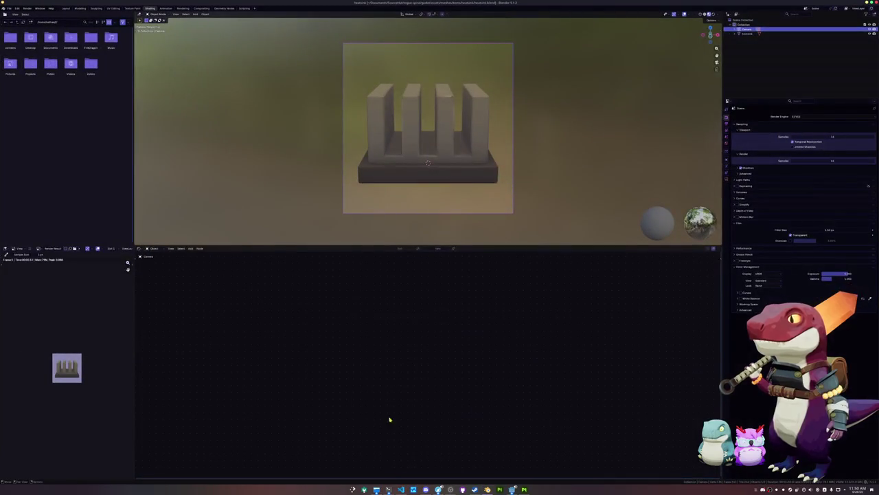
- Open crystal.blend from the crystal folder in Blender
left_click(9, 8)
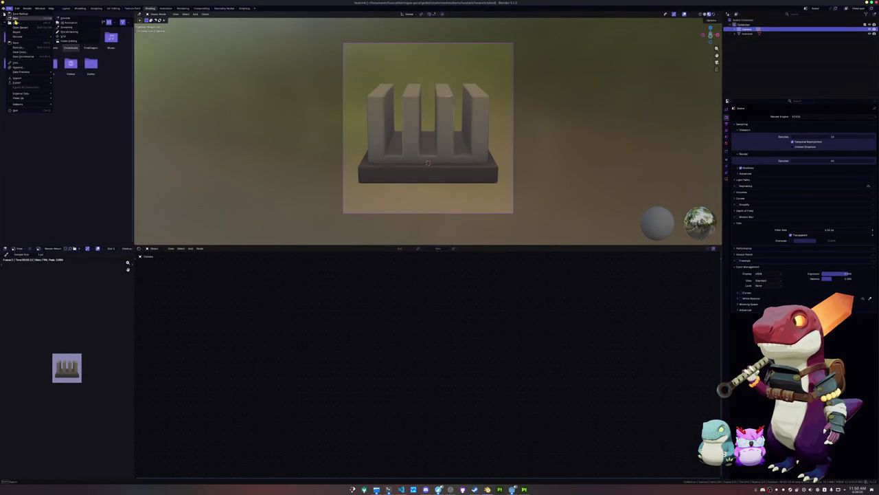
left_click(16, 22)
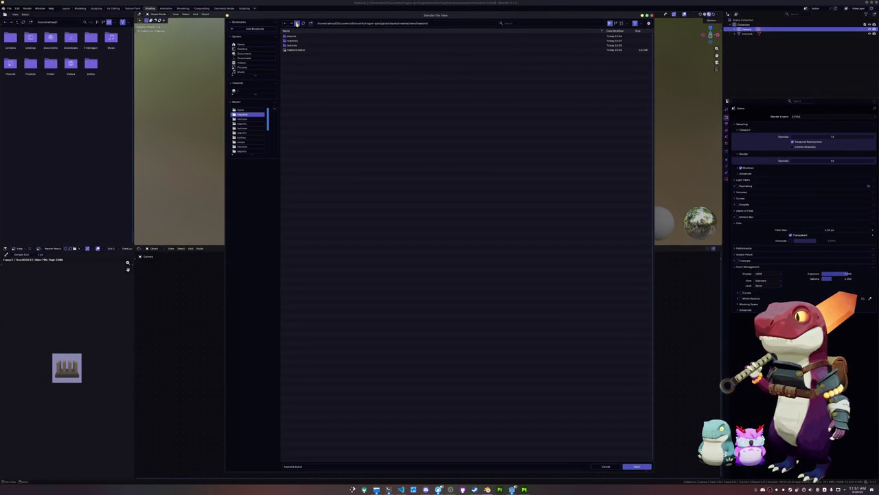
double_click(295, 41)
double_click(296, 46)
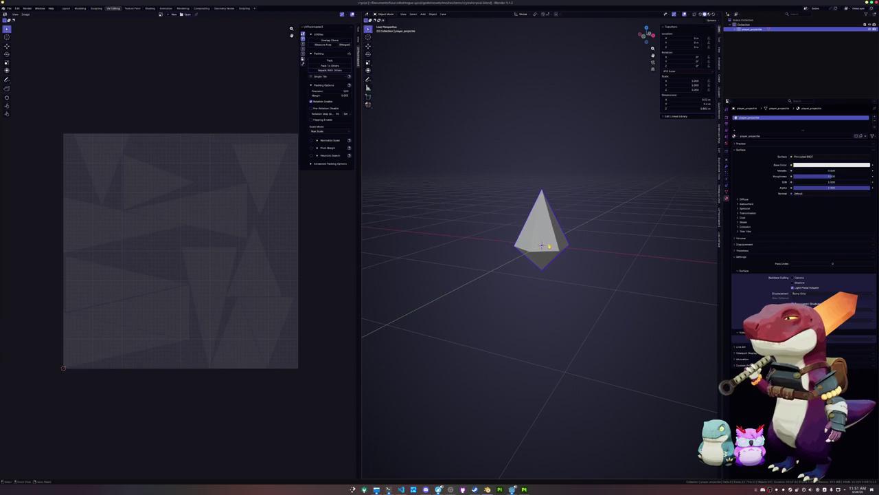
- Rename the pyramid object and its material both to crystal
key("F2")
type("crystal")
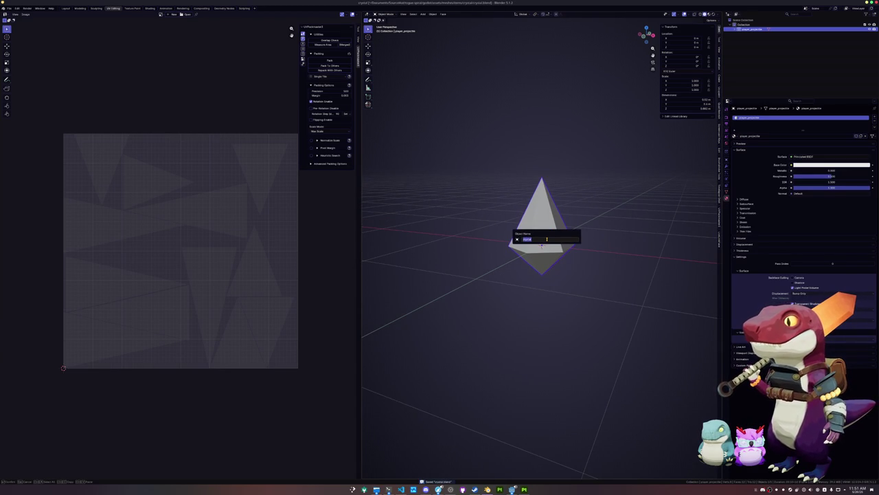
key("Return")
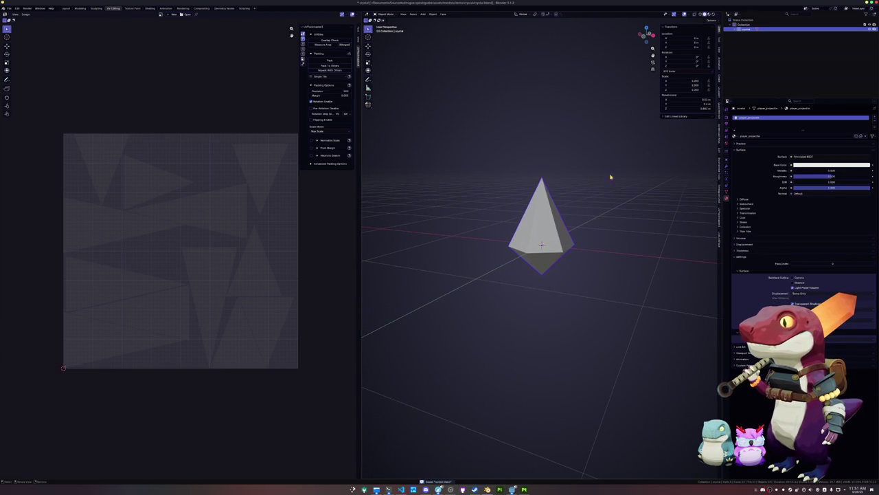
double_click(756, 137)
type("crystal")
key("Return")
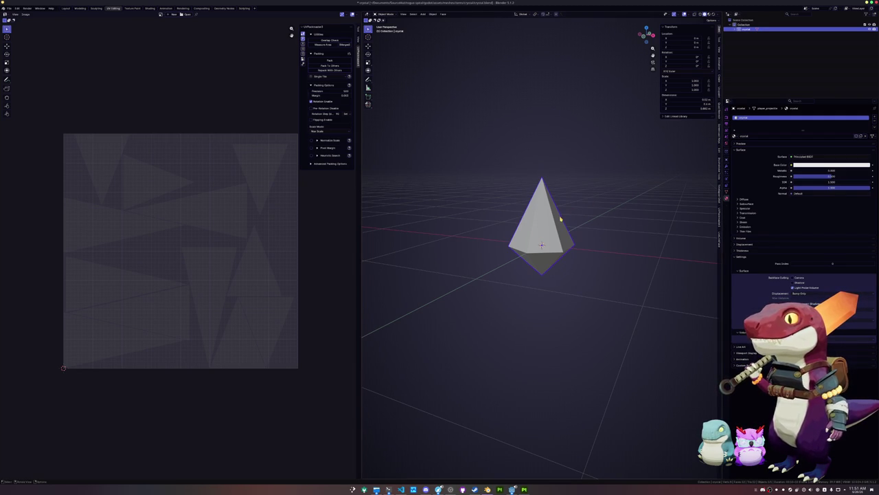
left_click(726, 192)
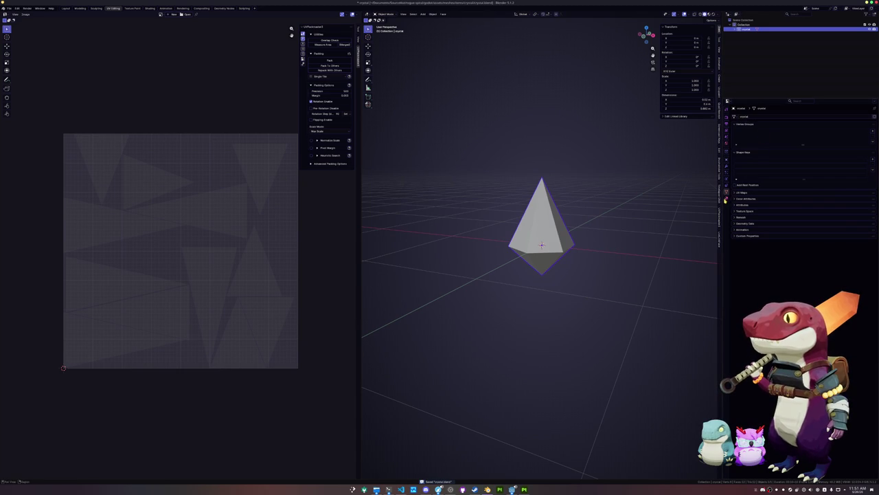
left_click(726, 199)
- Apply all transforms to the crystal and check its UV islands in edit mode
key("ctrl+a")
left_click(542, 261)
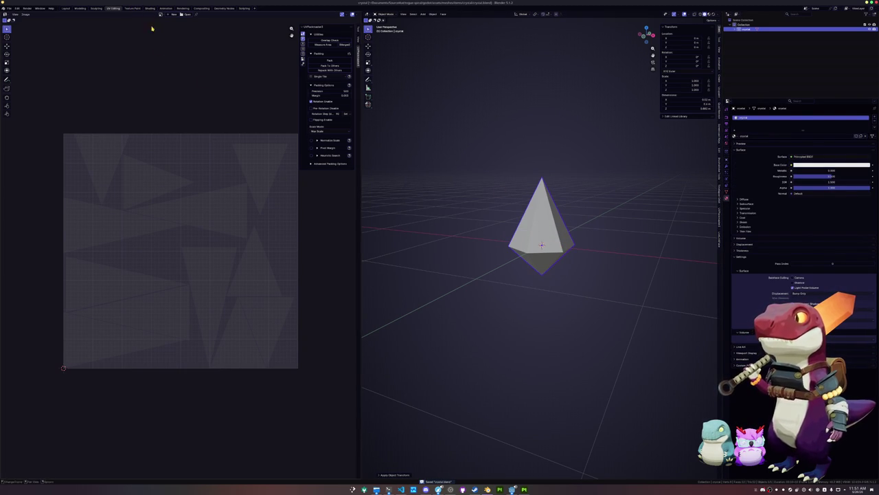
key("Tab")
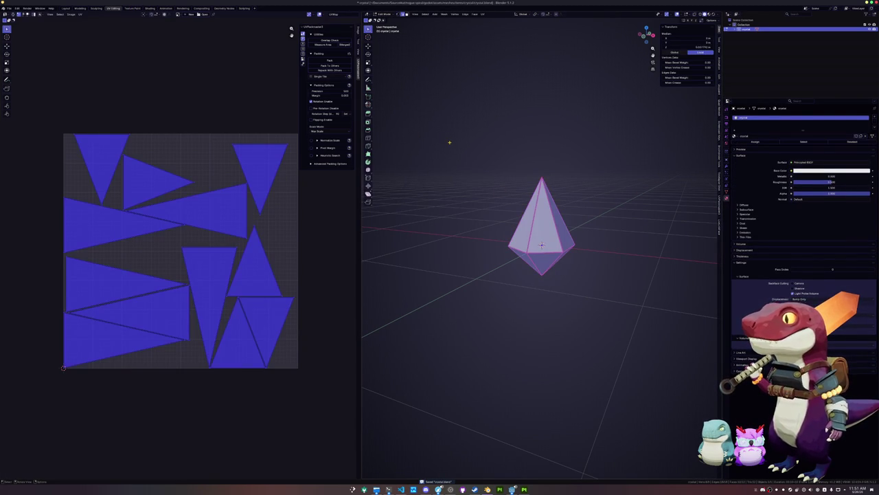
key("Tab")
left_click(9, 9)
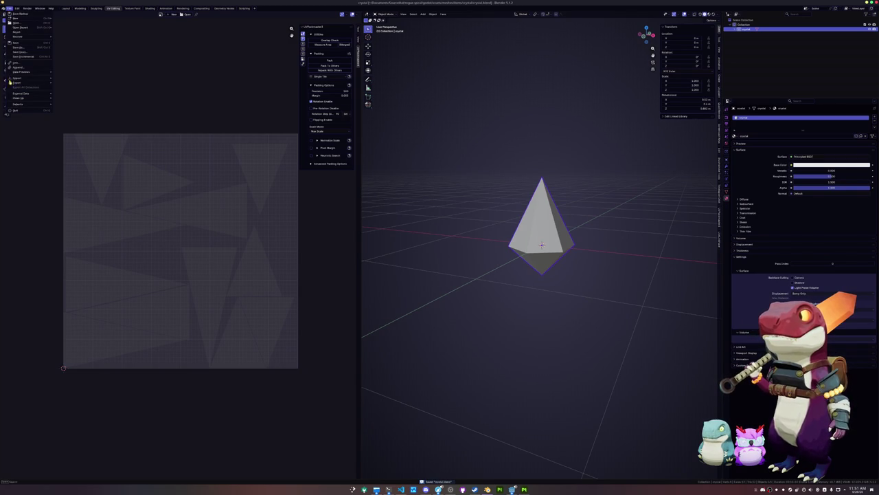
- Export the crystal as FBX, overwriting crystal.fbx
mouse_move(13, 84)
left_click(67, 122)
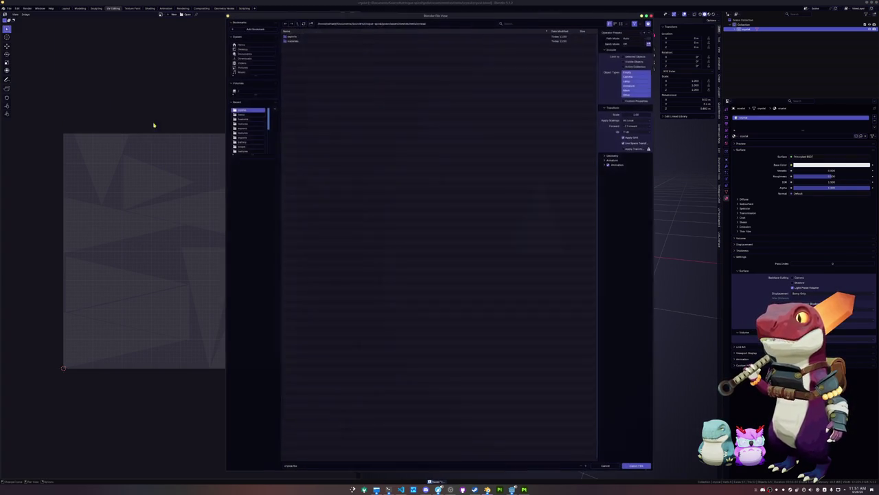
left_click(288, 37)
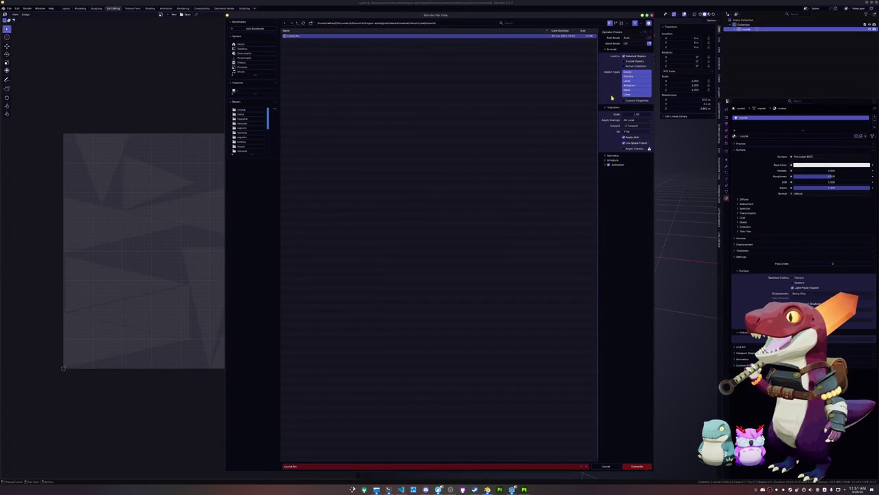
- Export glTF over crystal.glb with Selected Objects only and Images set to None
left_click(9, 8)
mouse_move(24, 82)
left_click(71, 124)
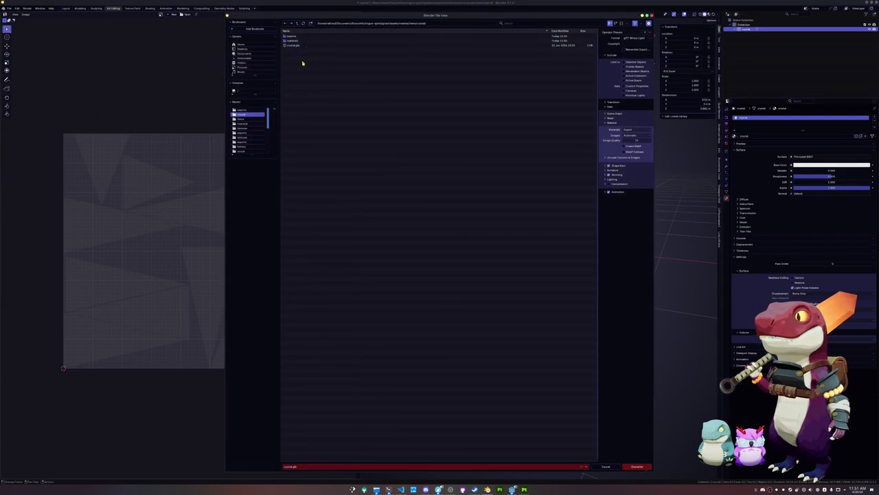
left_click(623, 63)
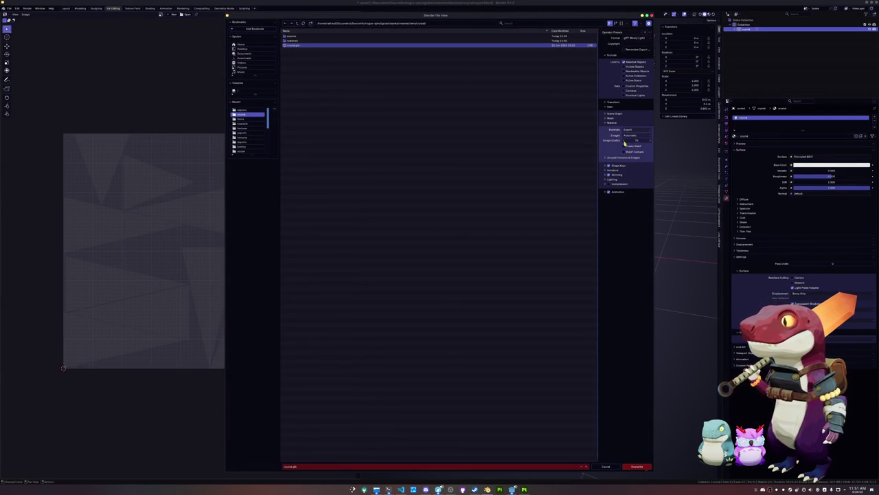
left_click(628, 135)
left_click(626, 157)
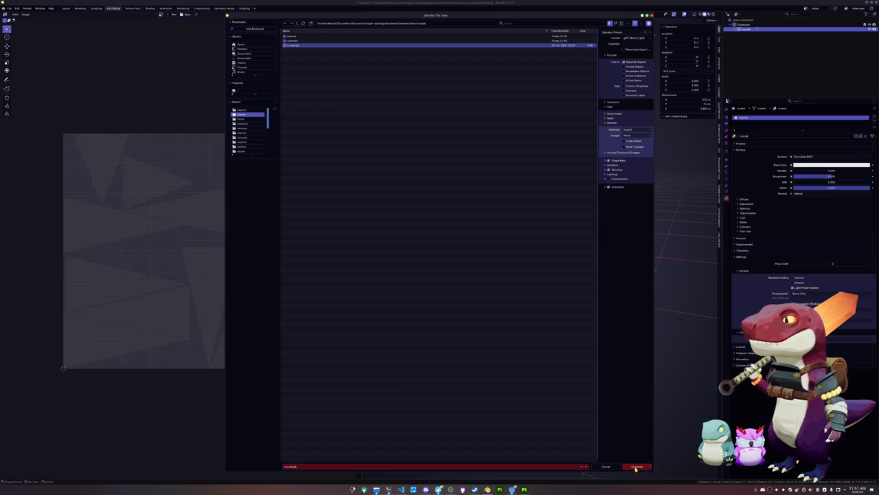
left_click(637, 467)
- Switch to Substance 3D Painter and begin a new project
left_click(524, 489)
left_click(5, 7)
left_click(14, 13)
- Create the new project from crystal.glb, saving the previous project first
left_click(484, 183)
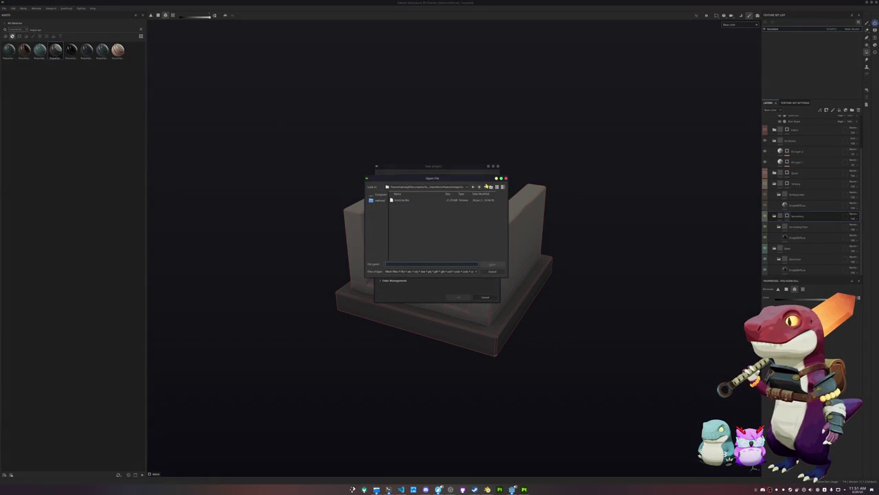
left_click(479, 188)
left_click(480, 188)
double_click(399, 204)
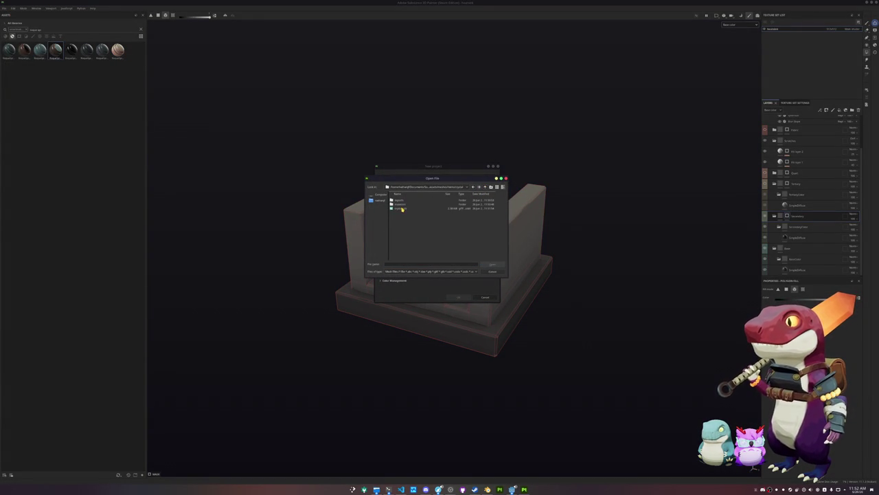
double_click(401, 208)
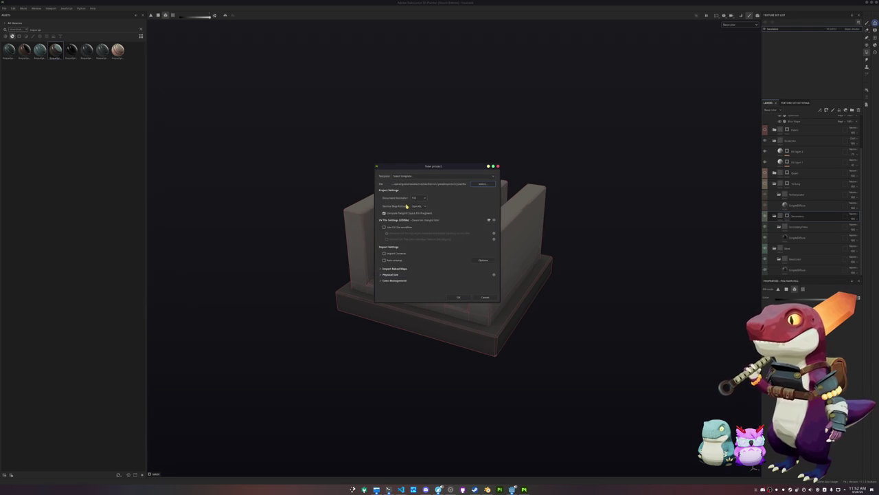
left_click(462, 298)
left_click(428, 244)
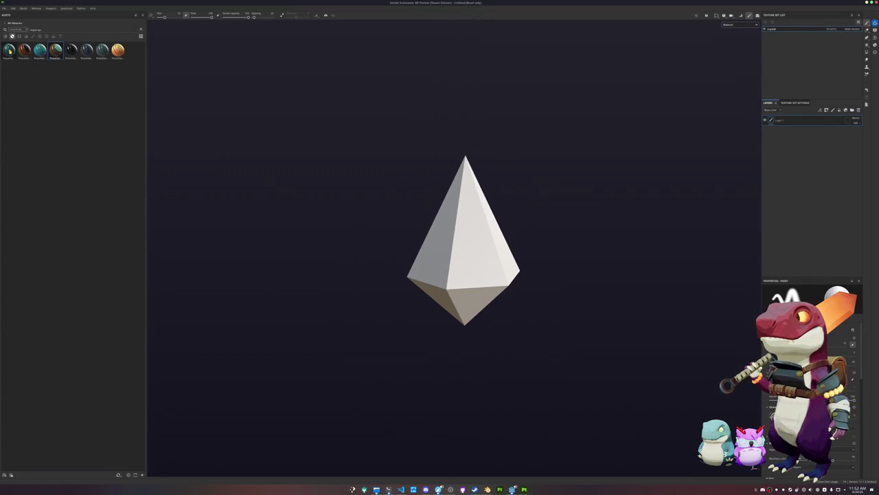
- Drag the teal crystal material onto the crystal and display only its base colour
mouse_move(9, 50)
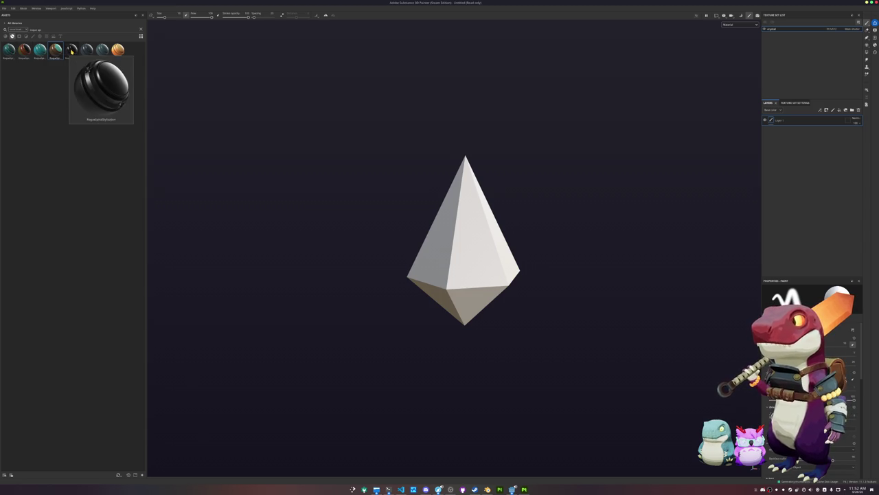
mouse_move(87, 48)
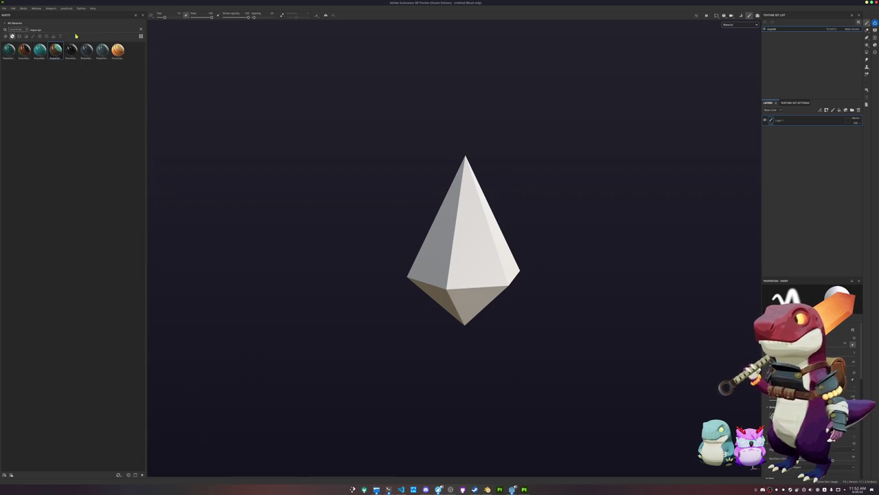
mouse_move(38, 53)
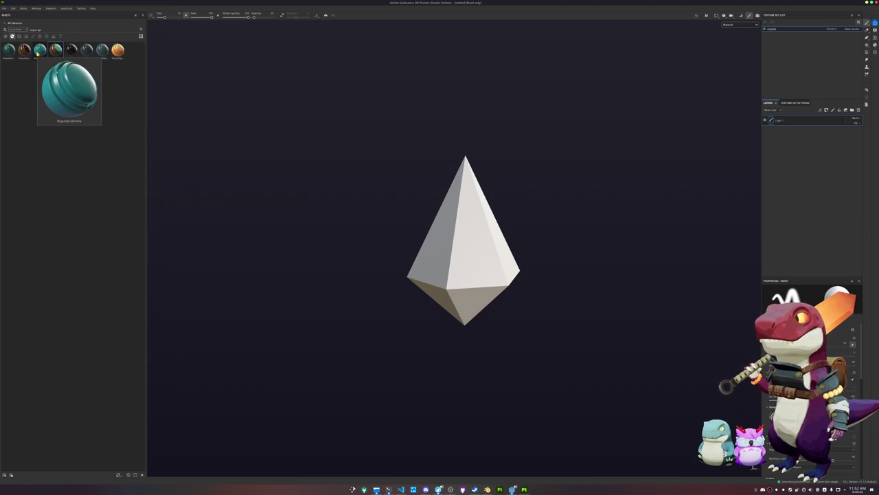
left_click_drag(37, 53, 503, 172)
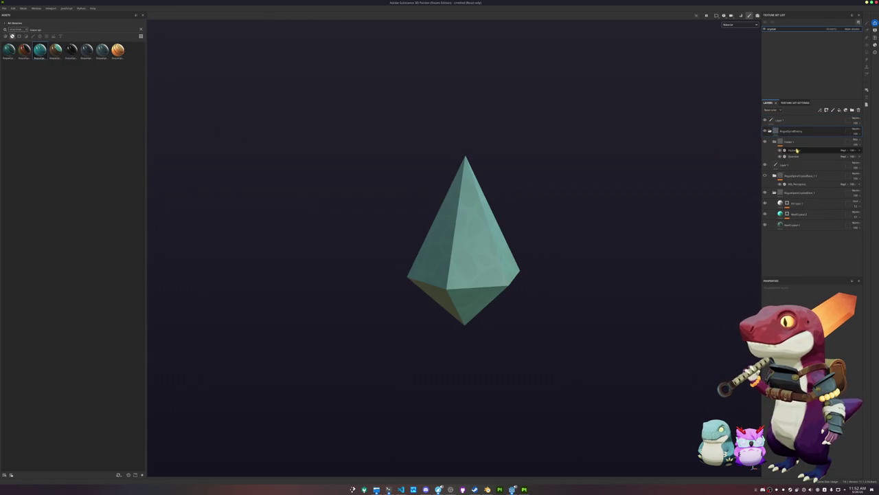
left_click(740, 25)
left_click(735, 44)
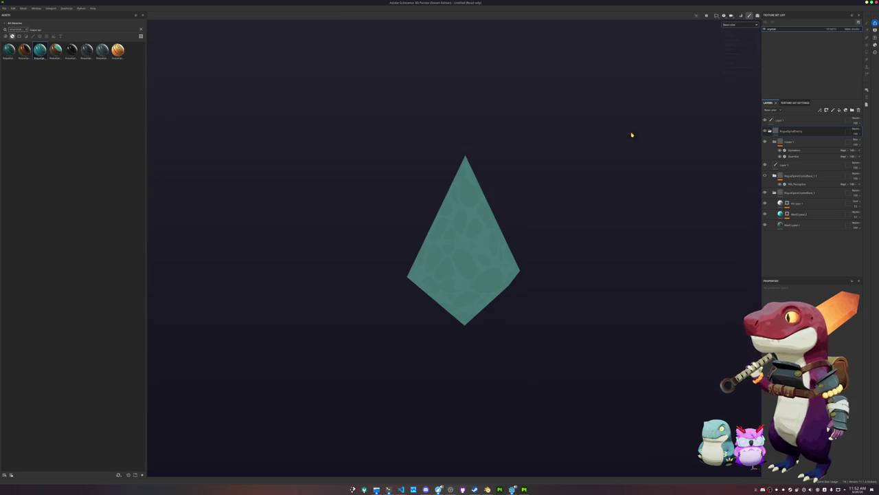
- Bake the crystal's mesh maps and return to the painting view
key("ctrl+shift+b")
left_click(388, 466)
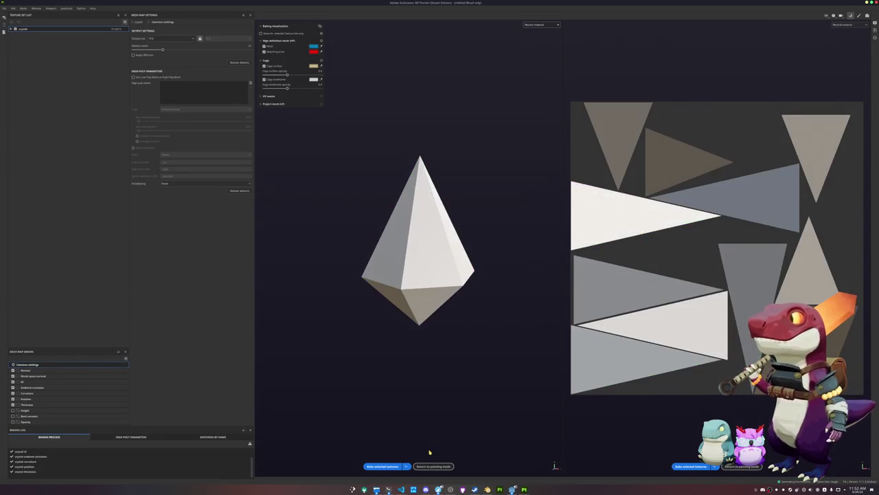
left_click(427, 466)
- Save the project as crystal inside a newly created folder
left_click(737, 25)
left_click(732, 31)
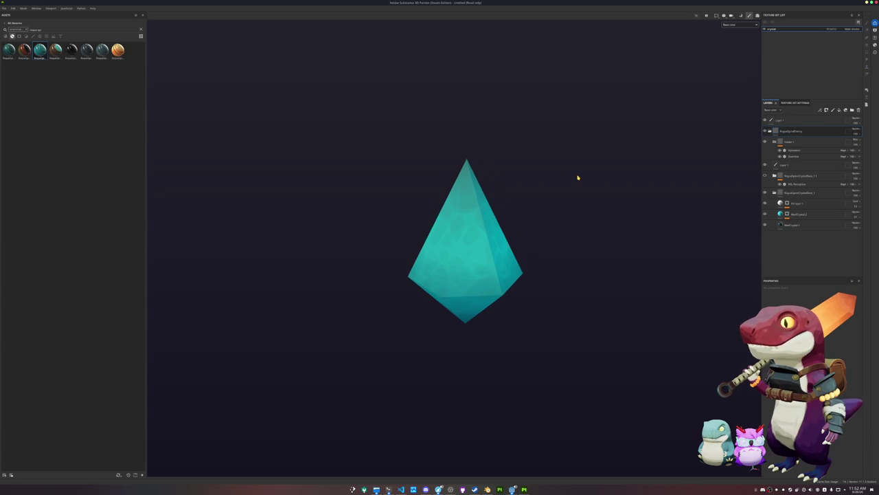
key("ctrl+s")
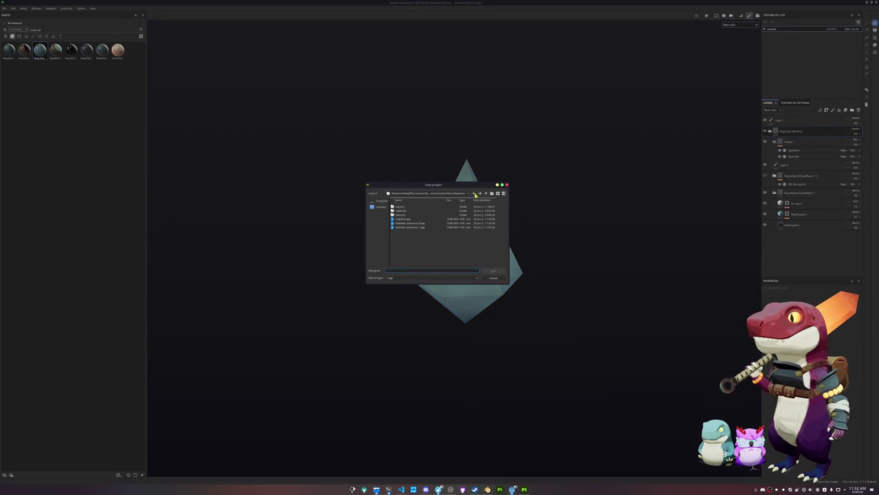
left_click(486, 194)
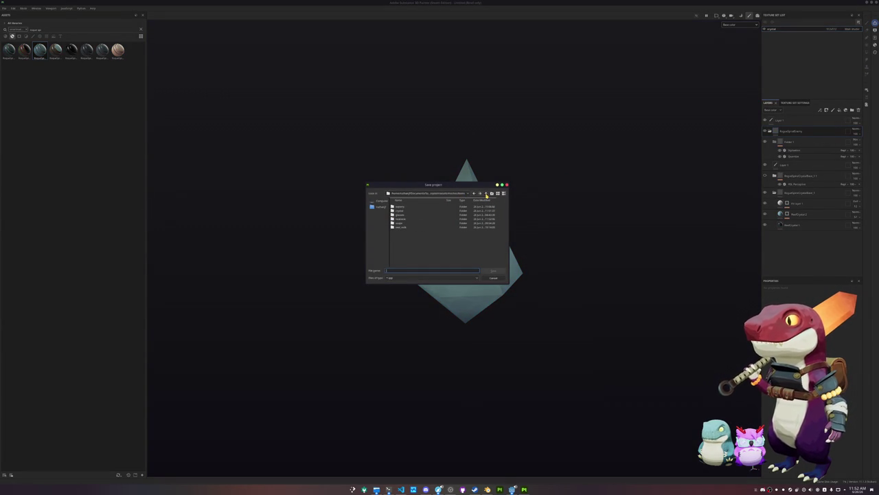
double_click(403, 215)
left_click(492, 193)
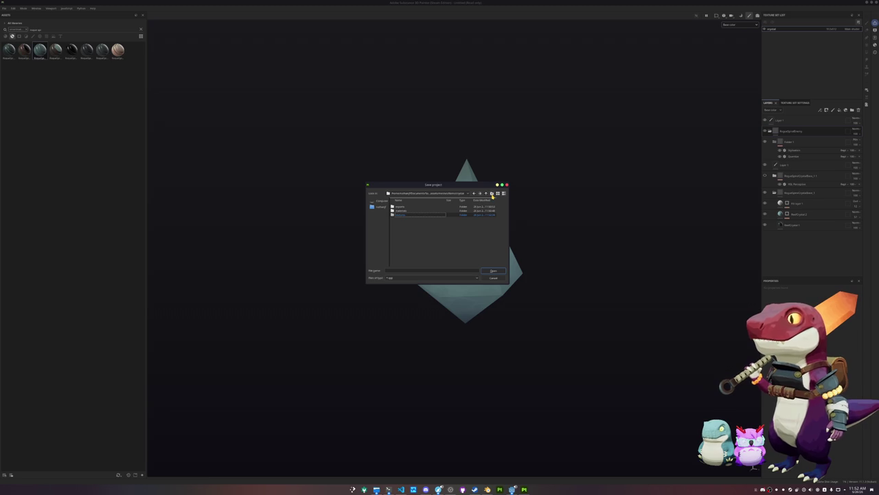
left_click(422, 270)
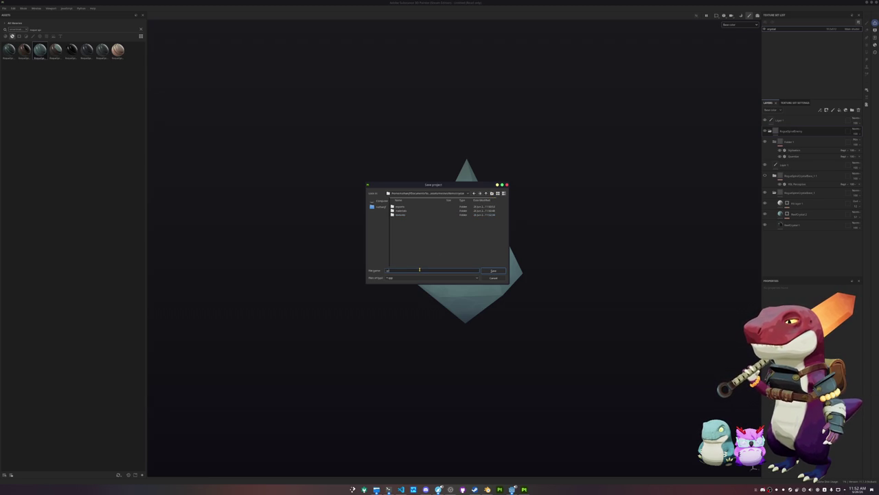
key("Return")
- Export the crystal's textures into a new 'test' folder under textures
key("ctrl+shift+e")
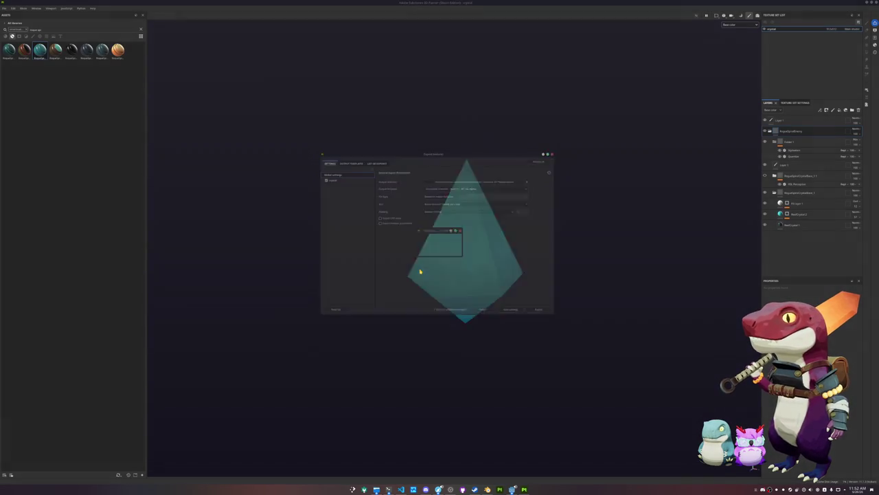
left_click(426, 177)
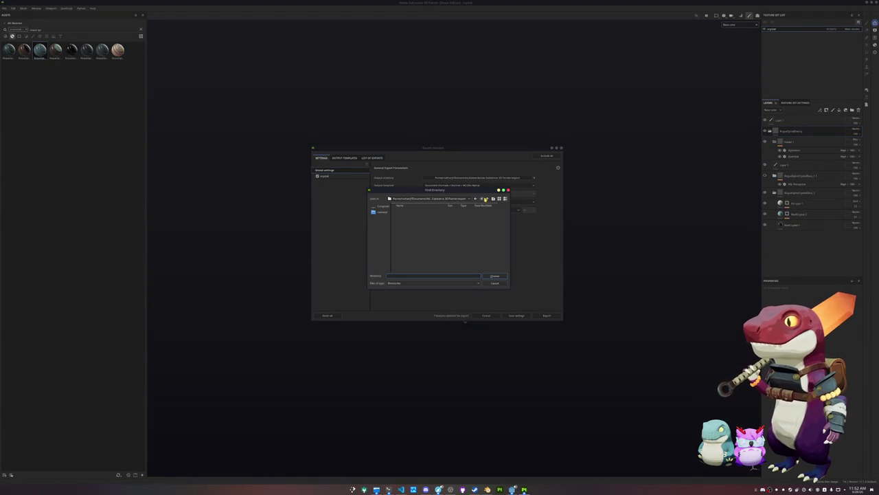
left_click(447, 199)
left_click(422, 213)
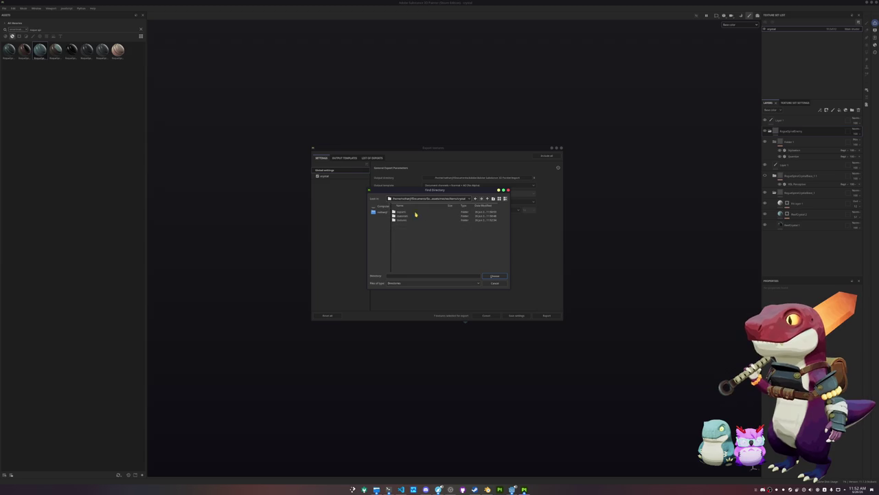
double_click(403, 219)
left_click(494, 199)
type("test")
key("Return")
left_click(494, 276)
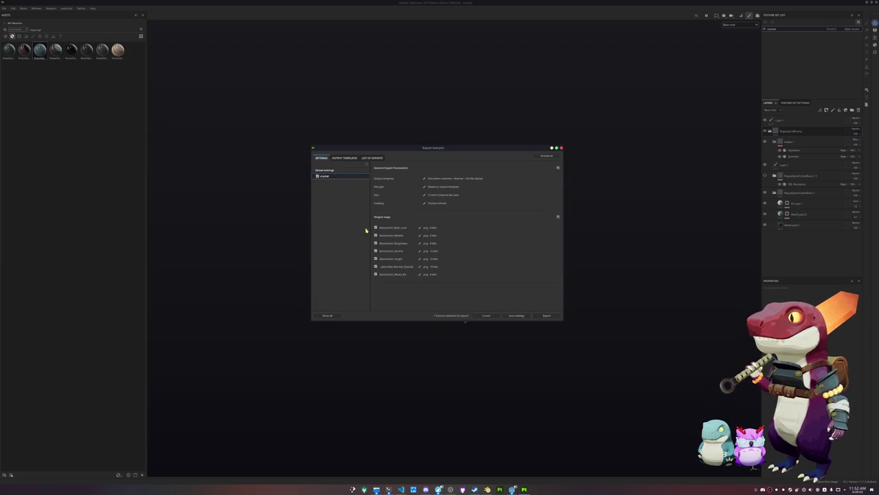
left_click(546, 316)
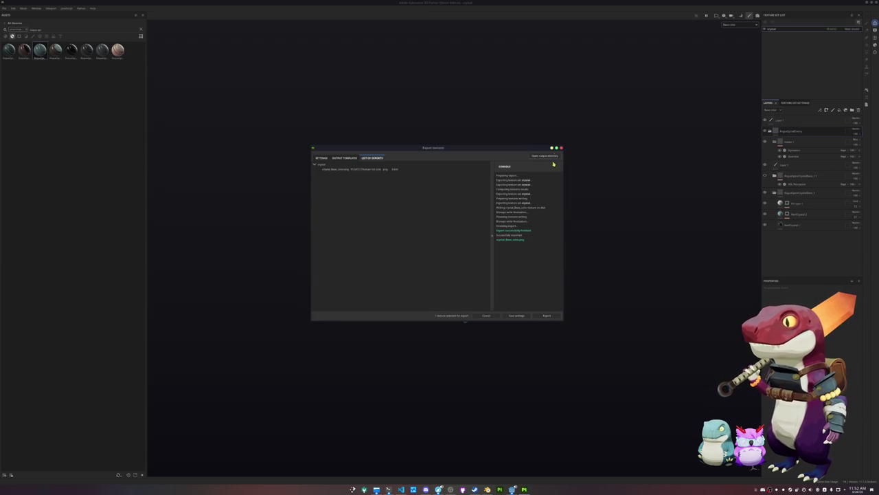
left_click(561, 147)
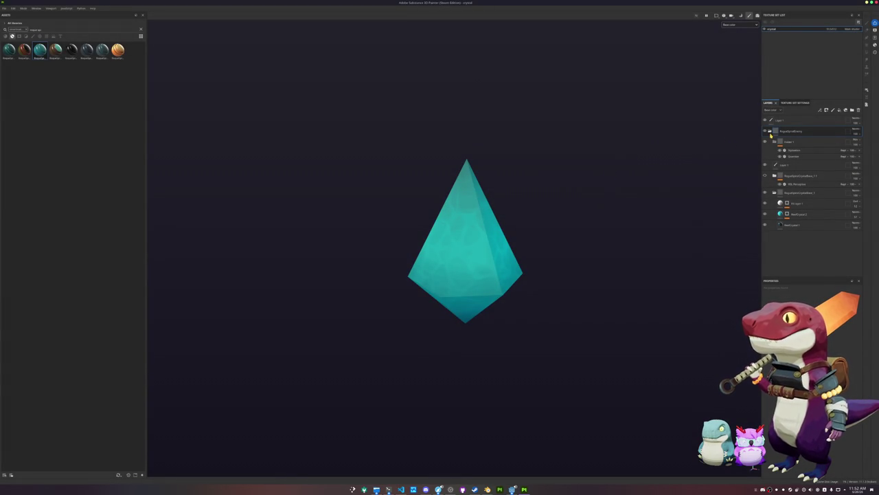
- Hide the teal layer to make the crystal orange and re-export its textures to the output folder
left_click(765, 176)
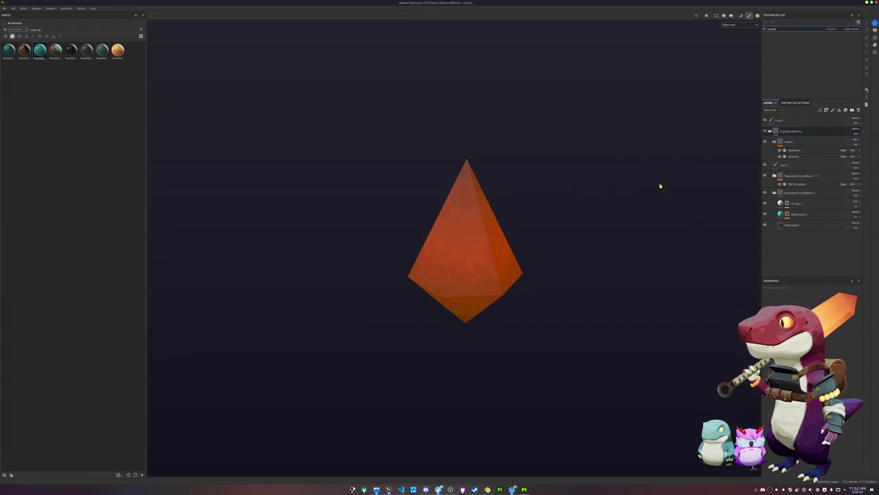
key("ctrl+shift")
key("ctrl+shift+e")
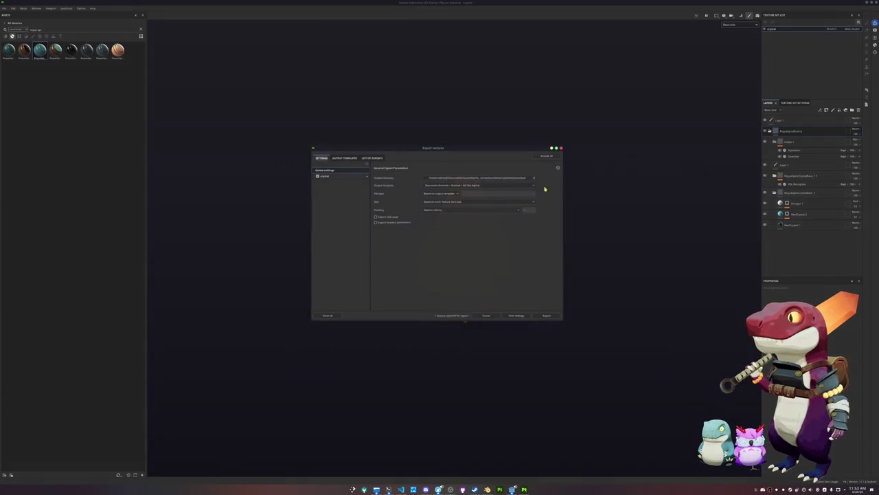
left_click(534, 177)
left_click(488, 199)
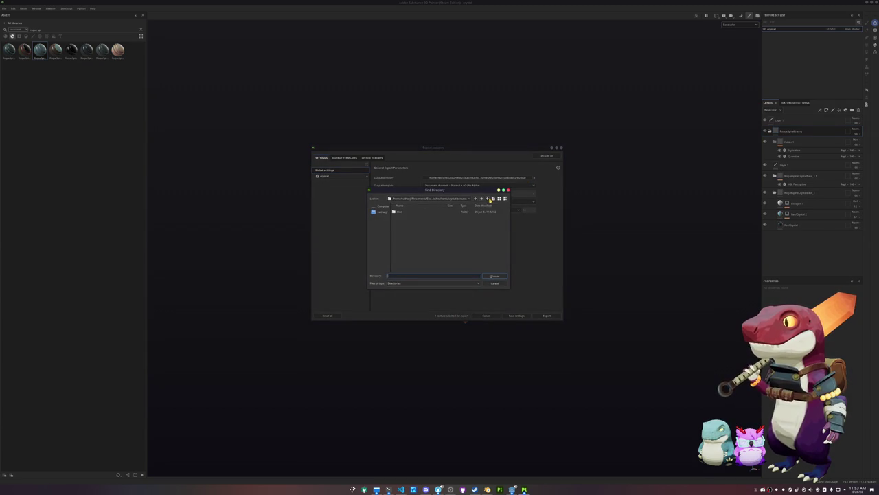
double_click(408, 216)
left_click(492, 276)
left_click(353, 178)
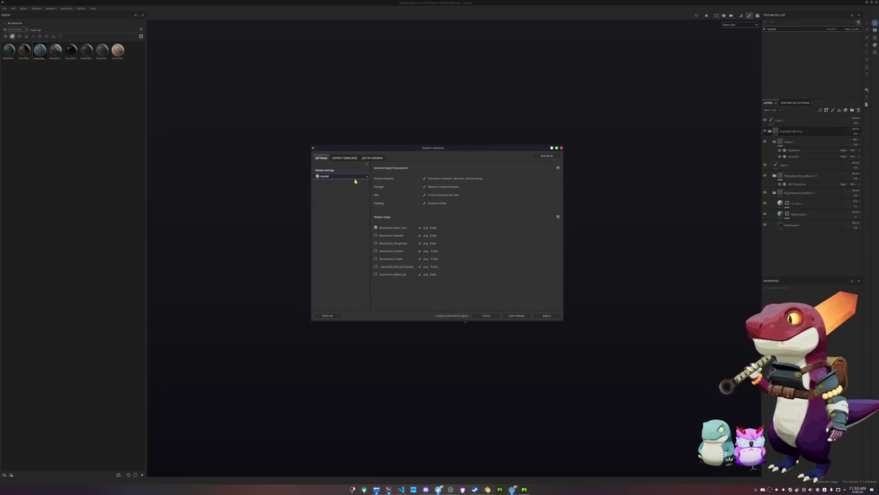
left_click(546, 315)
left_click(548, 315)
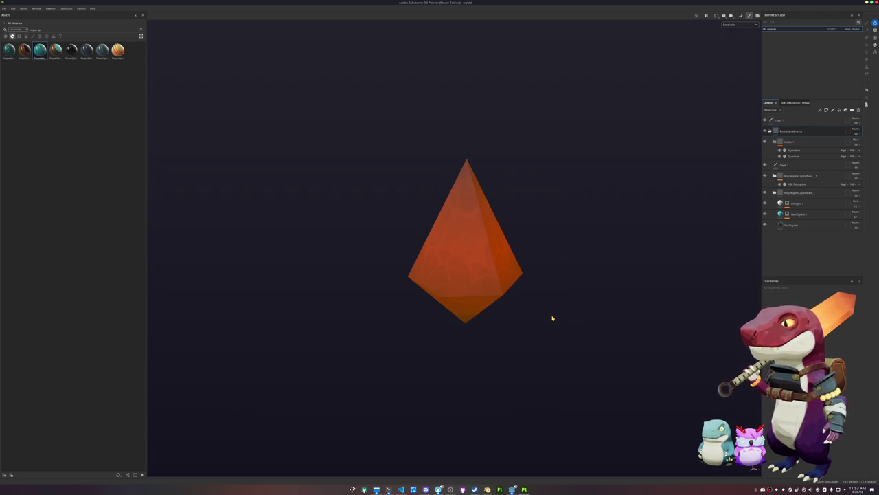
key("alt+Tab")
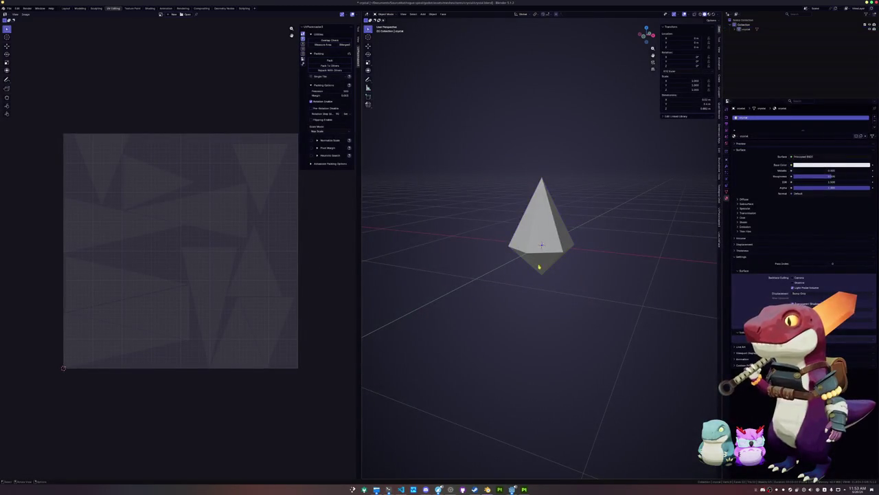
- Apply smooth shading to the crystal object
key("shift+a")
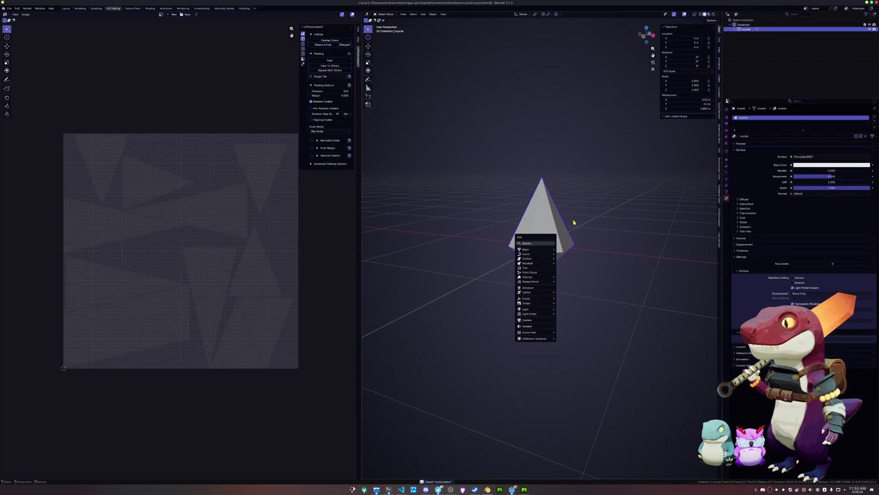
key("Escape")
right_click(541, 232)
left_click(537, 222)
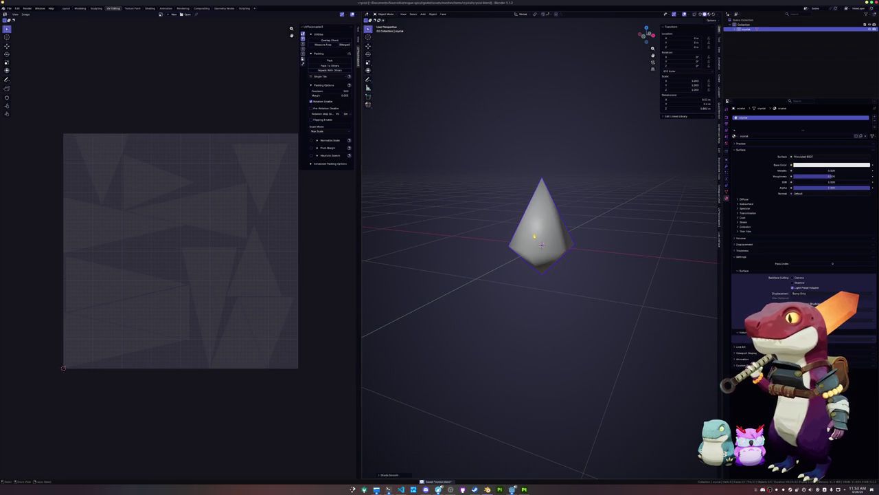
- Export the smoothed crystal as a glTF 2.0 file
left_click(9, 8)
mouse_move(28, 82)
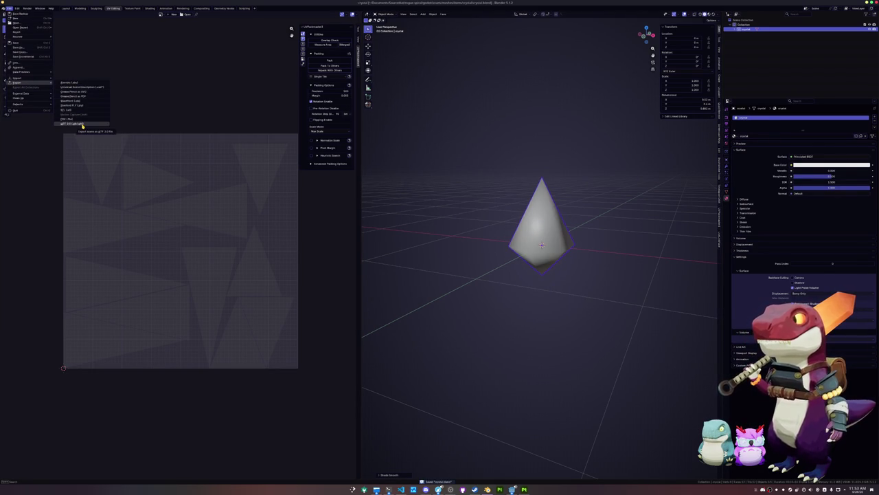
left_click(82, 125)
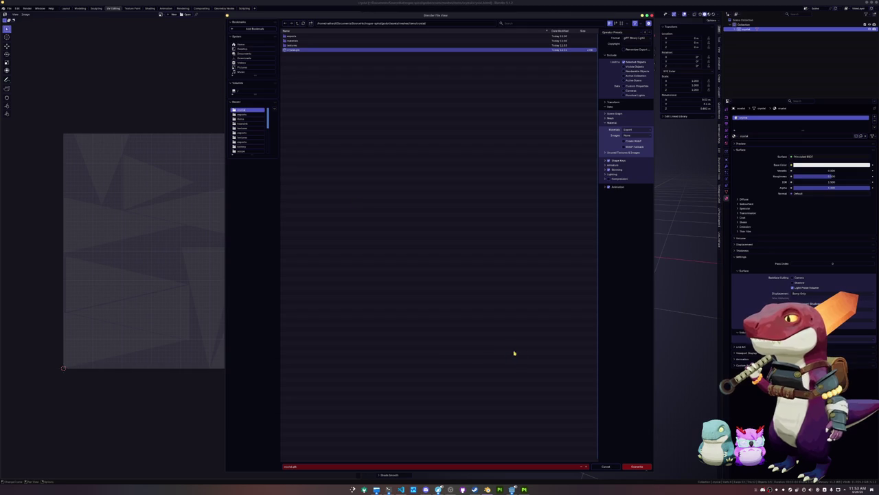
left_click(638, 467)
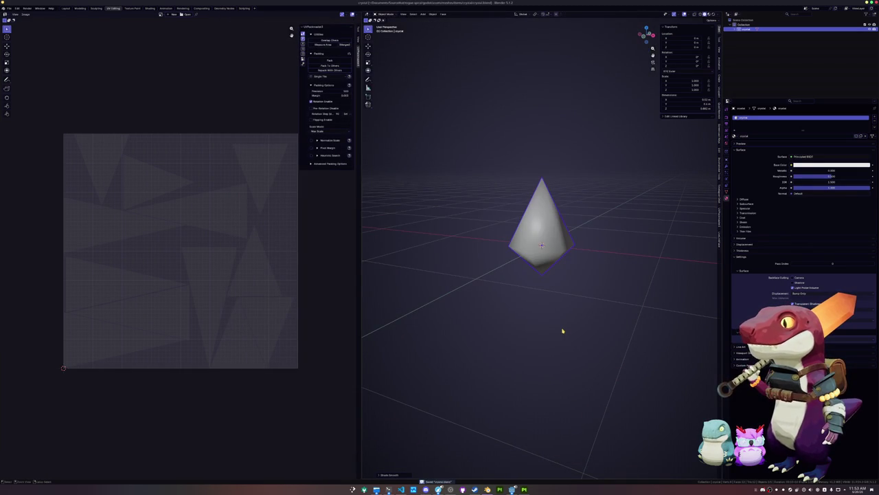
- Add a new Camera object to the crystal scene
key("shift+a")
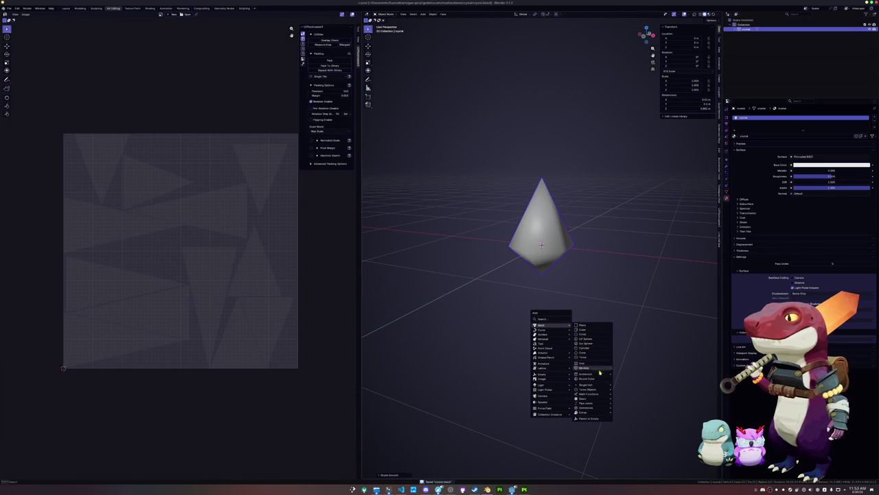
mouse_move(604, 385)
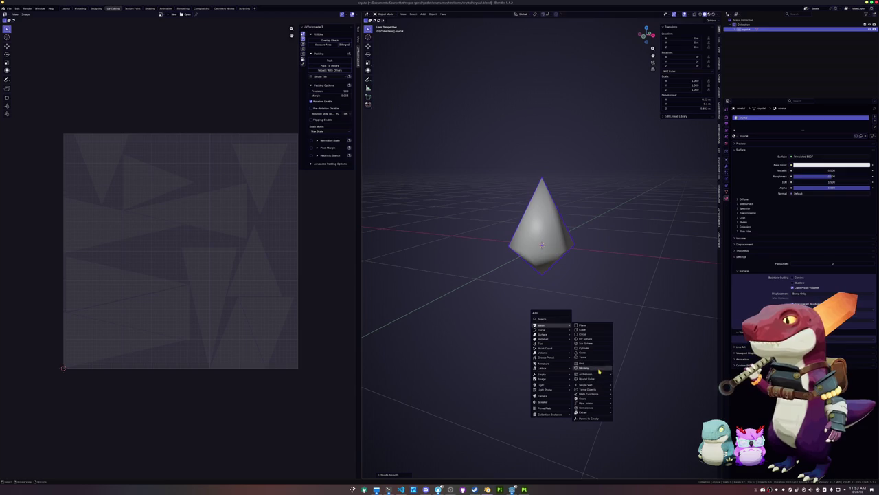
left_click(551, 397)
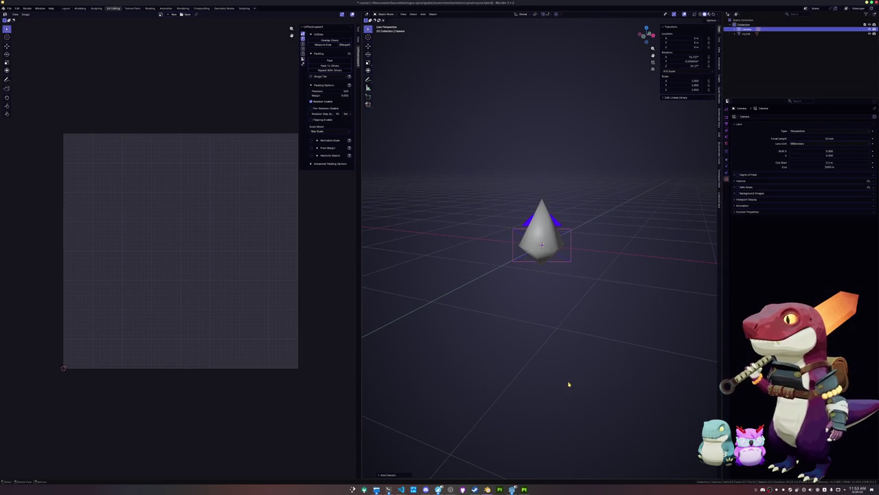
- Rotate the camera 90° on X, move it -2 on Y, and adjust its height in camera view
type("rx")
type("90")
key("Return")
type("gy-2")
key("Return")
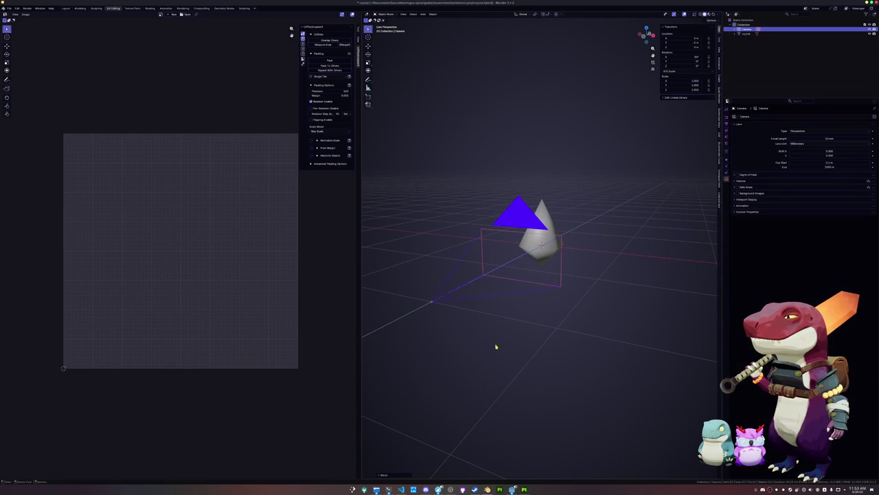
key("KP_0")
key("g")
key("z")
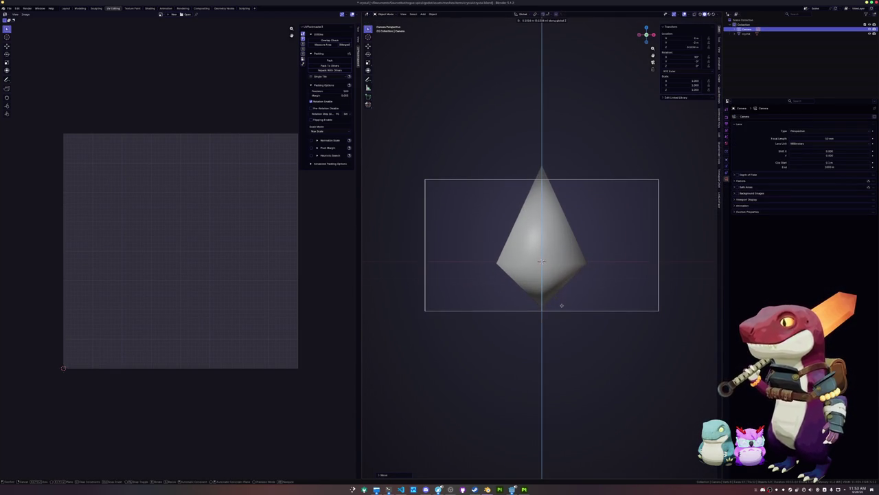
key("y")
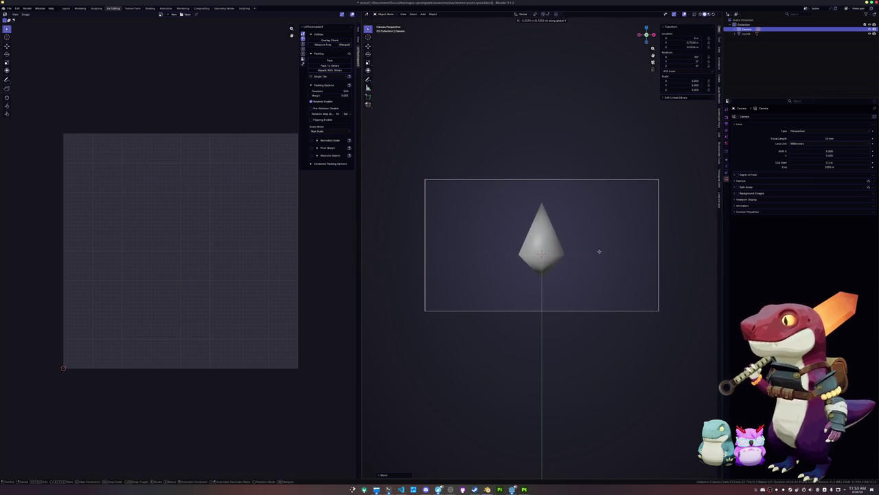
key("z")
left_click(584, 267)
- Set the output resolution X to 1080 for a square frame
left_click(727, 124)
left_click(818, 123)
type("1080")
key("Return")
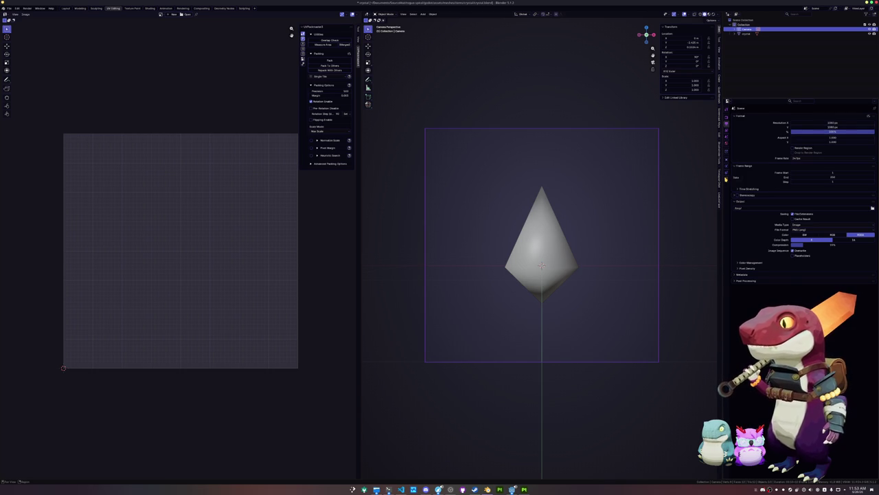
- Set the camera focal length to 50 mm so the crystal fills the shot
left_click(726, 178)
mouse_move(814, 138)
left_mouse_down()
mouse_move(855, 138)
mouse_move(814, 138)
left_mouse_up()
left_click(814, 138)
type("50")
key("Return")
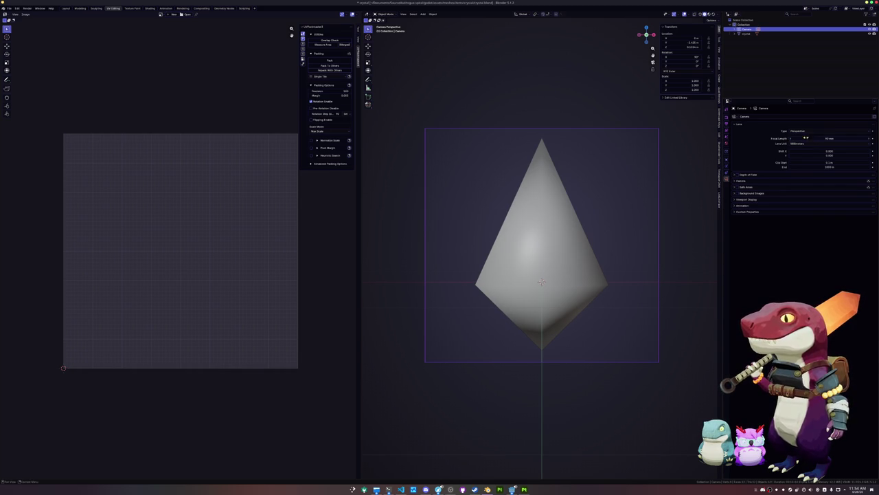
- Select the crystal mesh and bring up the Shading workspace
left_click(629, 269)
left_click(552, 272)
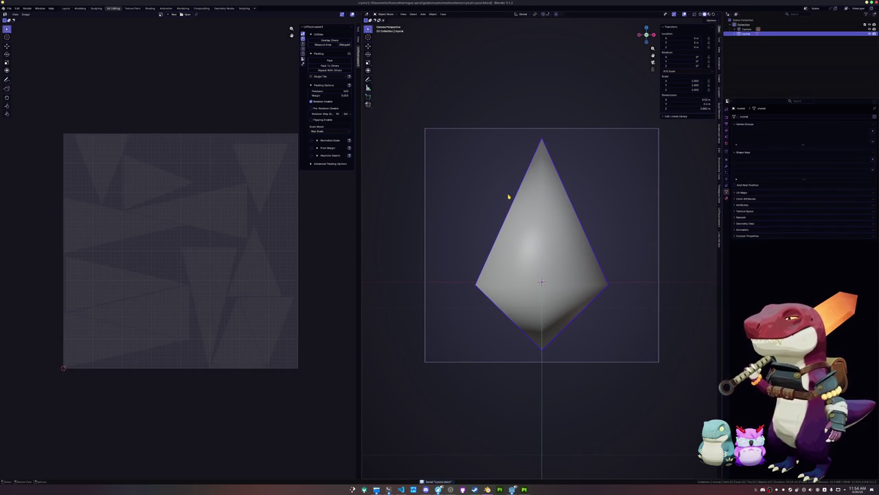
left_click(149, 8)
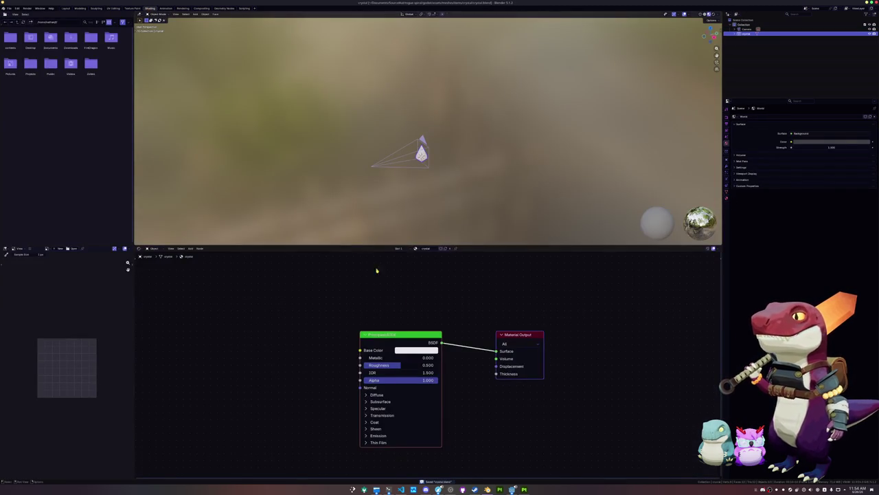
- Replace the Principled BSDF with an image texture node using crystal_Base_color.png
left_click(401, 335)
key("x")
left_click(519, 335)
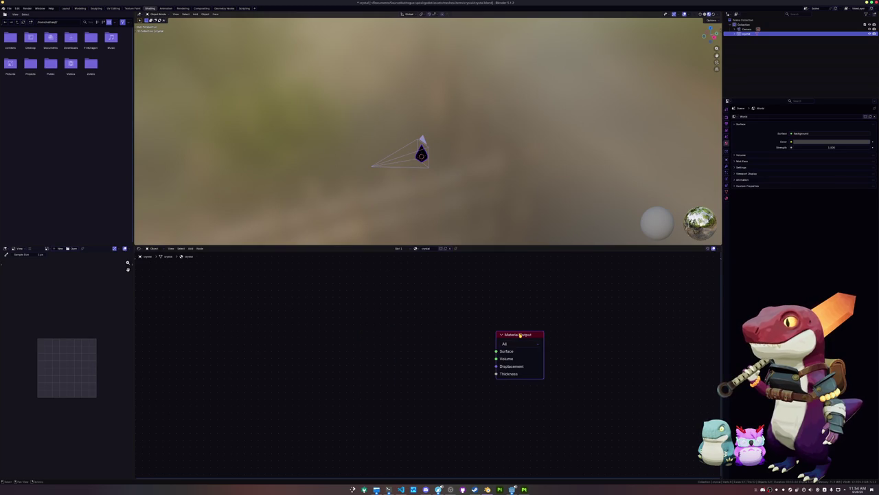
key("ctrl+t")
left_click(465, 373)
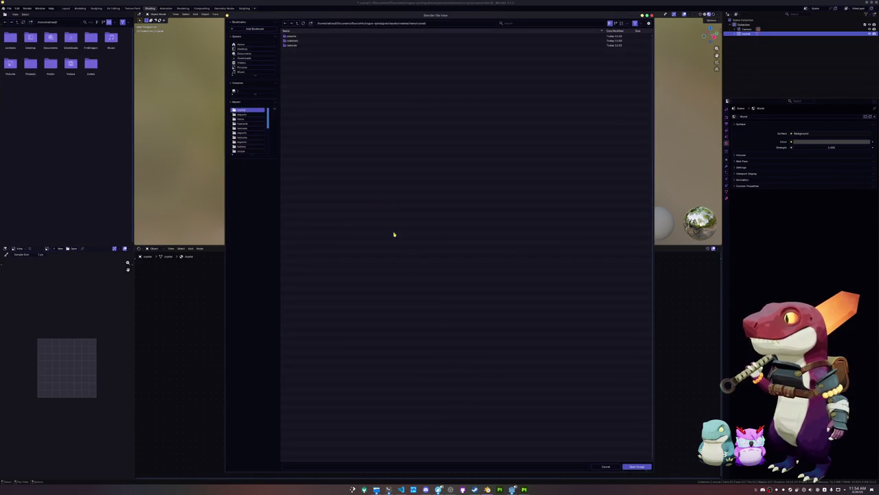
double_click(294, 45)
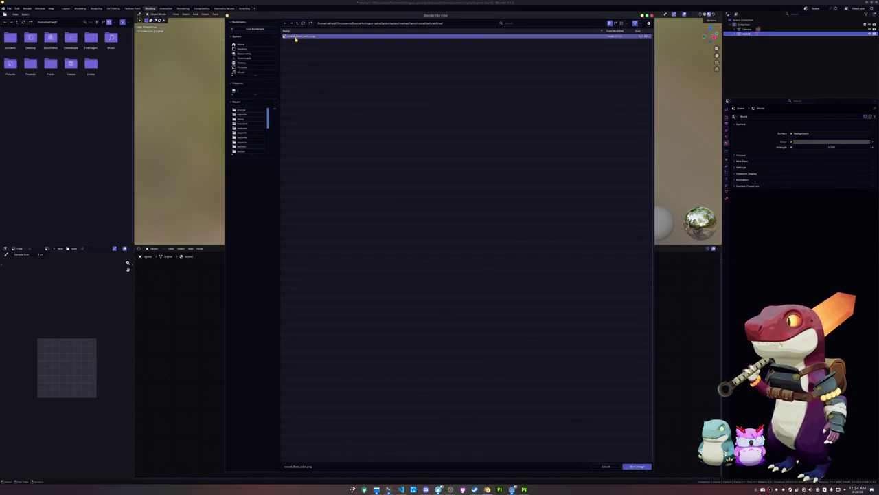
double_click(292, 36)
scroll(450, 198, "up", 3)
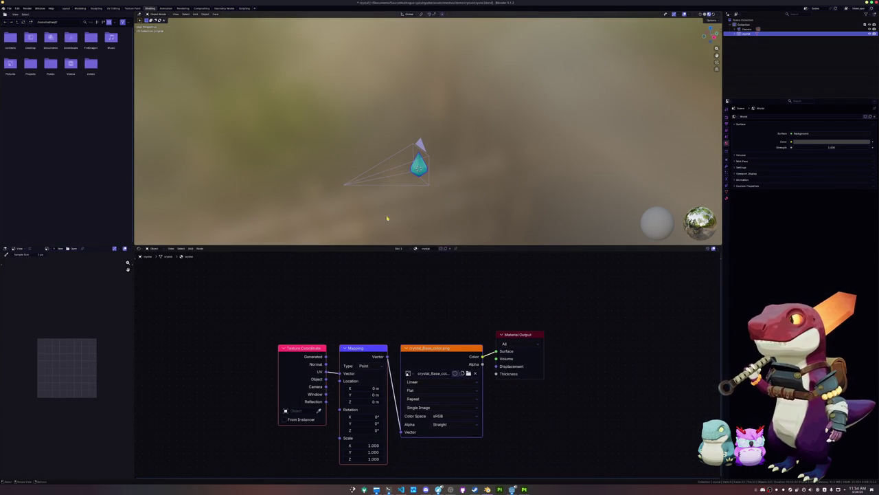
- Show the Render Result in the image editor panel
left_click(47, 249)
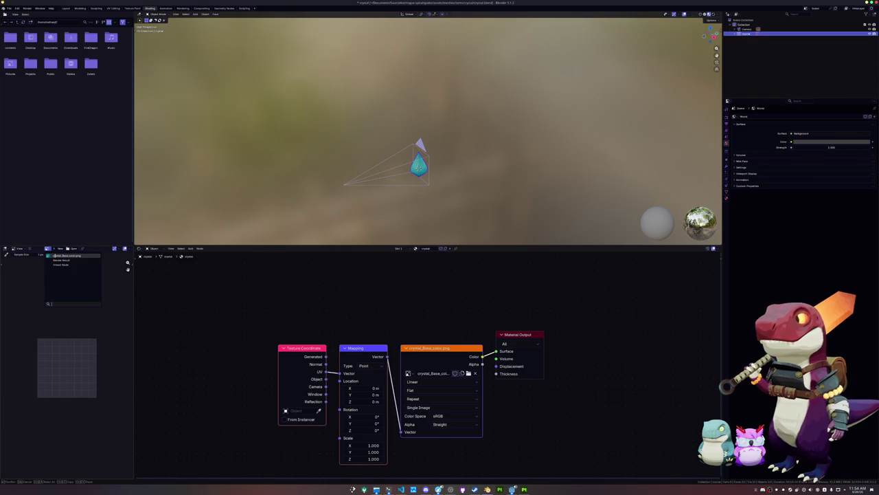
left_click(57, 255)
left_click(30, 249)
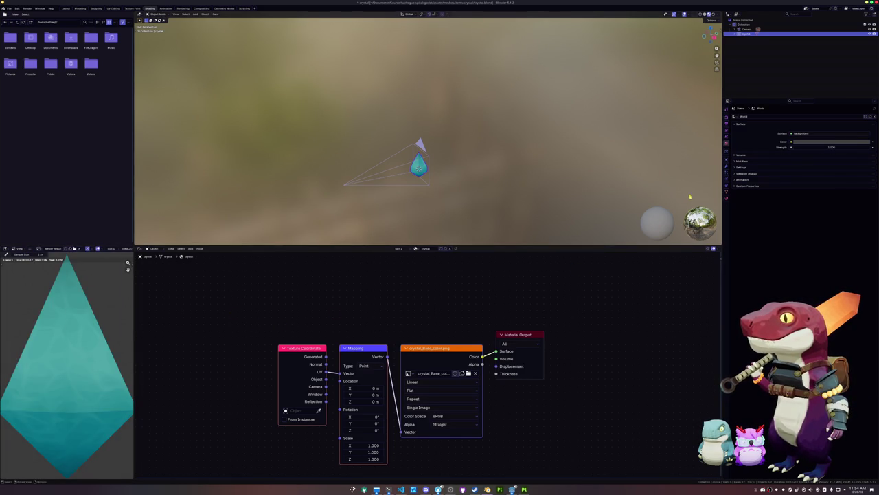
- Set the Color Management view transform to Standard and render the crystal with F12
left_click(726, 117)
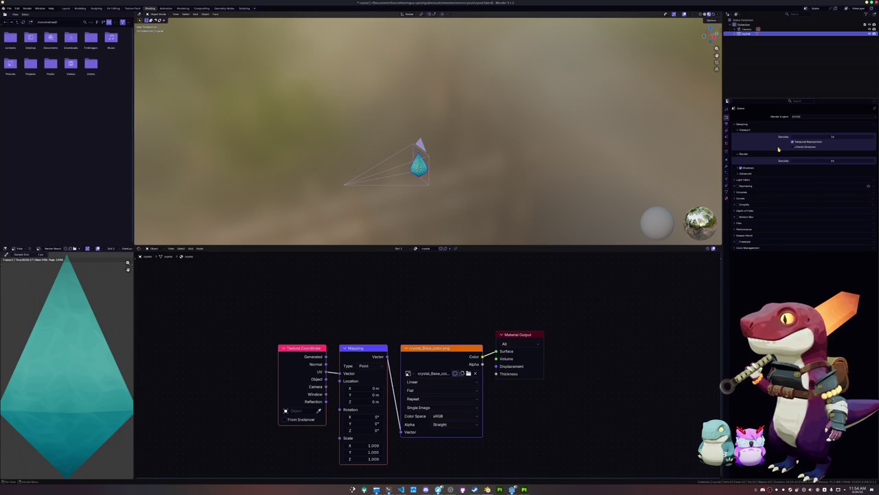
left_click(744, 223)
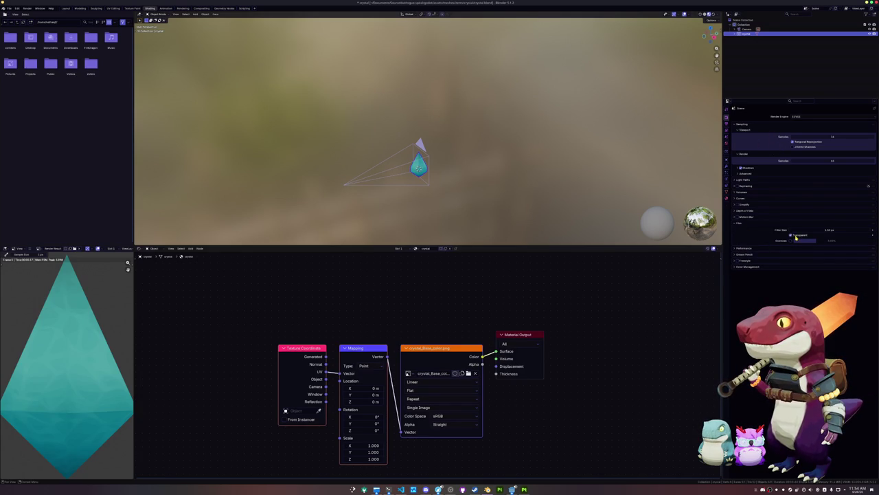
left_click(745, 226)
left_click(742, 248)
left_click(760, 262)
left_click(761, 267)
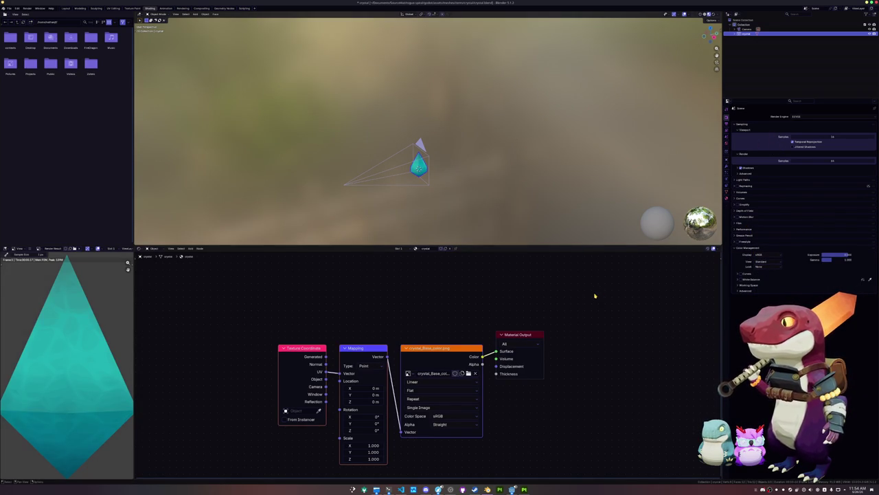
key("F12")
left_click(35, 247)
- Save the teal crystal render as a new image file
mouse_move(49, 259)
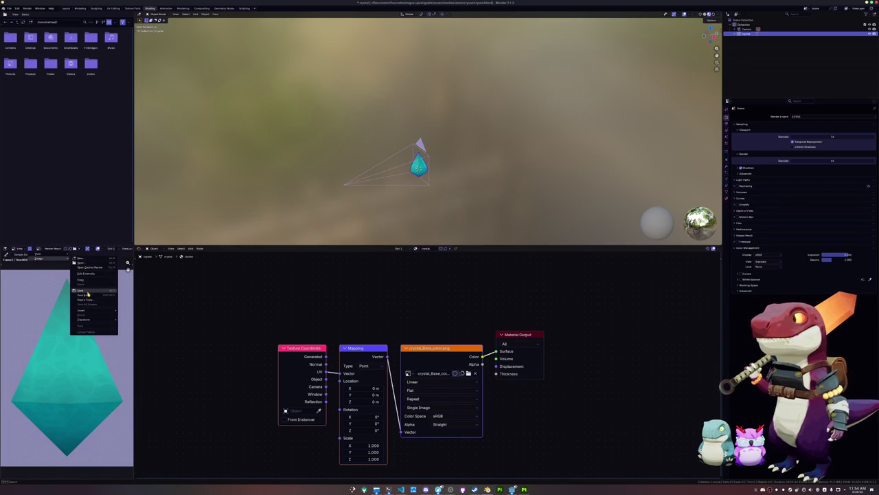
left_click(85, 294)
left_click(329, 465)
type("crystal.png")
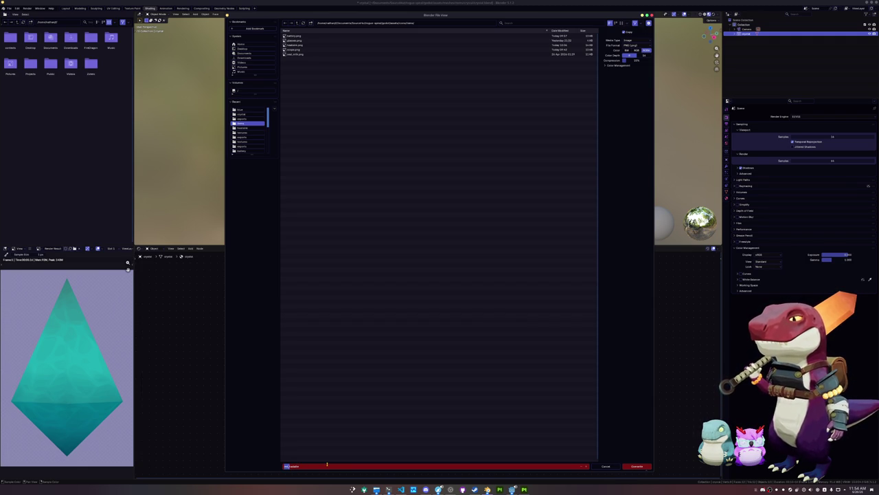
key("BackSpace")
type("lu")
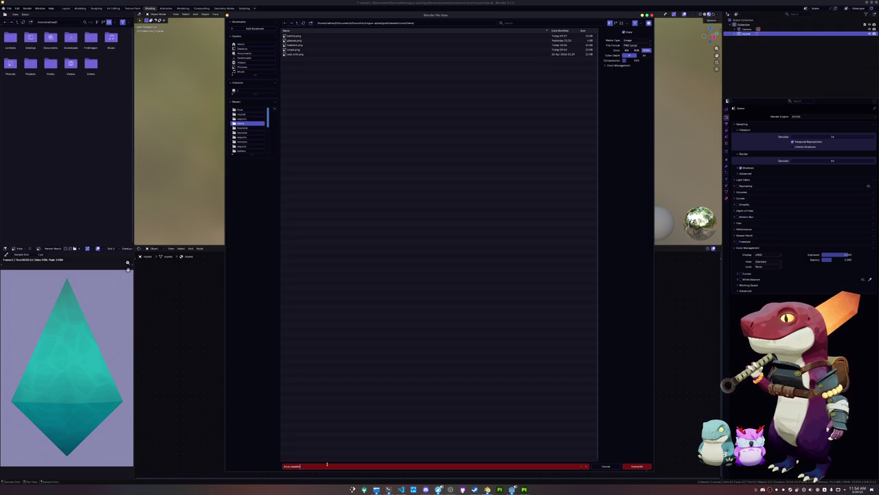
key("Return")
key("Return")
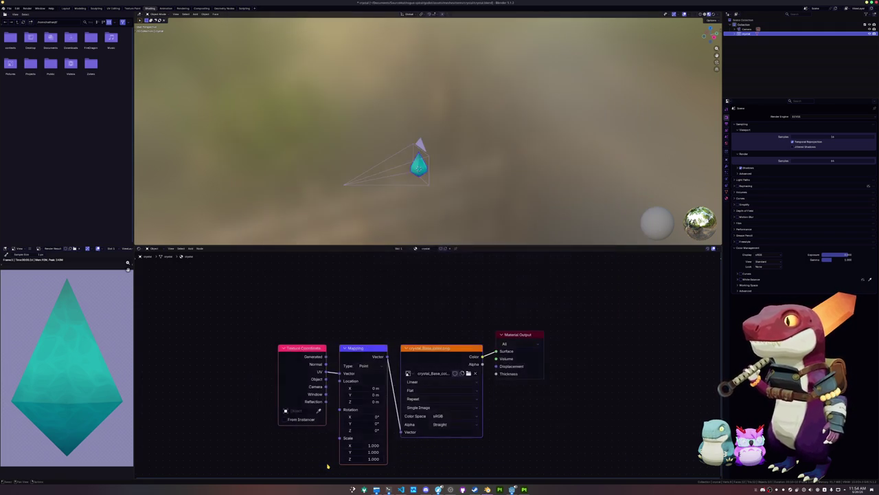
- Load the other crystal_Base_color.png texture and re-render the crystal
left_click(467, 373)
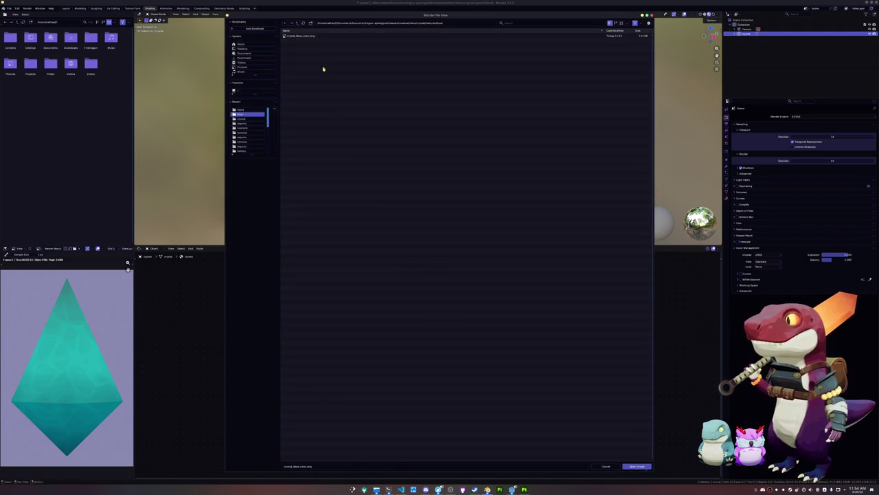
double_click(300, 36)
key("ctrl+s")
key("F12")
- Save the orange crystal render as an image, then return to Godot Engine
left_click(33, 251)
mouse_move(55, 259)
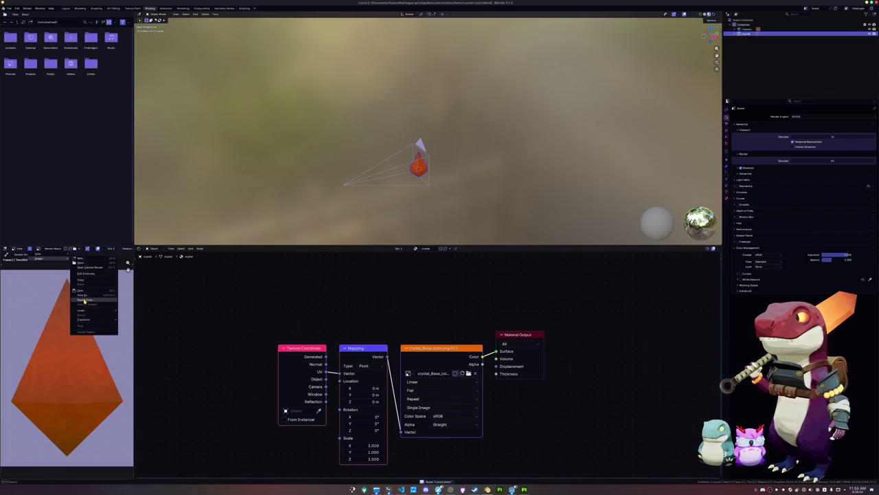
left_click(86, 297)
left_click(326, 467)
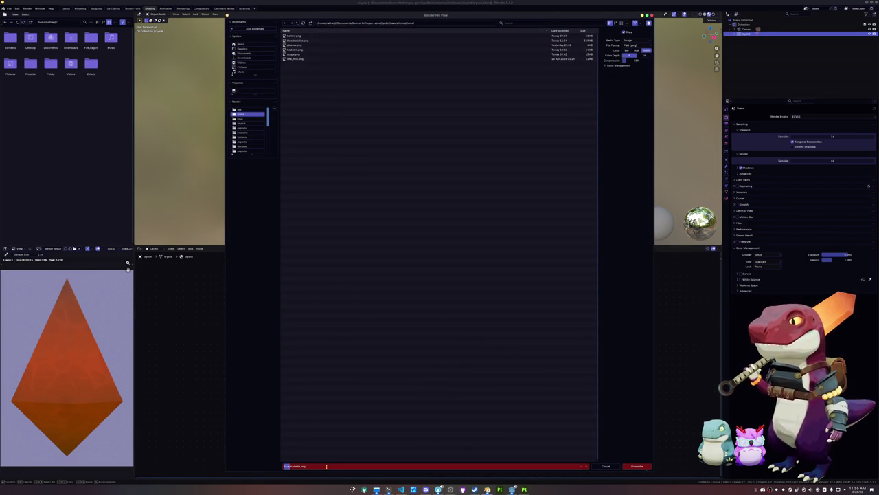
key("Return")
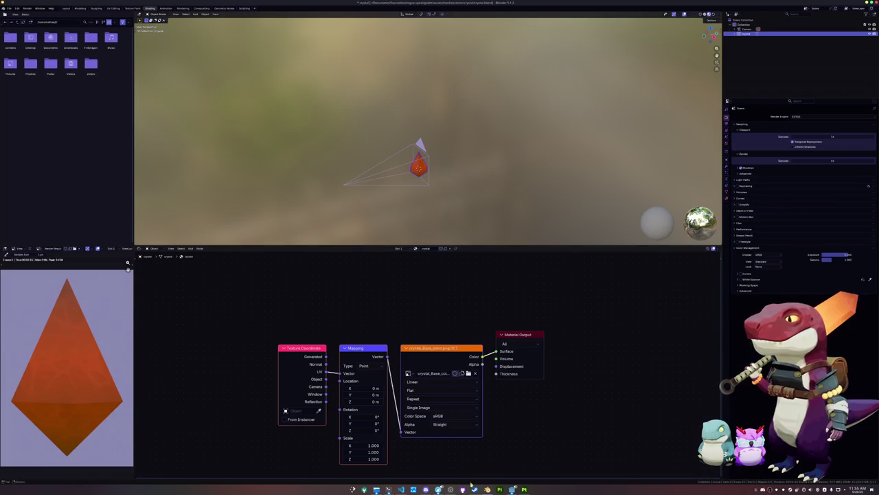
key("alt+Tab")
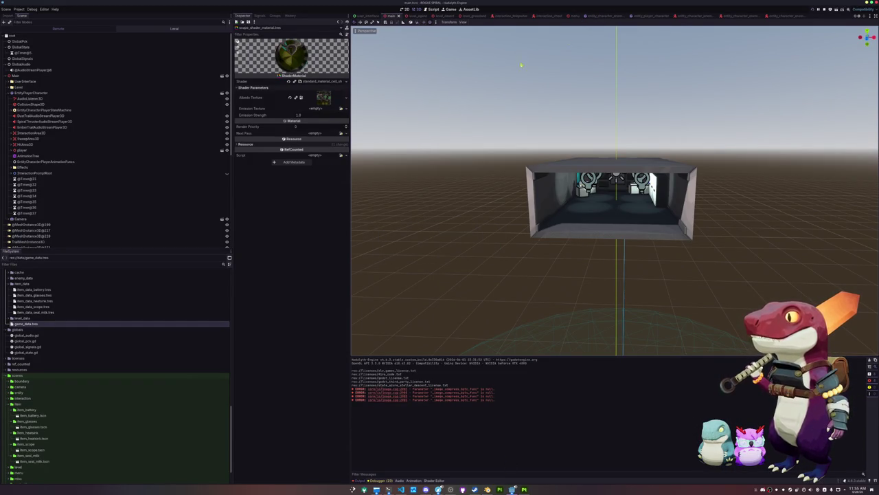
- Open crystal_shader_material from the crystal mesh's materials folder
scroll(60, 327, "up", 5)
scroll(60, 327, "up", 10)
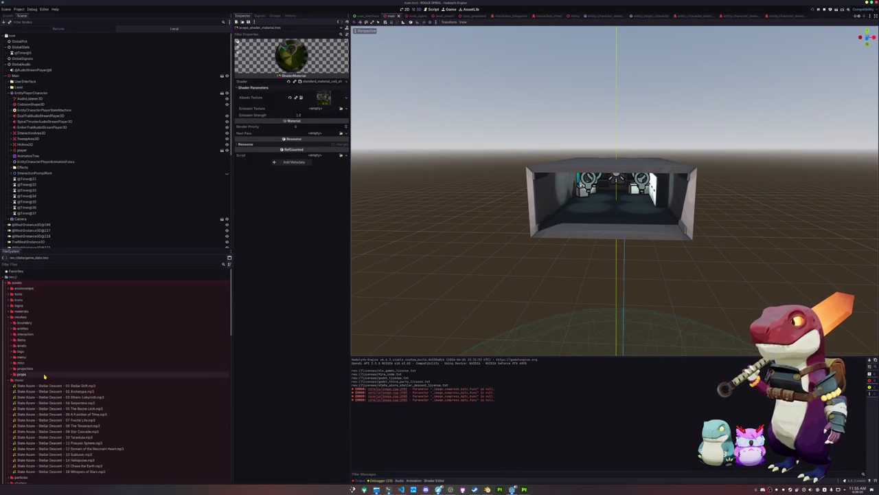
double_click(23, 339)
double_click(26, 373)
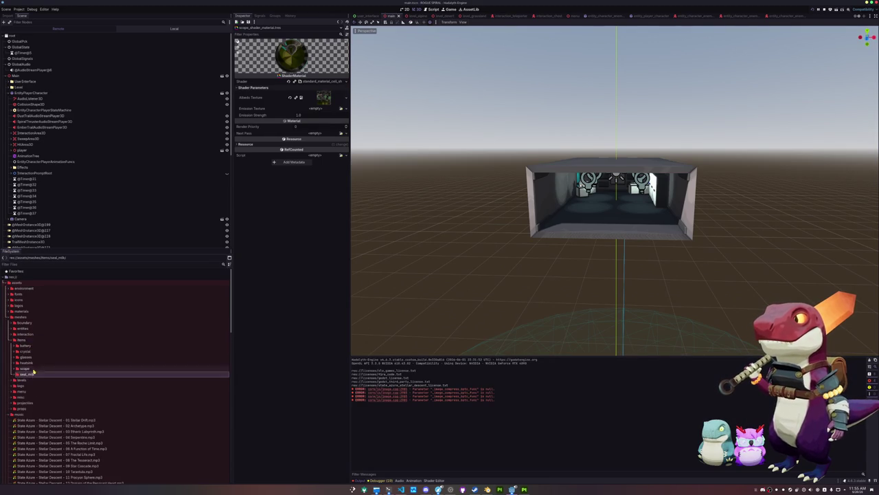
double_click(26, 351)
double_click(36, 357)
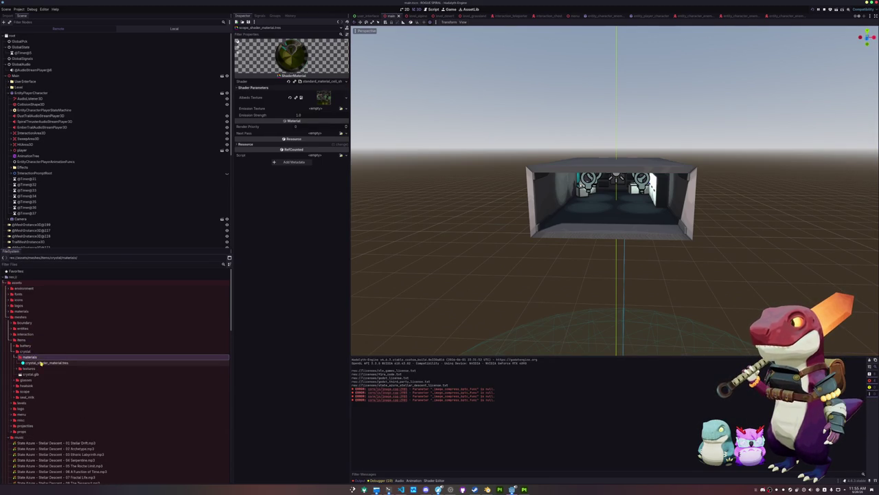
double_click(41, 362)
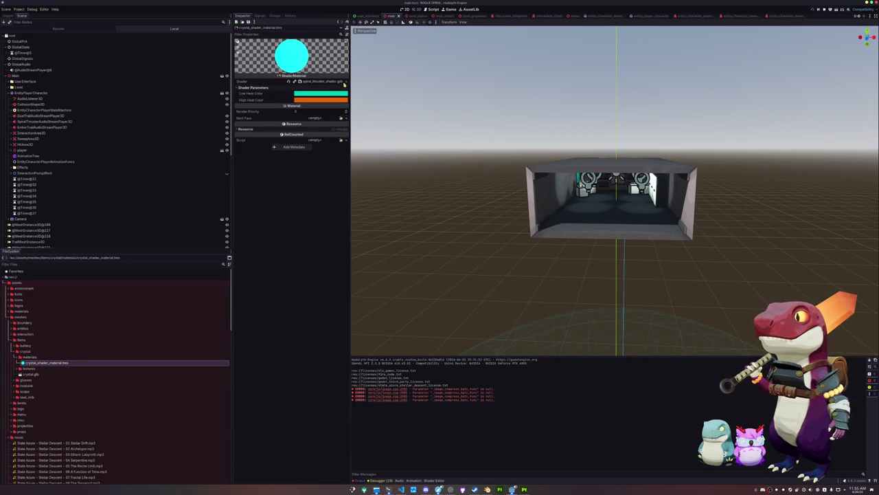
- Quick Load standard_material_cell_shader.gdshader as the material's shader
left_click(346, 82)
left_click(337, 96)
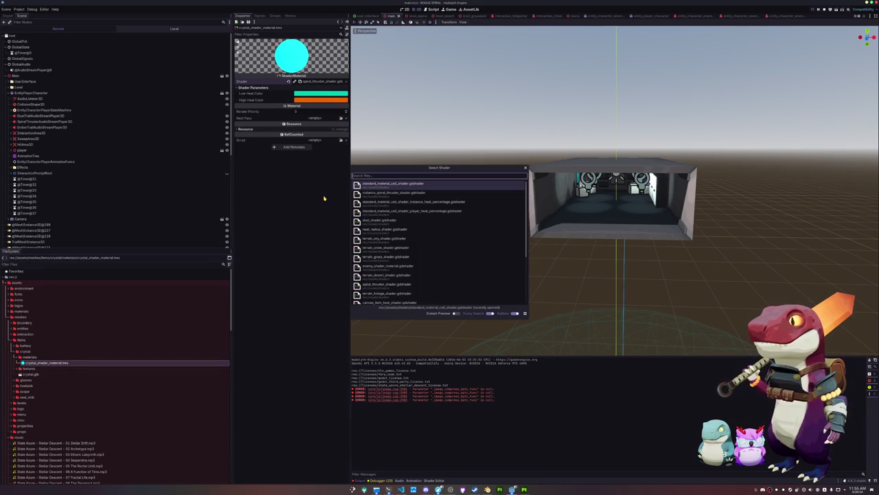
type("ma")
type("rd")
key("Down")
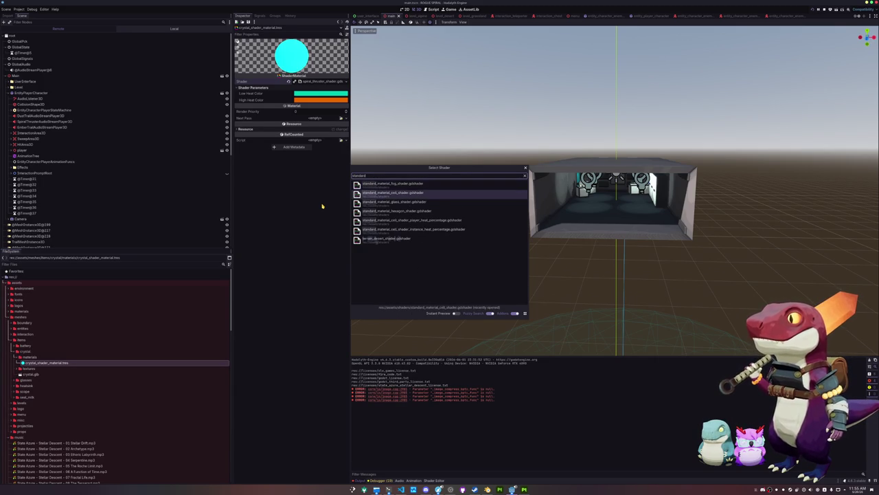
key("Return")
- Set the cyan crystal base colour texture as the Albedo Texture
left_click(341, 94)
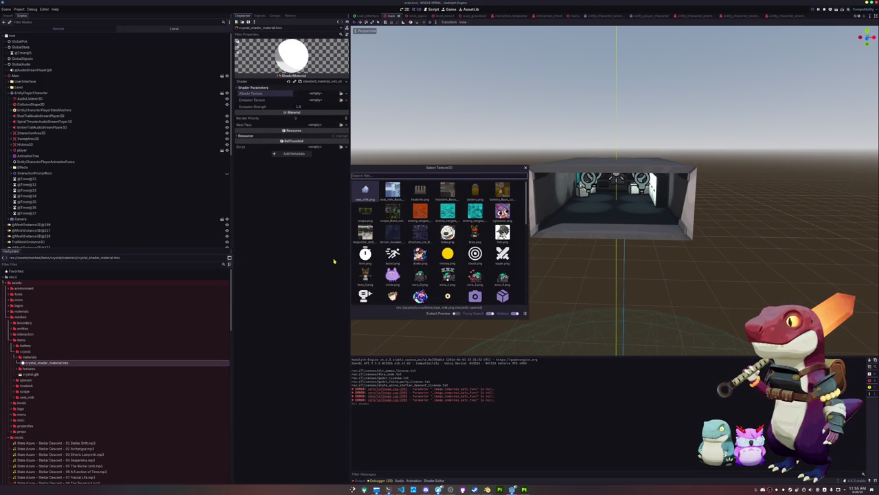
type("blue")
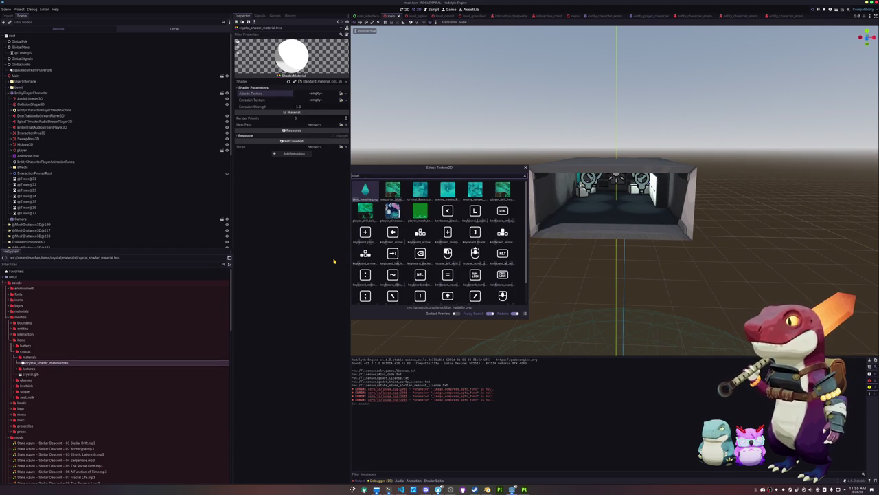
key("ctrl+a")
type("cr")
key("Right")
key("Right")
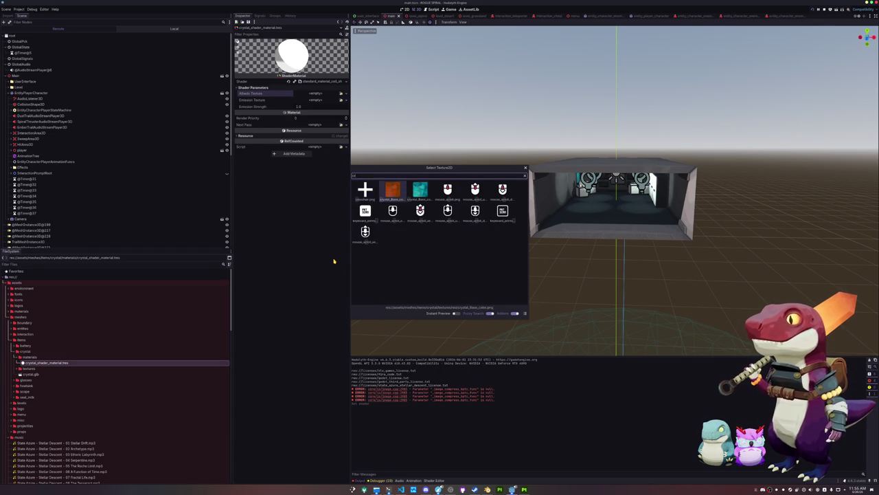
key("Return")
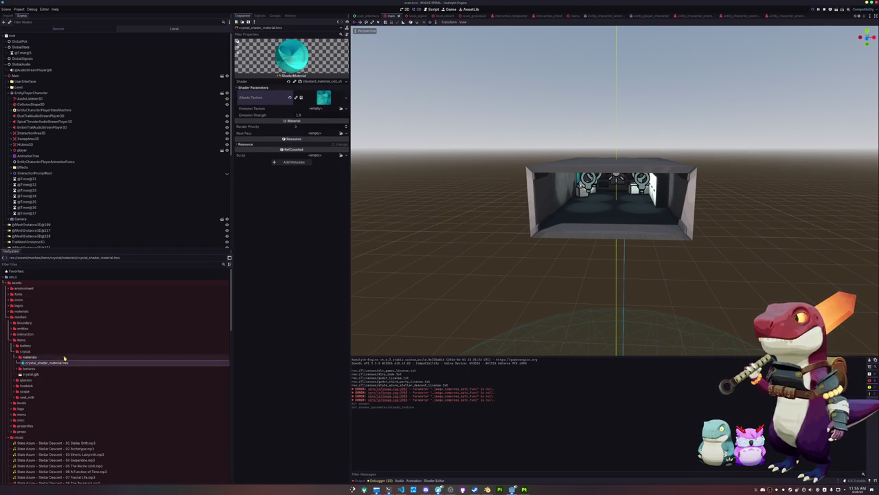
left_click(63, 363)
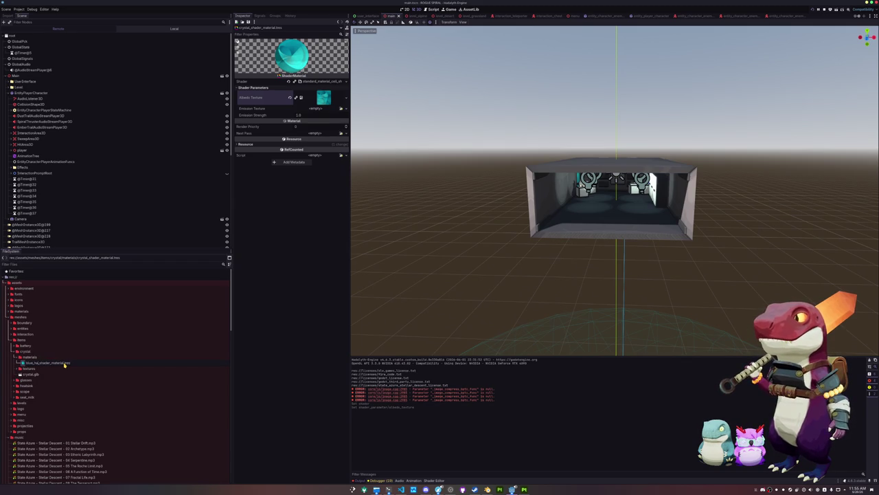
- Rename the material blue_hadalite_shader_material and duplicate it as red_hadalite_shader_material
key("Return")
key("ctrl+d")
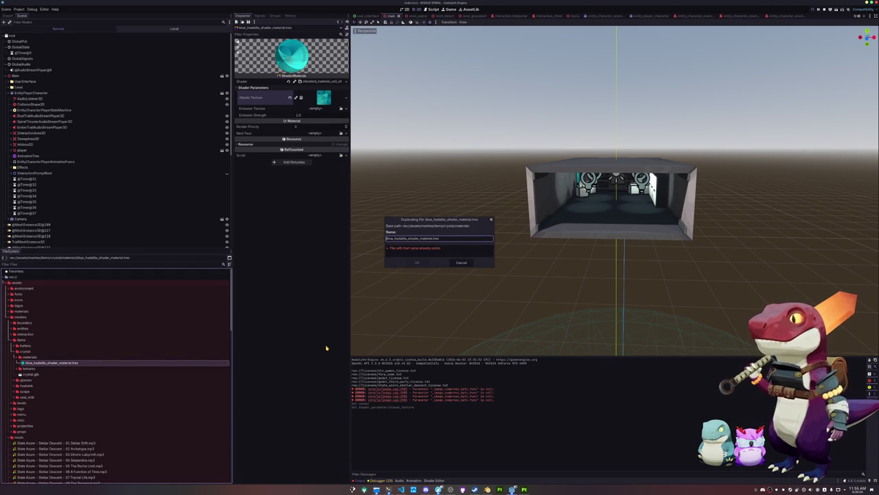
type("d")
key("Return")
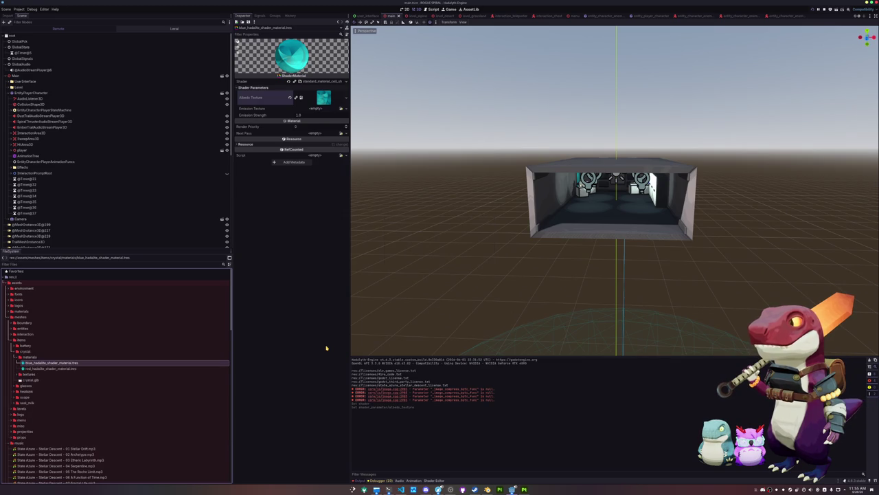
- Give the red hadalite material the orange crystal albedo texture and compare both previews
left_click(84, 368)
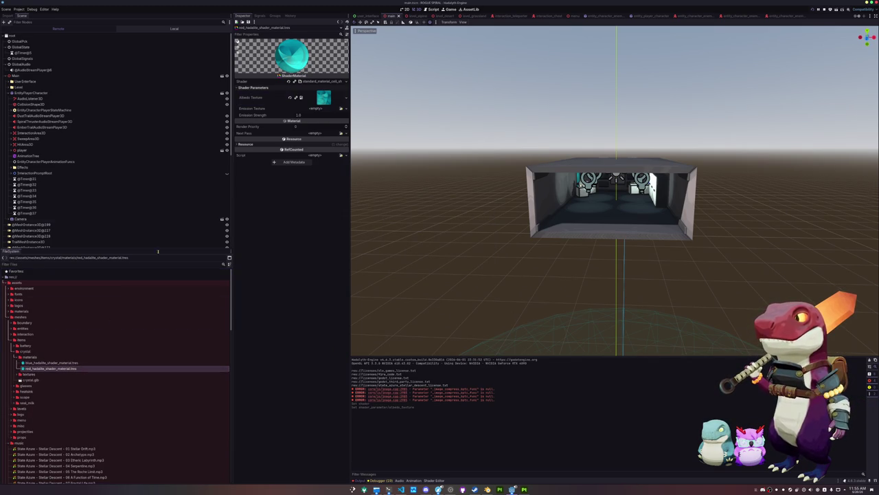
left_click(337, 98)
left_click(338, 215)
type("red")
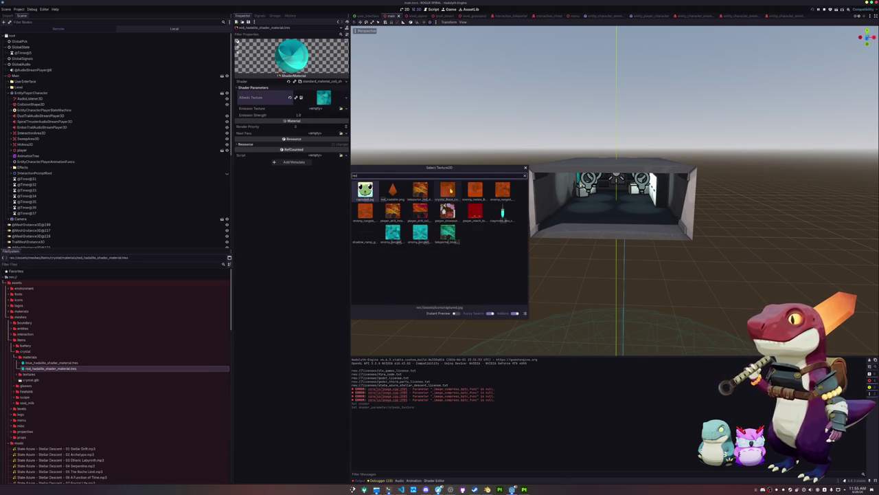
double_click(447, 190)
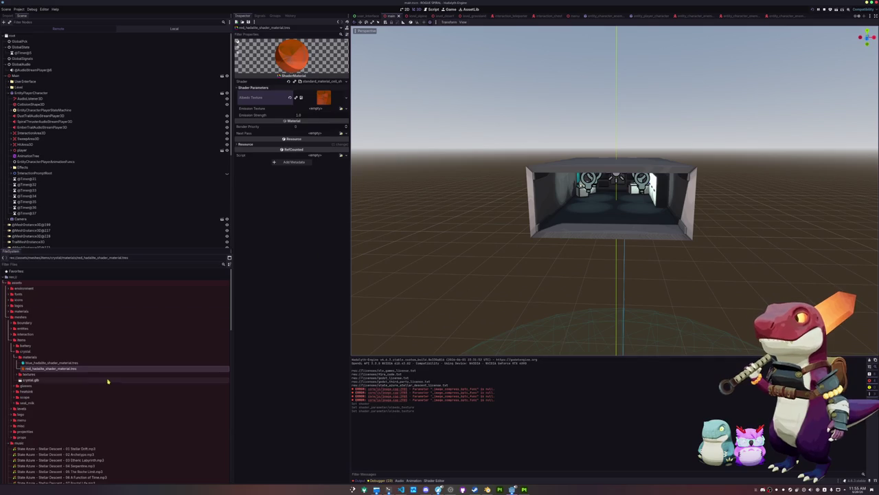
left_click(69, 363)
left_click(69, 368)
left_click(68, 363)
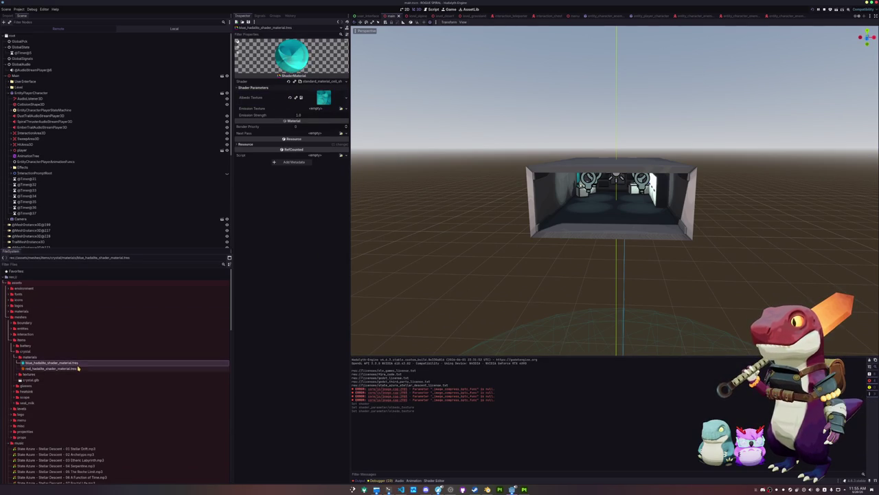
- Duplicate the item_battery folder as red_hadalite and rename its scene to red_hadalite.tscn
scroll(67, 391, "down", 15)
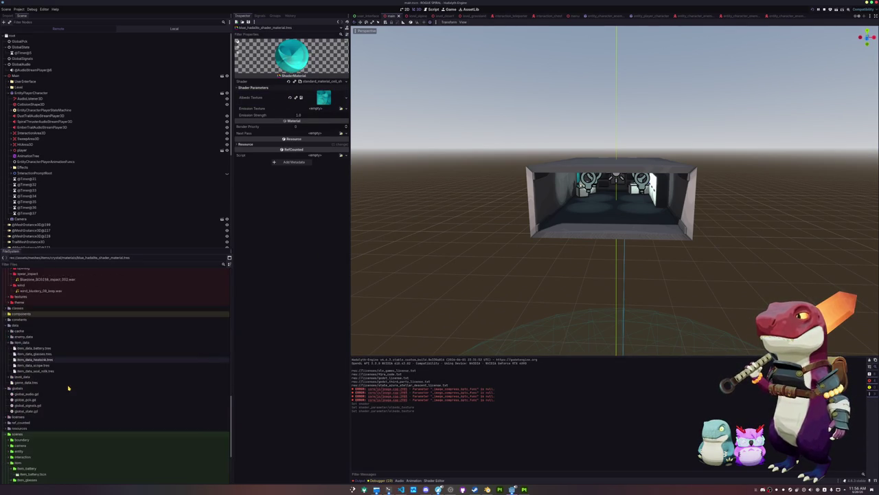
scroll(68, 388, "down", 1)
left_click(44, 377)
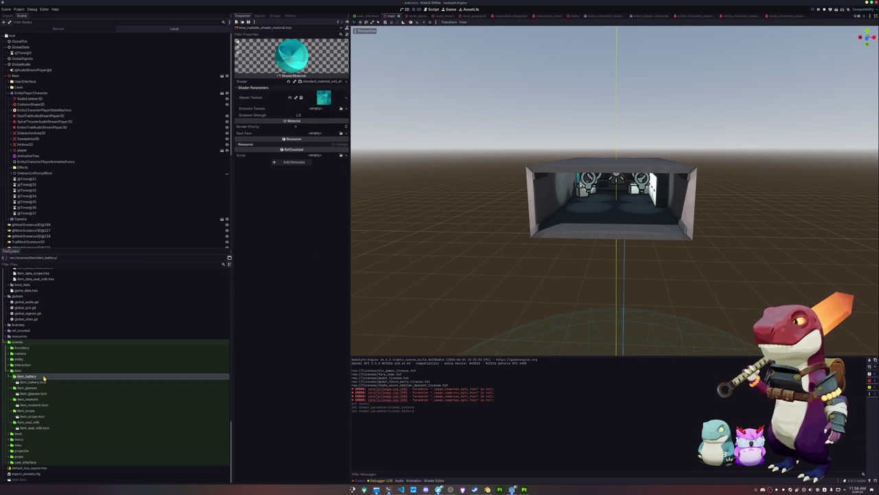
key("ctrl+d")
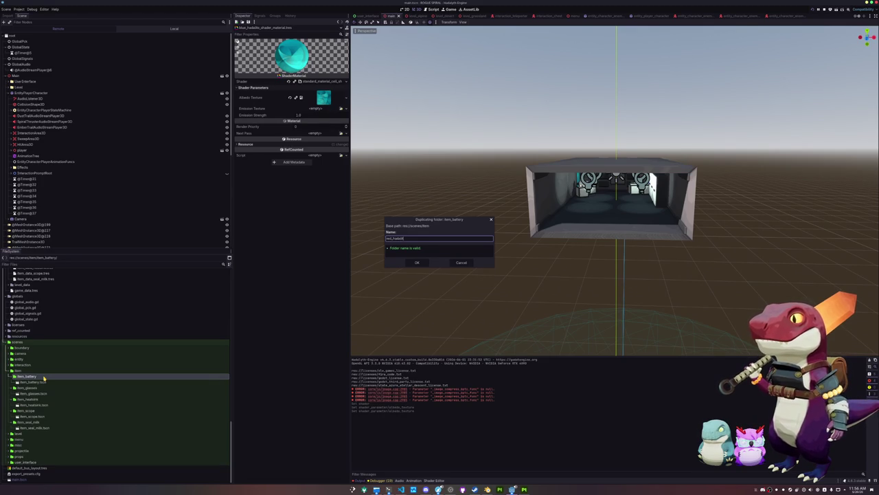
key("Return")
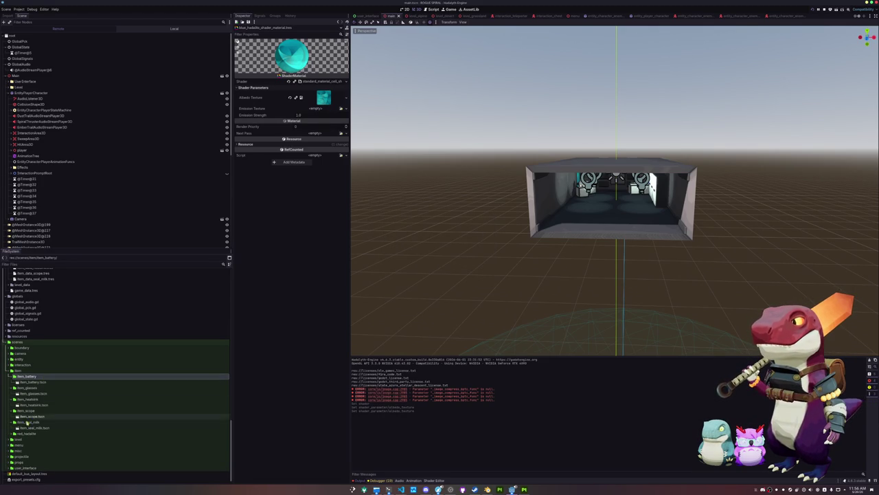
left_click(36, 439)
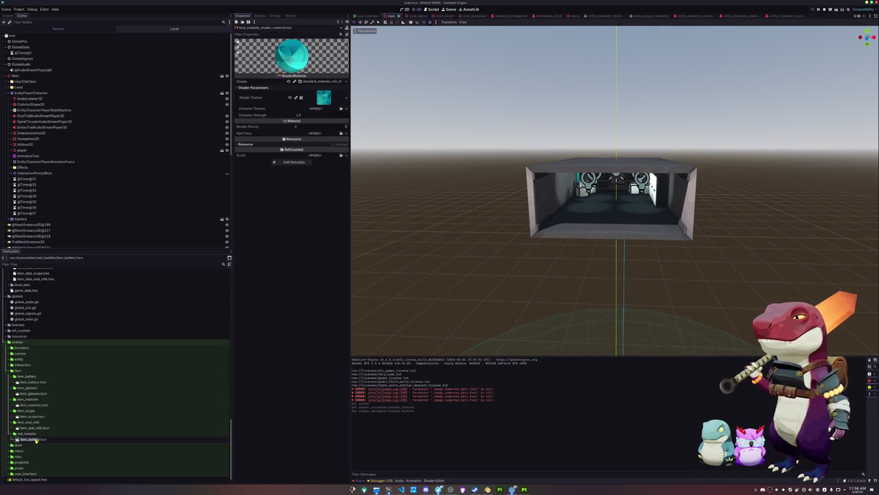
key("Return")
- Open the red_hadalite scene and delete the battery2 node
double_click(38, 440)
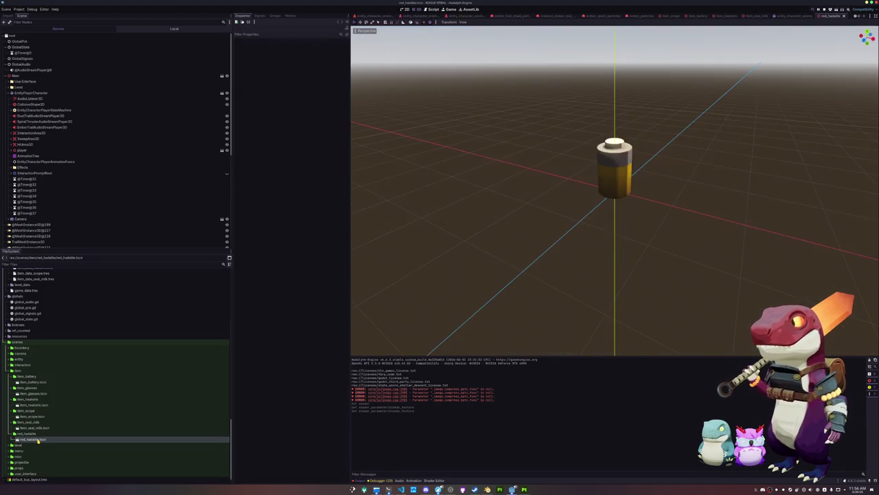
left_click(76, 36)
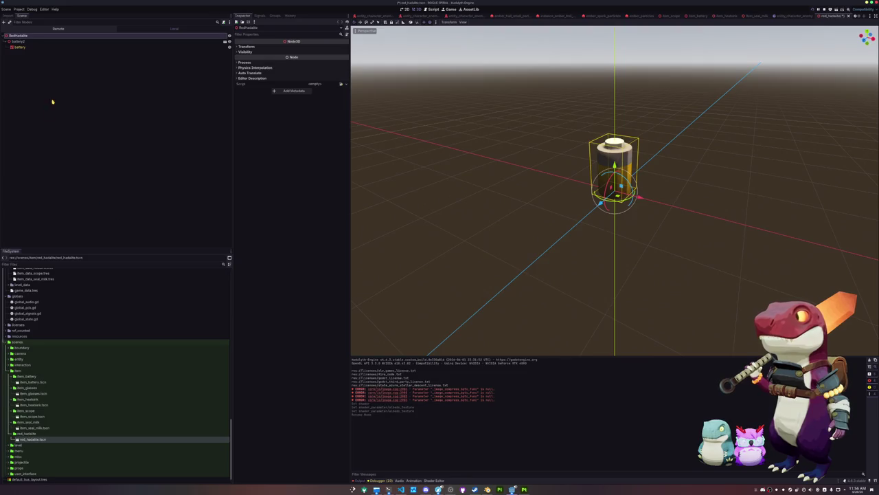
key("Down")
key("Delete")
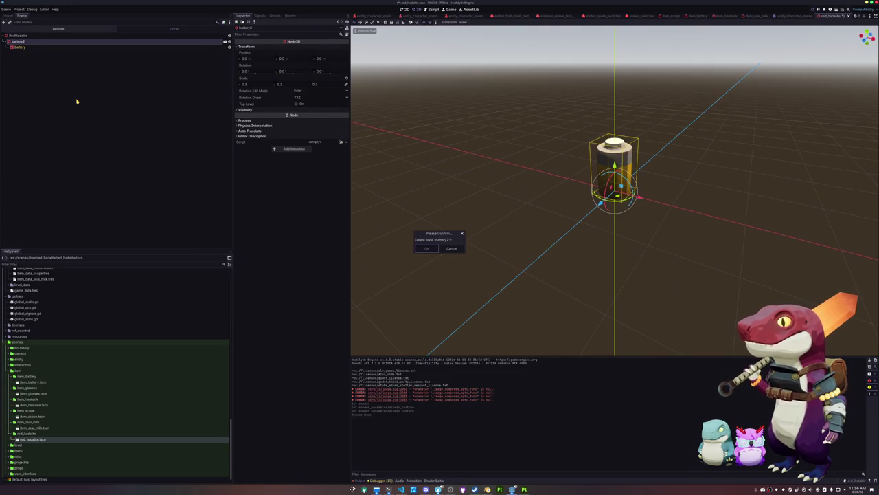
key("Return")
scroll(52, 429, "up", 2)
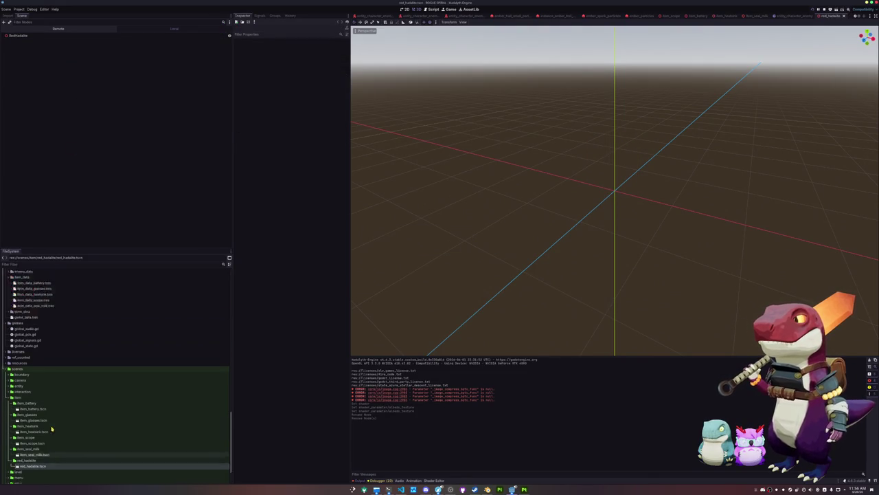
- Add the crystal model under the RedHadalite root node
scroll(51, 429, "up", 15)
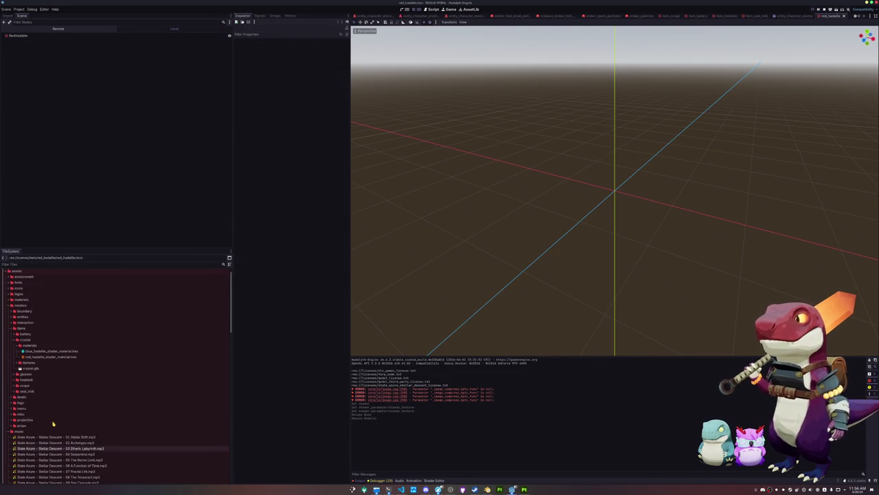
mouse_move(31, 368)
left_mouse_down()
mouse_move(49, 61)
mouse_move(36, 40)
left_mouse_up()
right_click(37, 41)
left_click(69, 160)
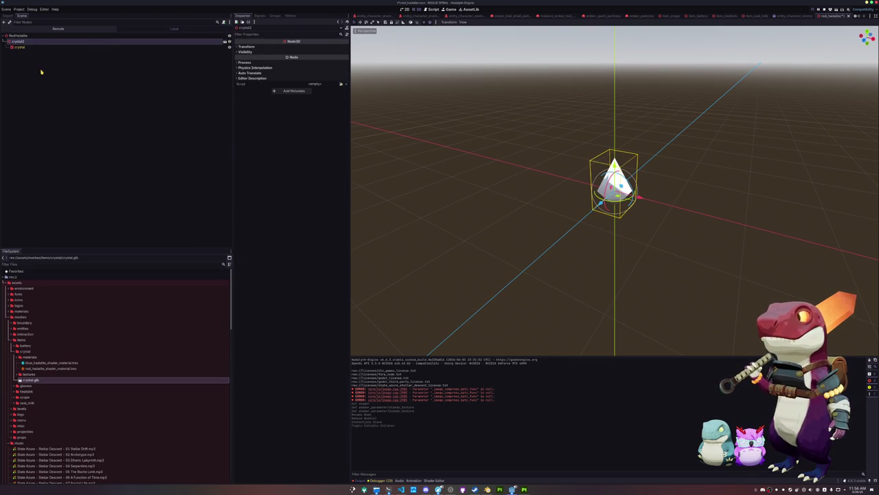
key("ctrl+z")
key("ctrl+z")
key("ctrl+z")
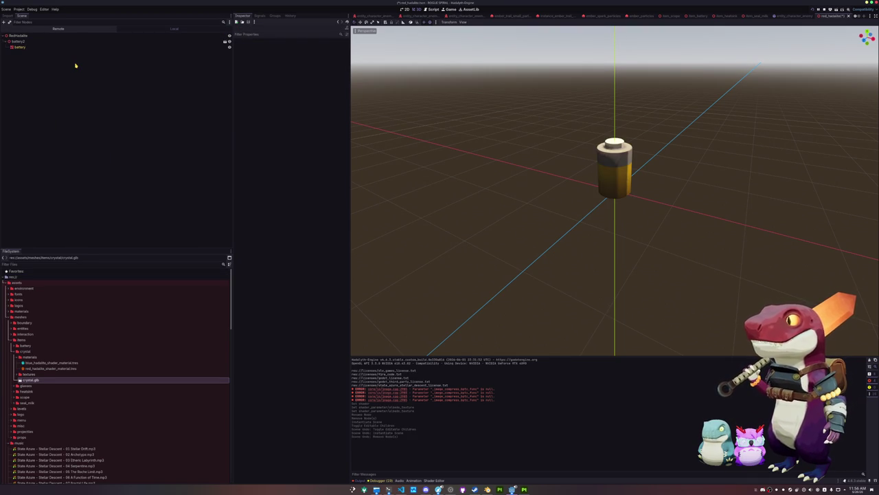
key("ctrl+shift+z")
key("ctrl+shift+z")
key("ctrl+shift+z")
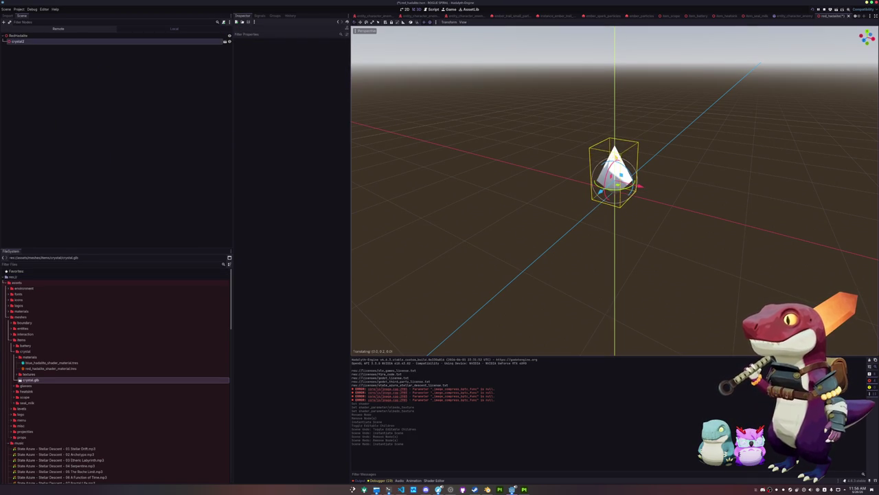
- Make crystal2's children editable and set the mesh's Material Override to the red hadalite material
right_click(28, 41)
left_click(48, 158)
left_click(19, 46)
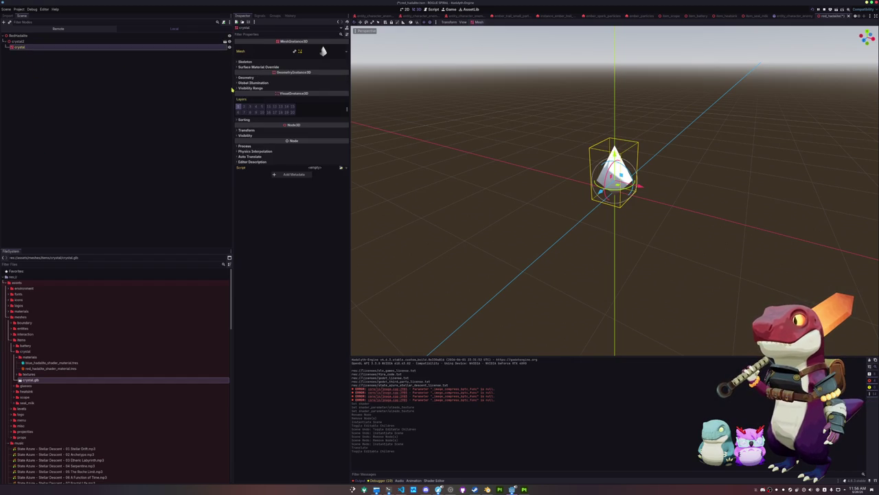
left_click(274, 78)
left_click(341, 84)
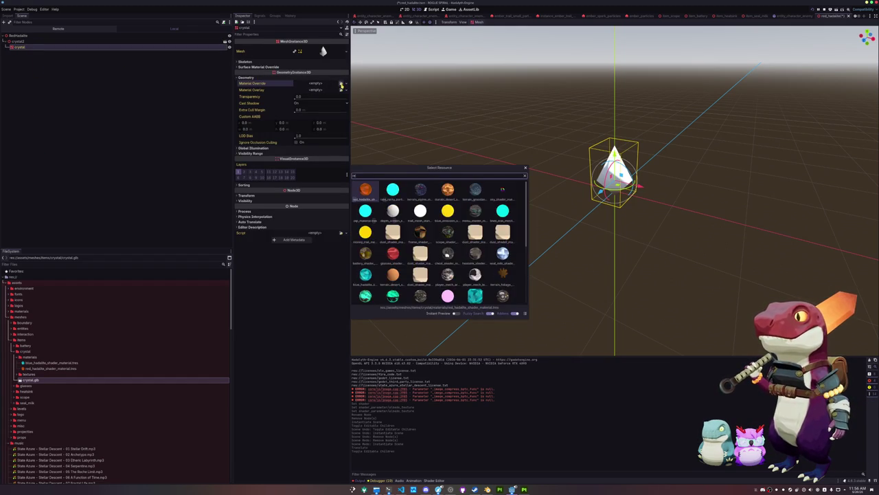
double_click(366, 191)
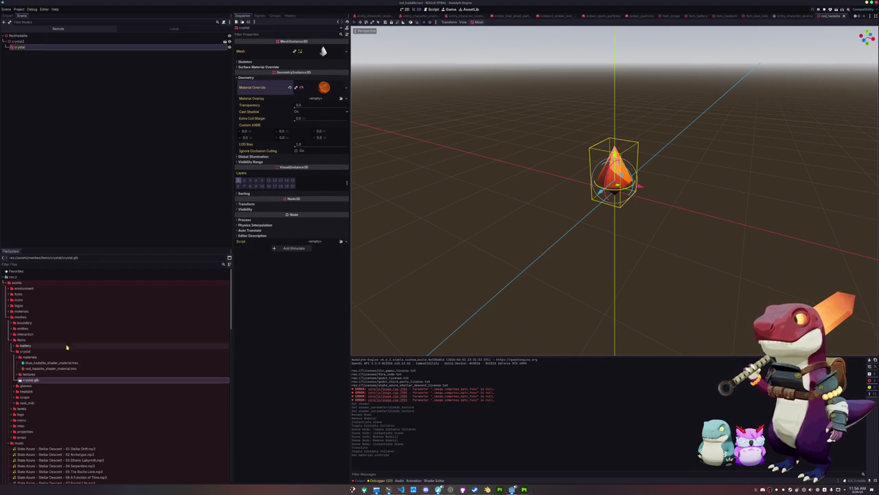
- Duplicate the red_hadalite scene folder as a new blue_hadalite folder
scroll(66, 348, "down", 15)
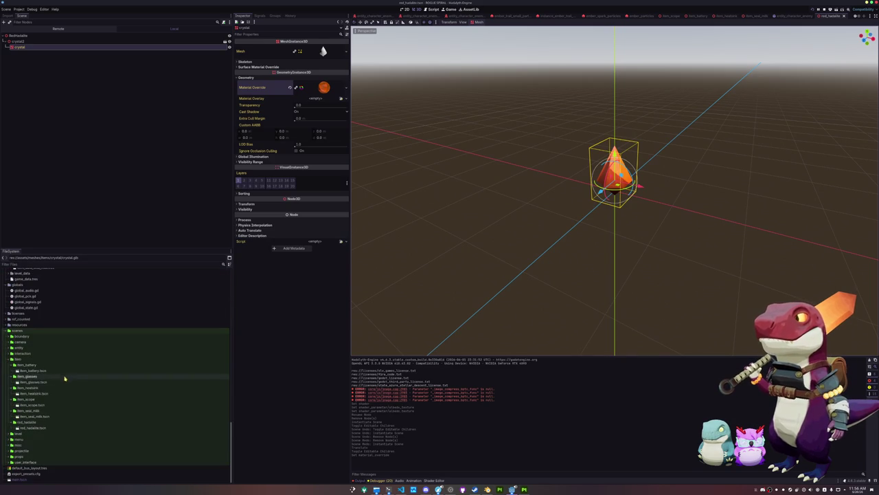
left_click(46, 422)
key("ctrl+d")
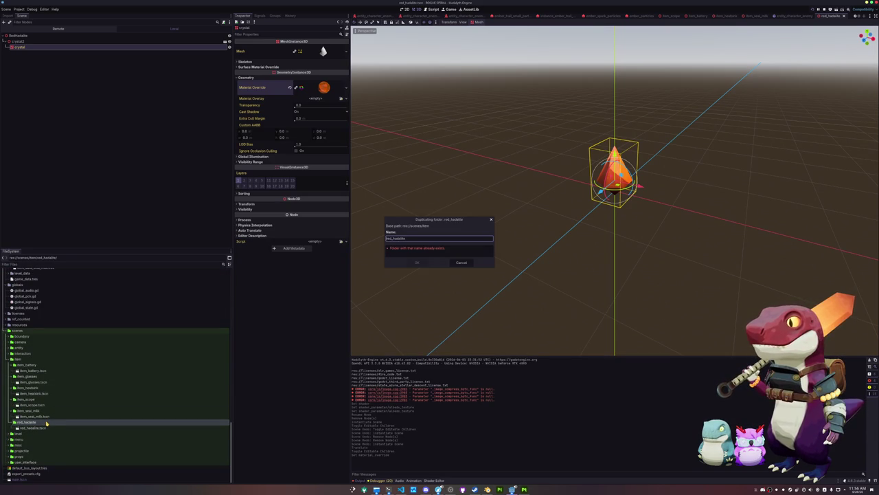
key("Return")
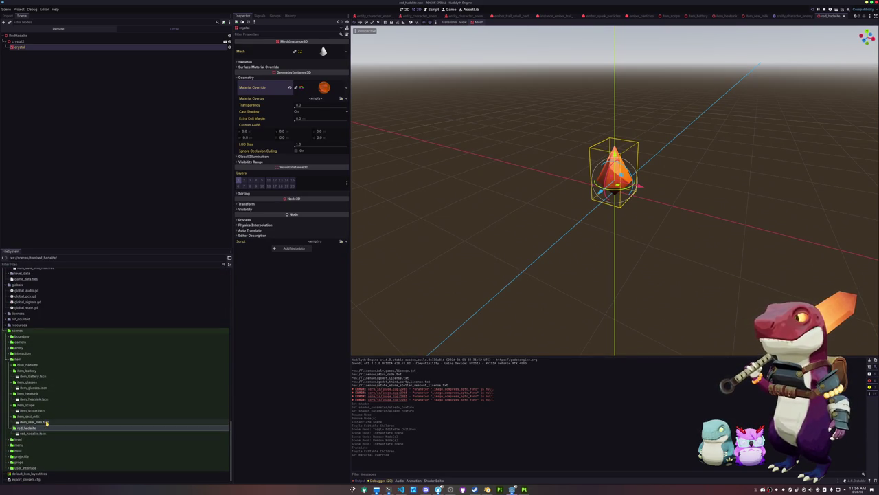
left_click(41, 371)
- Rename the copied scene file to blue_hadalite.tscn, open it, and rename its root node to BlueHadalite
key("F2")
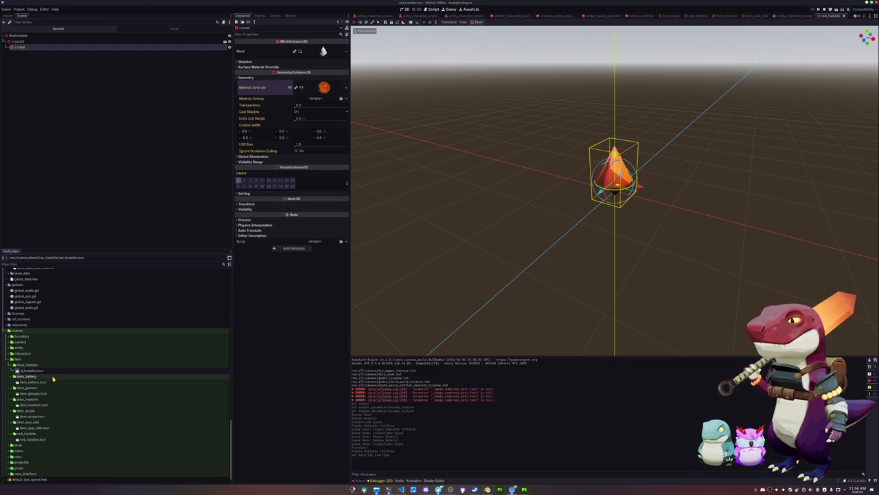
key("Return")
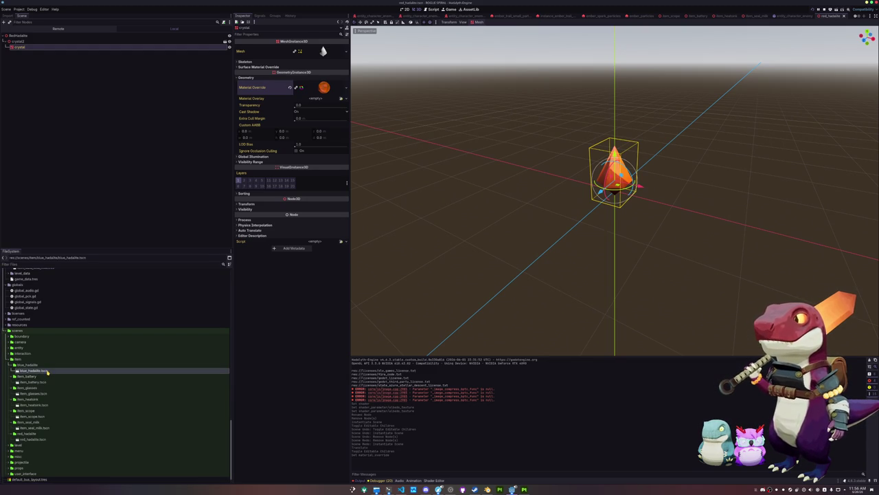
double_click(48, 371)
left_click(65, 35)
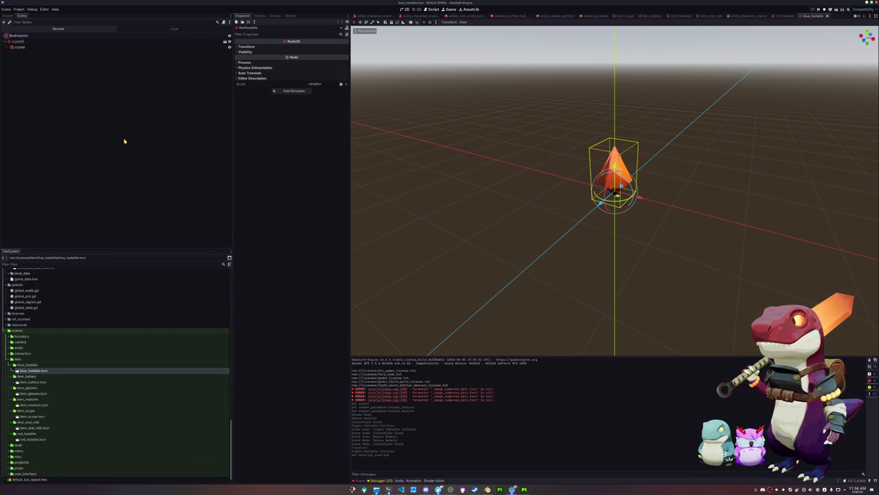
key("Return")
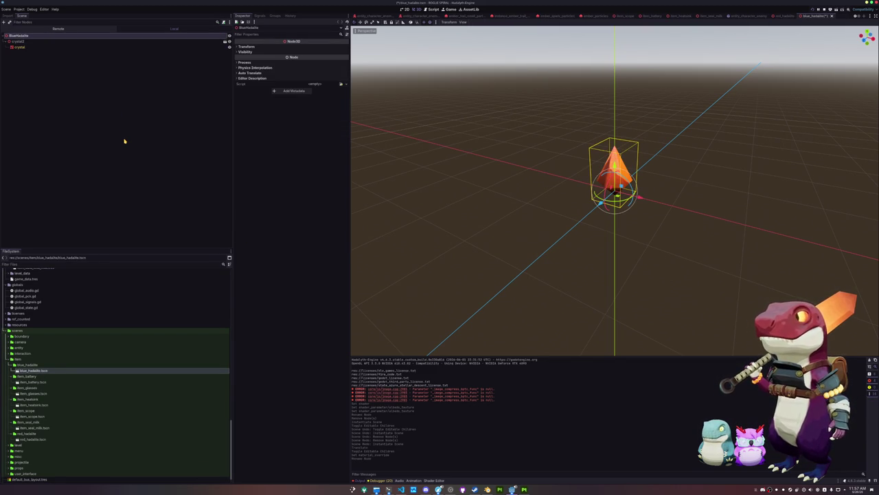
- Quick Load the blue hadalite material into the crystal mesh's Material Override
left_click(45, 46)
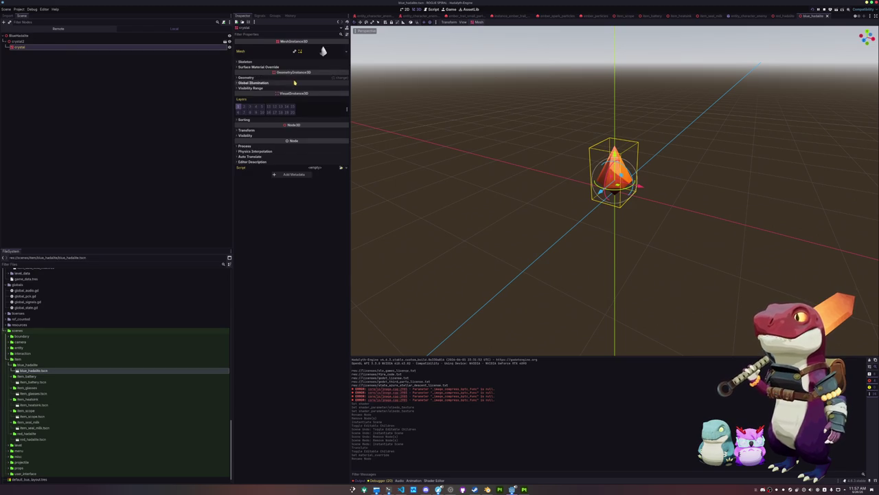
left_click(246, 77)
left_click(344, 88)
left_click(330, 121)
type("blue")
key("Return")
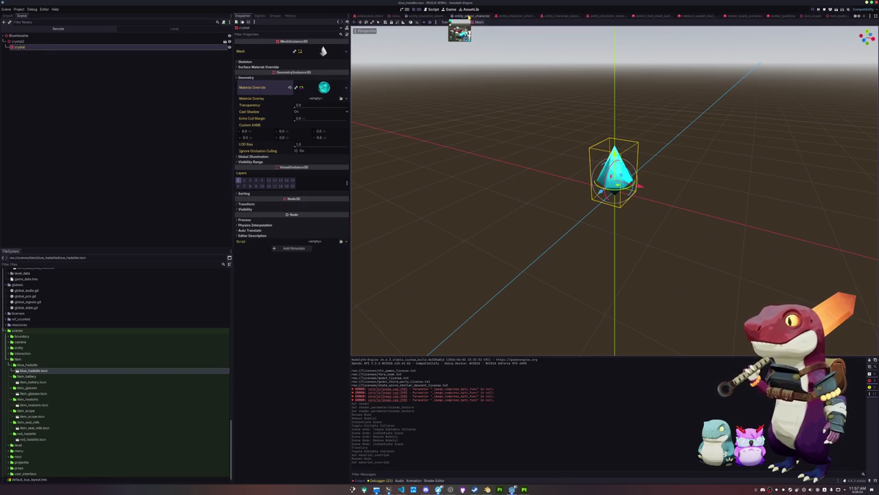
- In entity_player_character, inspect ItemTorsoBoneAttachment from a low front view, then select Skeleton3D
left_click(590, 17)
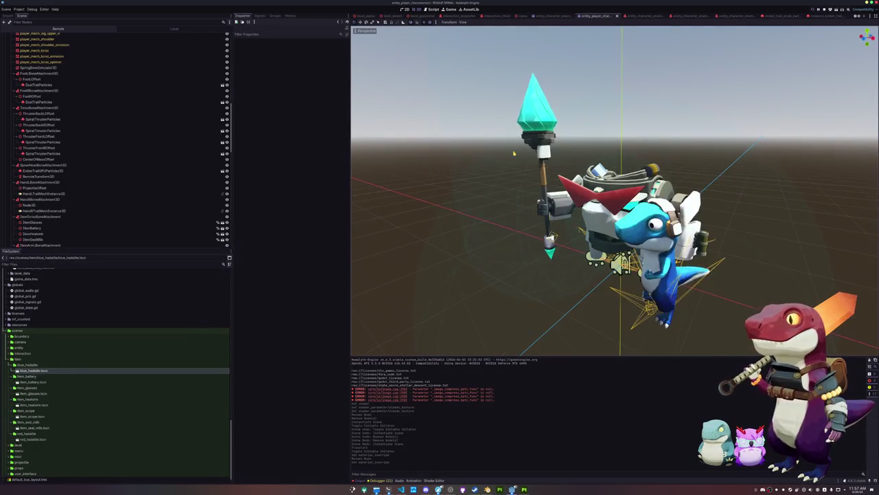
left_click(41, 217)
scroll(477, 217, "up", 5)
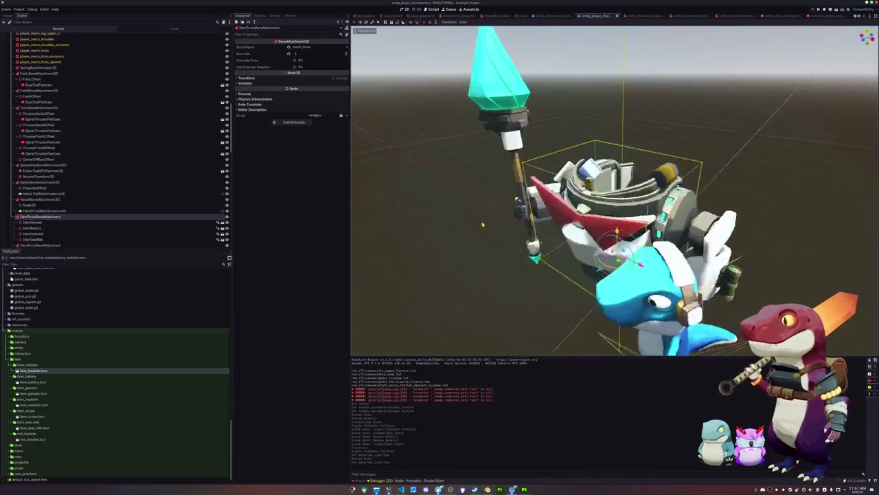
mouse_move(482, 224)
left_mouse_down()
mouse_move(514, 181)
mouse_move(442, 190)
mouse_move(439, 200)
mouse_move(456, 202)
mouse_move(508, 175)
mouse_move(605, 183)
mouse_move(712, 156)
mouse_move(728, 172)
mouse_move(776, 141)
mouse_move(763, 146)
left_mouse_up()
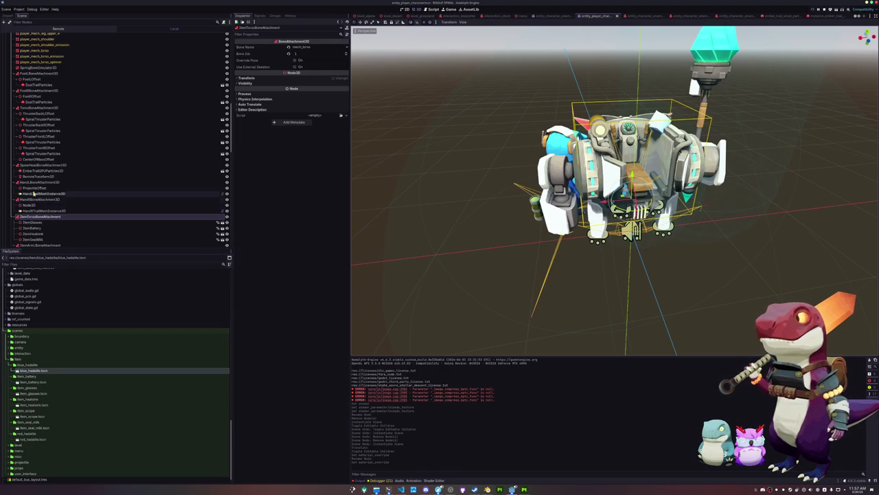
scroll(27, 158, "down", 3)
scroll(27, 124, "up", 10)
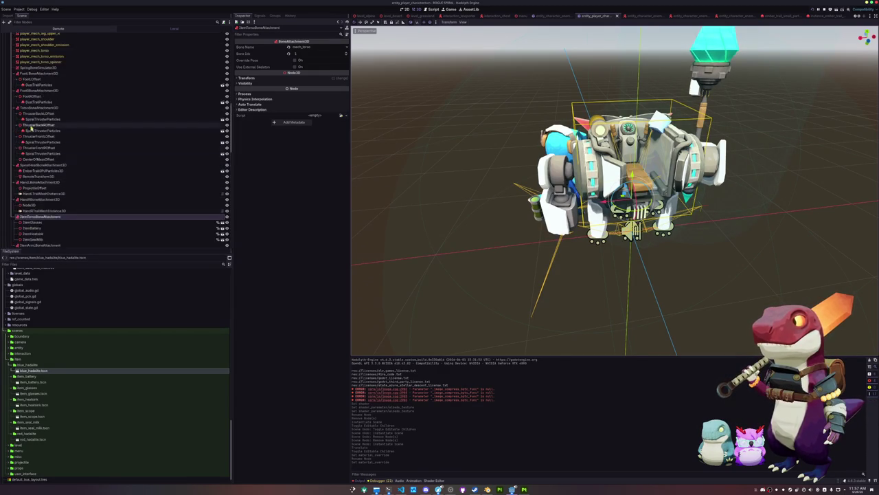
left_click(26, 63)
right_click(28, 64)
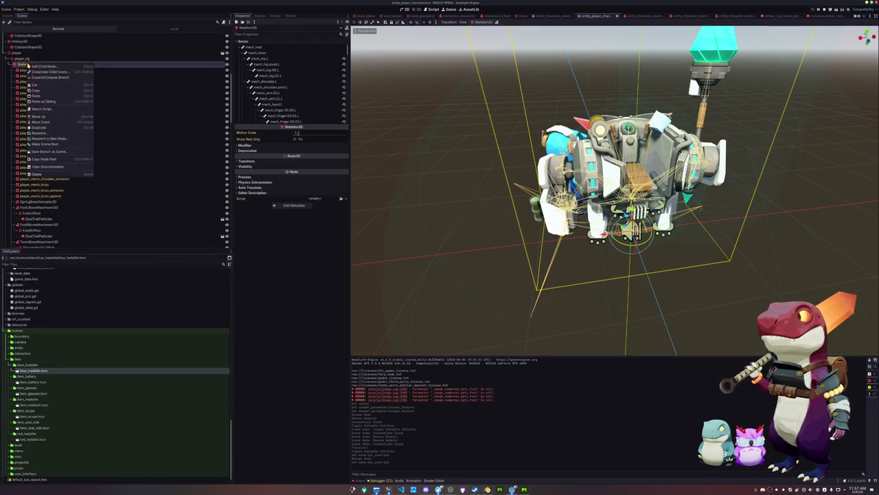
- Add a BoneAttachment3D under Skeleton3D and duplicate it as left and right upper-arm attachments
left_click(41, 66)
type("boneattachment")
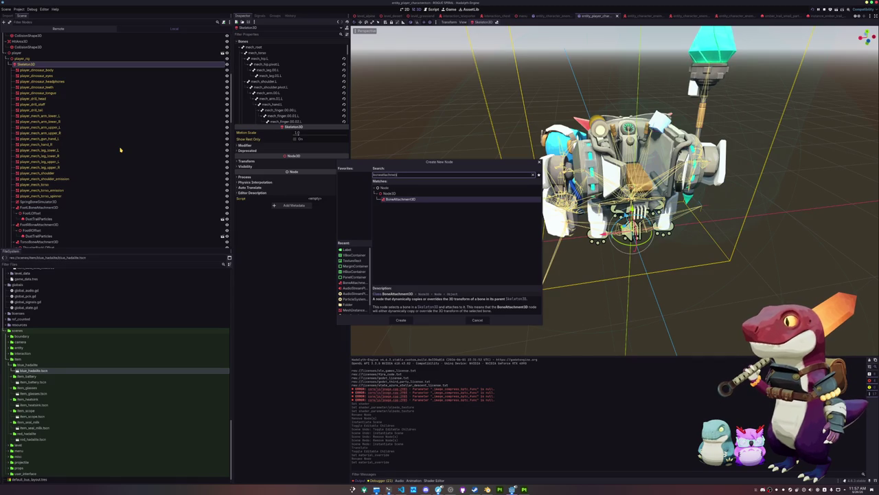
key("Return")
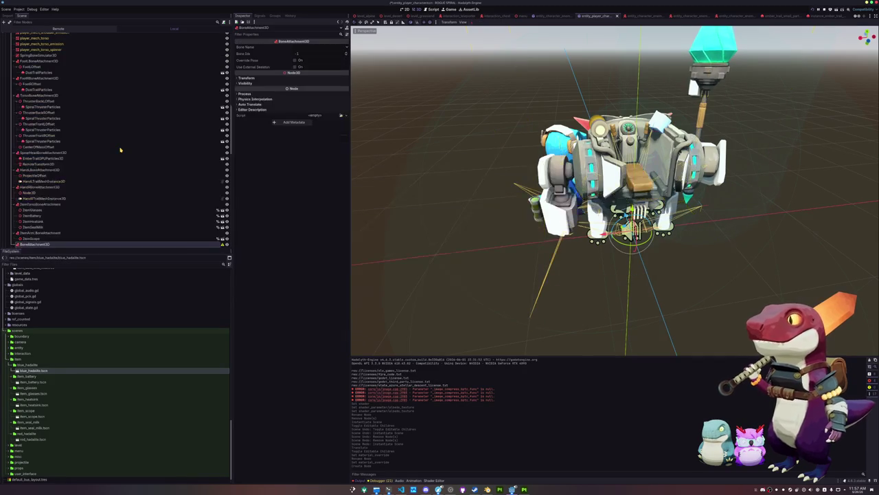
key("F2")
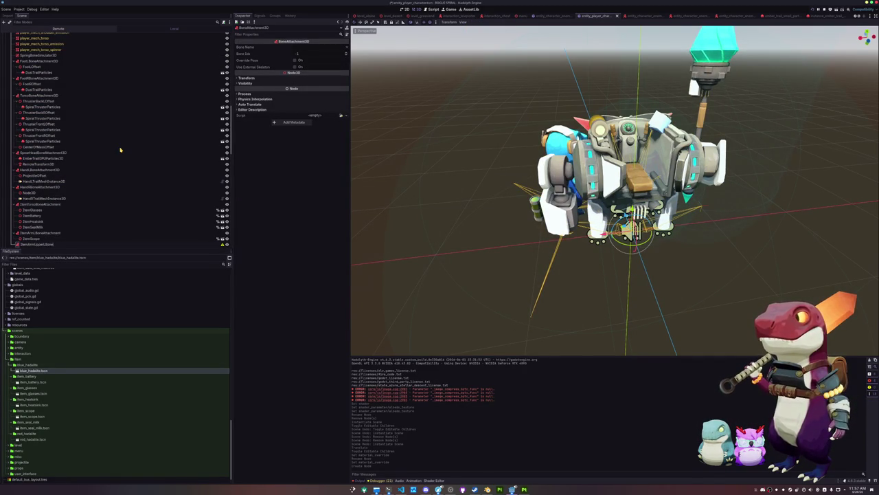
key("Return")
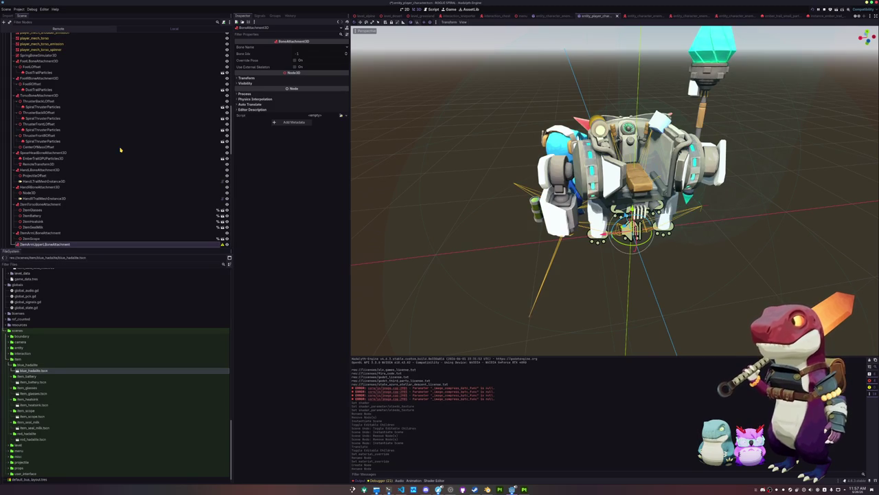
scroll(124, 229, "down", 3)
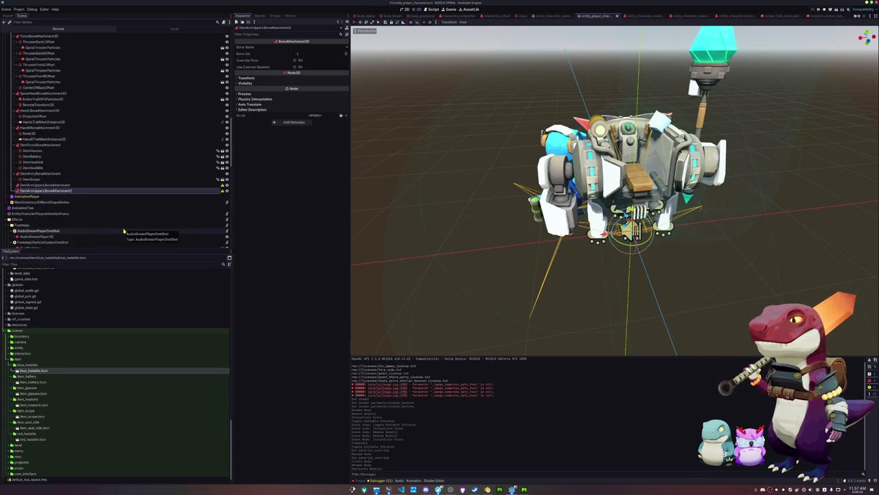
key("F2")
type("3")
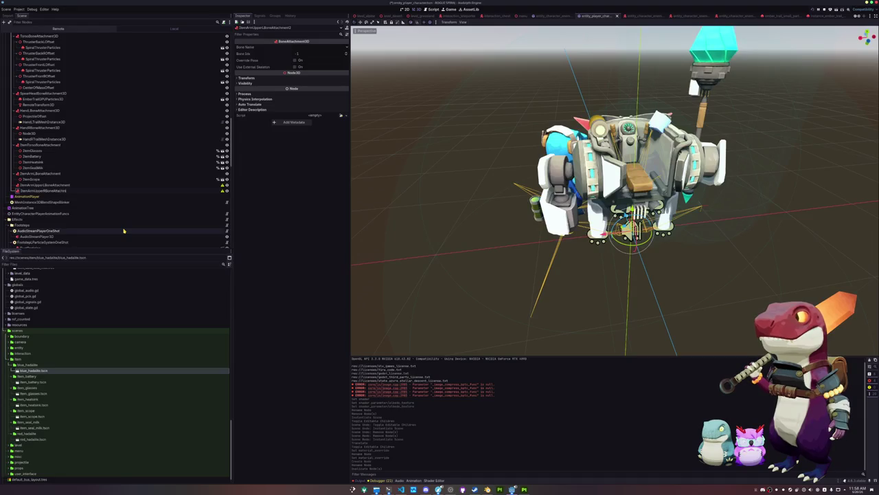
key("Return")
- Bind both attachments to the mech's upper-arm bones and instance red_hadalite.tscn on the left one
left_click(311, 47)
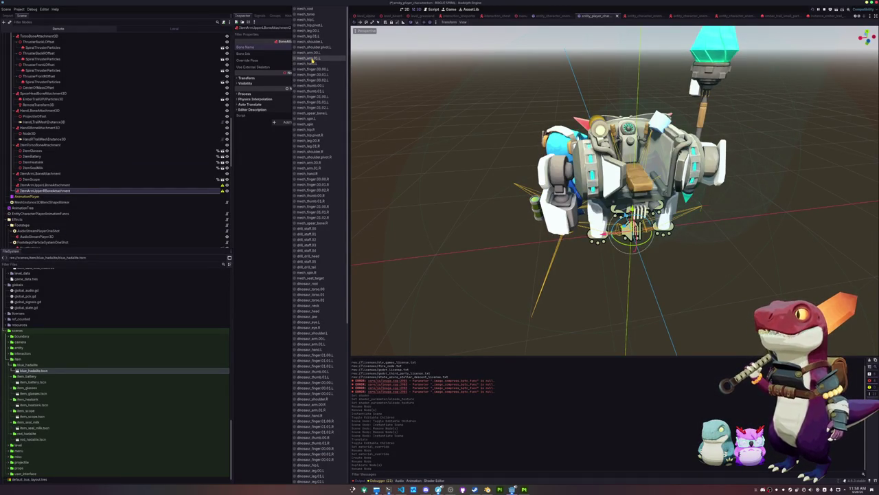
left_click(320, 165)
left_click(308, 48)
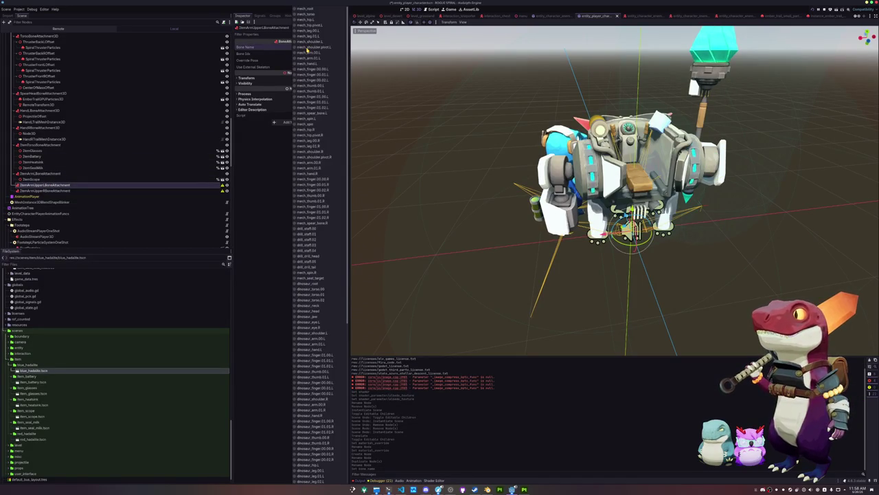
left_click(309, 56)
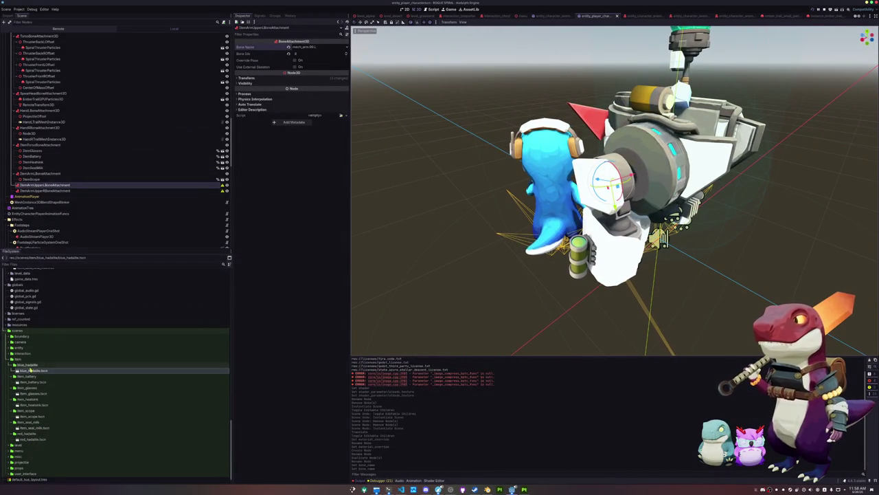
mouse_move(32, 438)
left_mouse_down()
mouse_move(78, 400)
mouse_move(44, 184)
left_mouse_up()
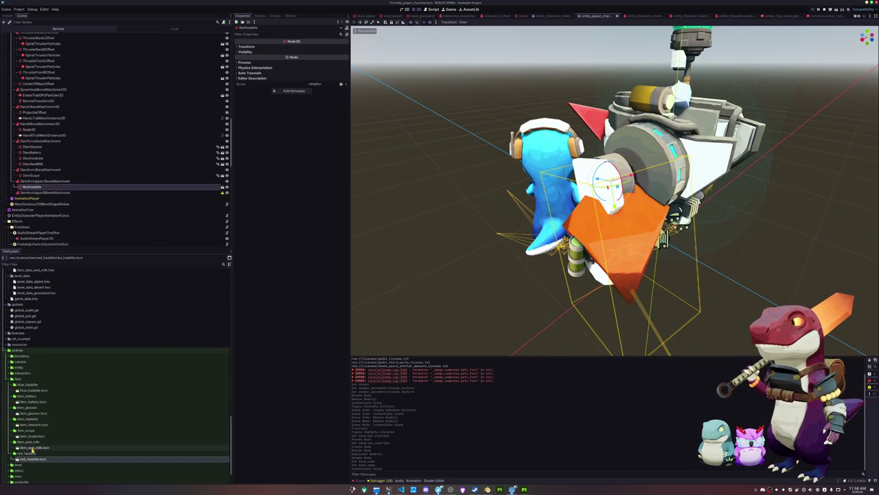
- Instance blue_hadalite.tscn on the right arm attachment and scale both crystals to about 0.35
mouse_move(33, 390)
left_mouse_down()
mouse_move(104, 288)
mouse_move(42, 193)
left_mouse_up()
left_click(42, 184, "ctrl")
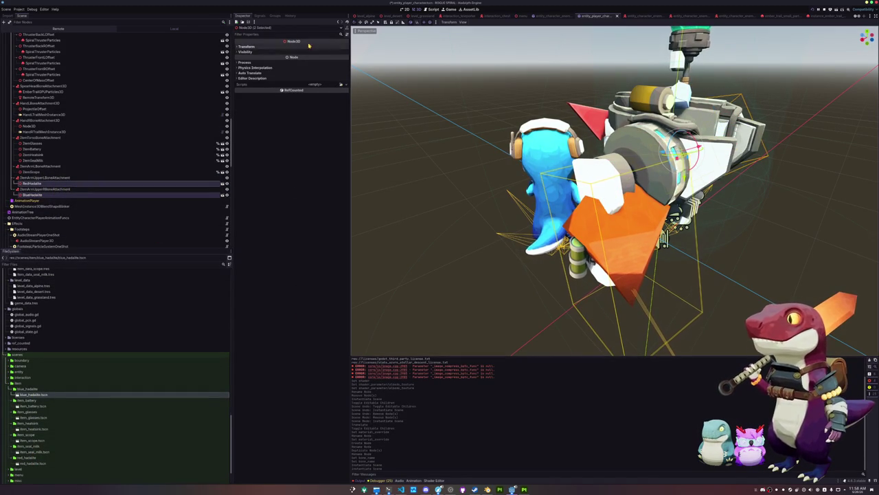
left_click(246, 46)
left_click_drag(253, 85, 237, 84)
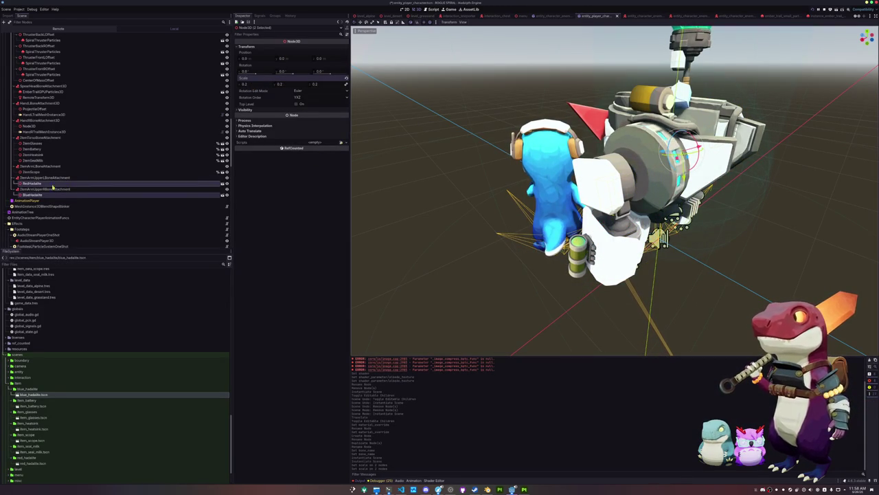
- Move the RedHadalite crystal along the X axis into place on the arm
left_click(197, 182)
key("f")
key("g")
key("Return")
key("ctrl+z")
key("e")
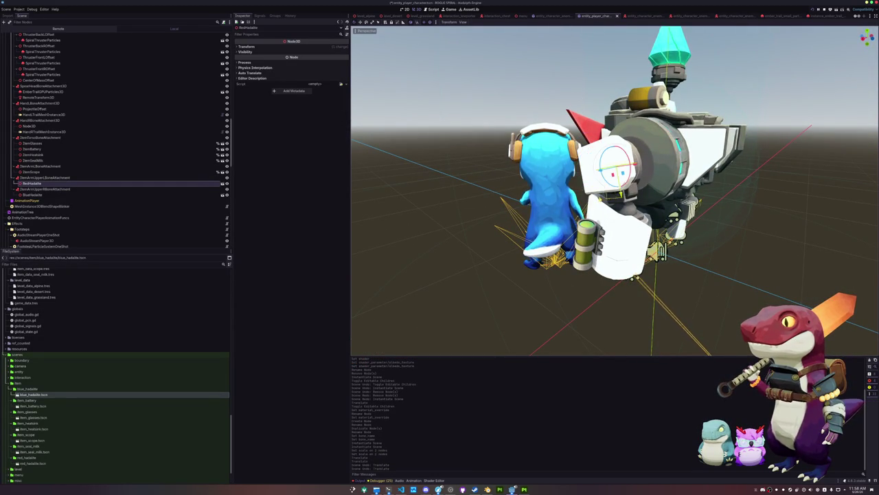
key("g")
key("x")
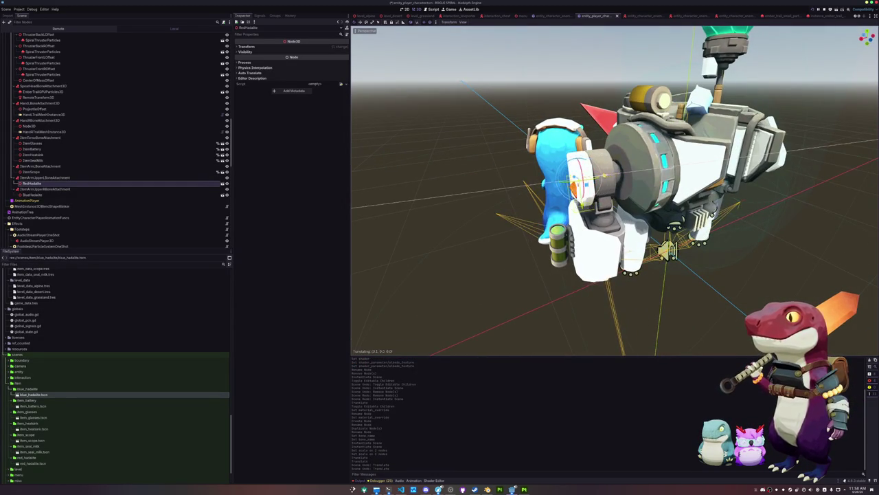
key("Return")
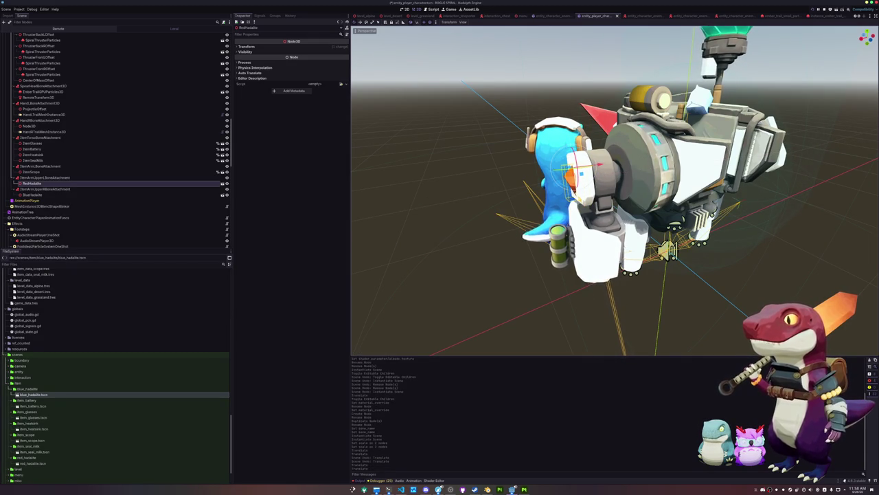
- Nudge BlueHadalite along the X axis onto the other arm and check it from below
left_click(69, 194)
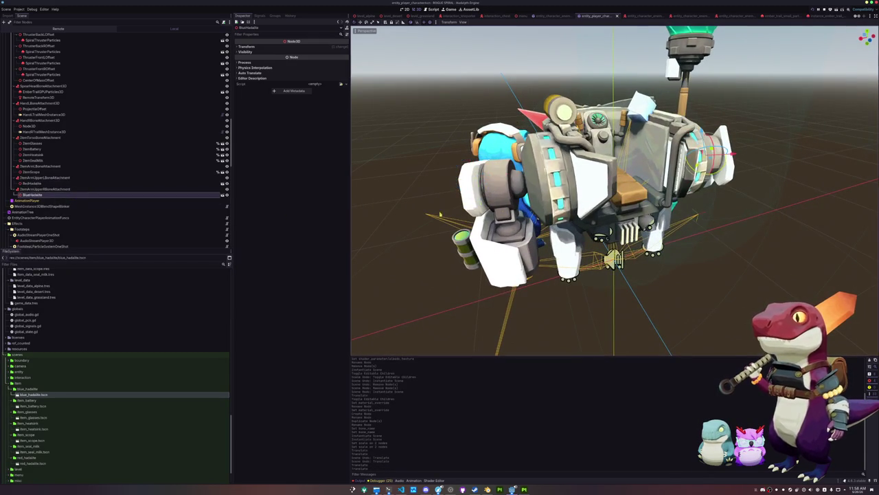
key("f")
key("g")
key("Return")
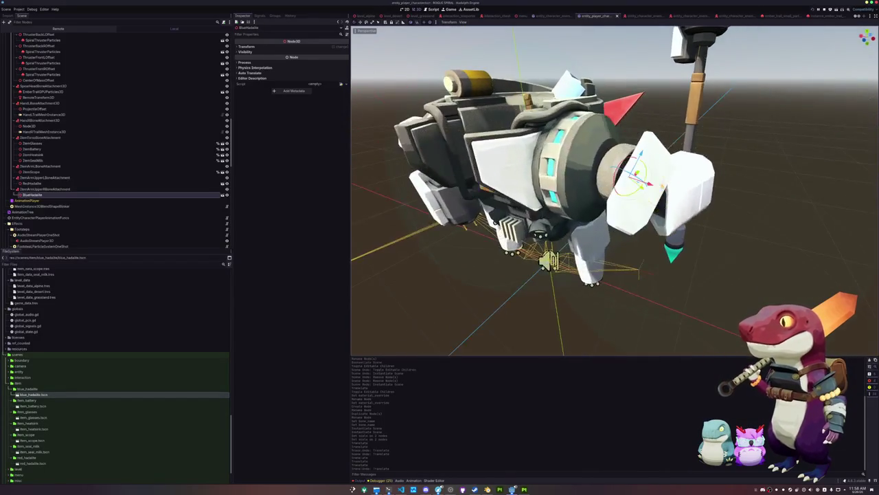
key("g")
key("x")
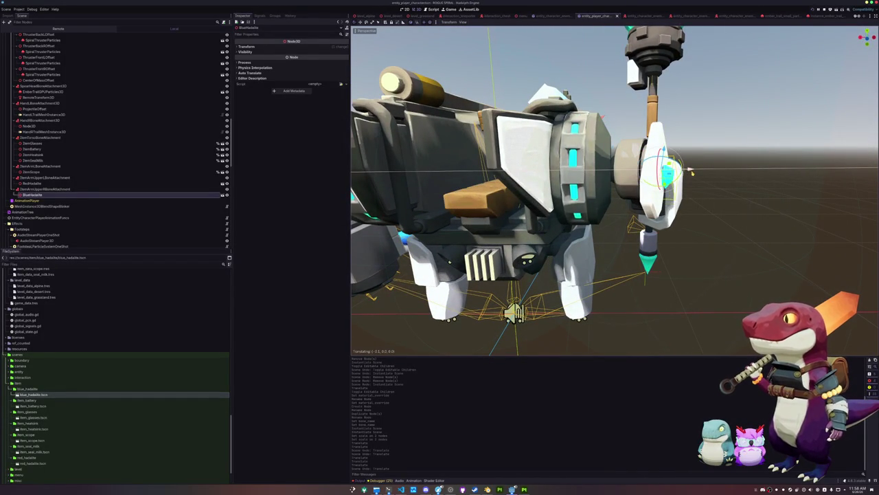
left_click(695, 172)
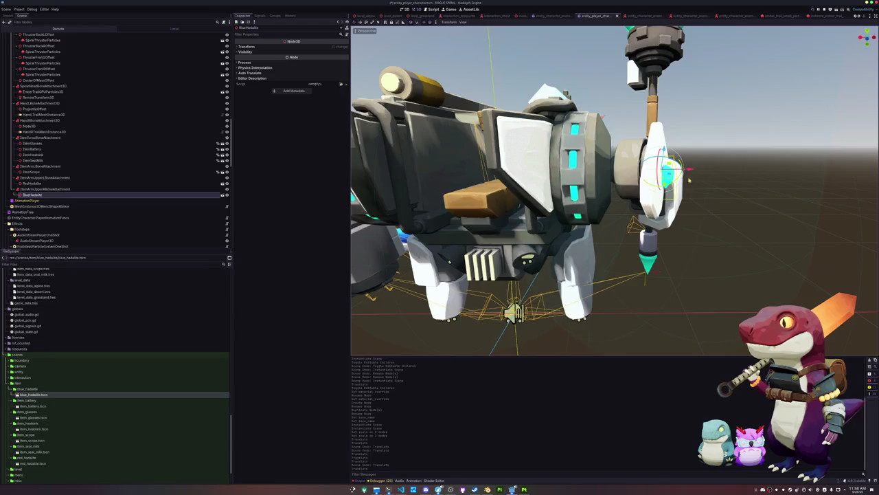
left_click_drag(695, 172, 660, 164)
key("g")
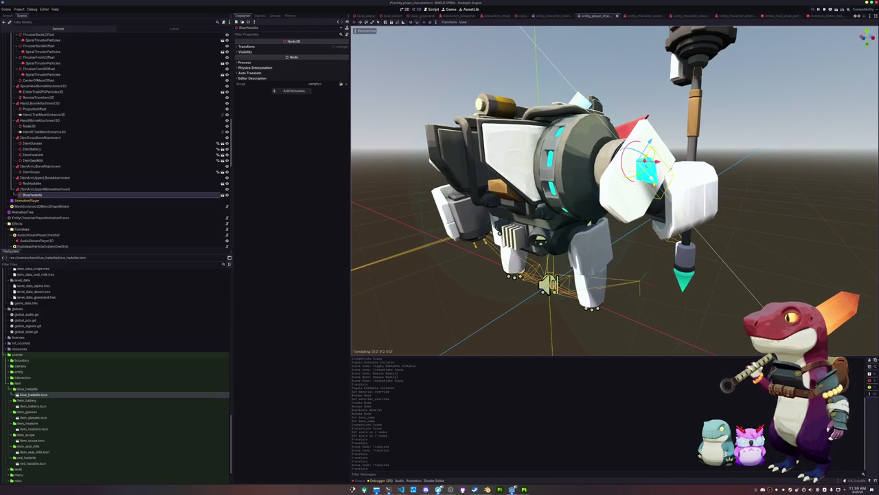
key("Escape")
mouse_move(660, 165)
left_mouse_down()
mouse_move(660, 220)
mouse_move(584, 206)
mouse_move(632, 206)
mouse_move(598, 206)
left_mouse_up()
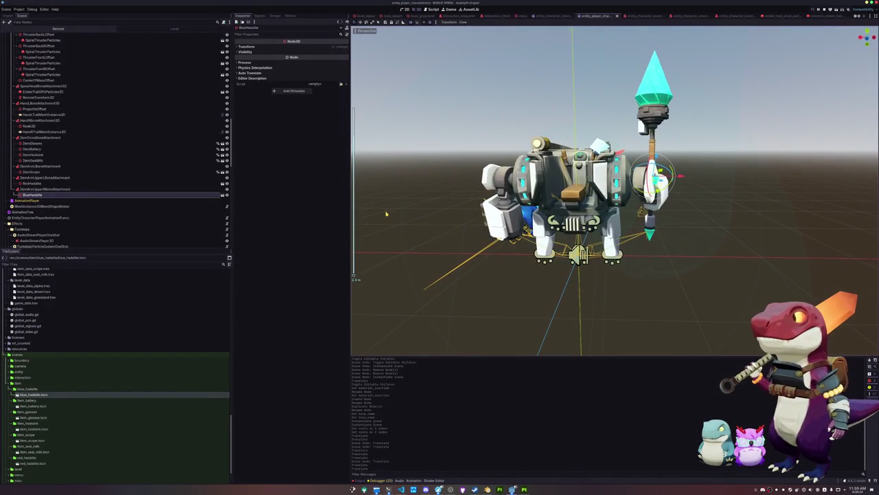
- Mark both RedHadalite and BlueHadalite as Access as Unique Name
left_click(59, 184, "ctrl")
right_click(59, 184)
left_click(89, 238)
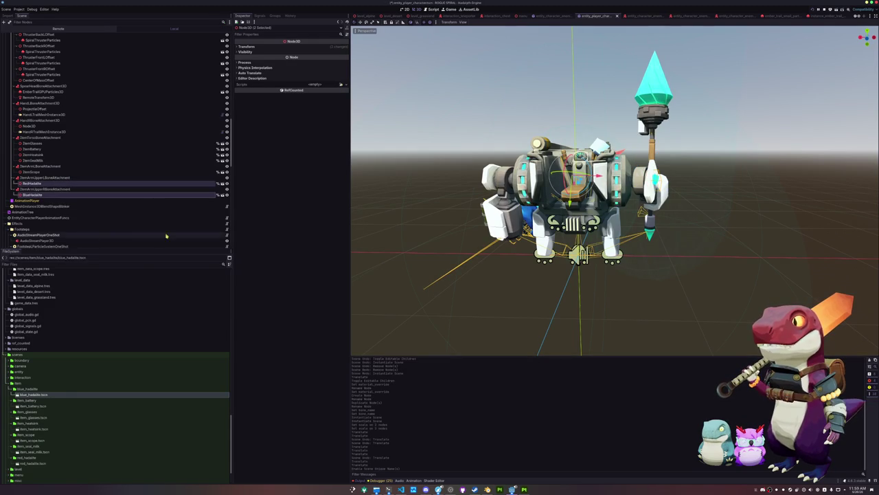
left_click(401, 489)
- In entity_character_player.gd, add a "Red Hadalite" : %ItemRedHadalite entry after Seal Milk
left_click(405, 221)
key("ctrl+p")
type("player")
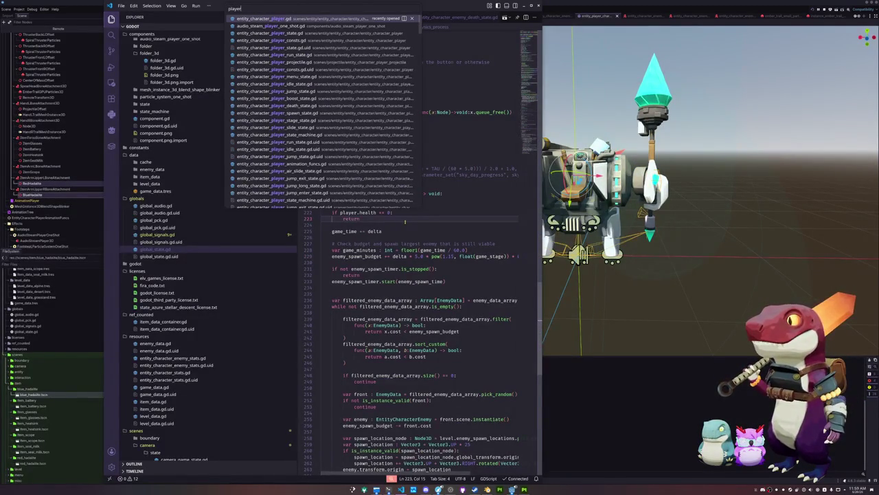
key("Return")
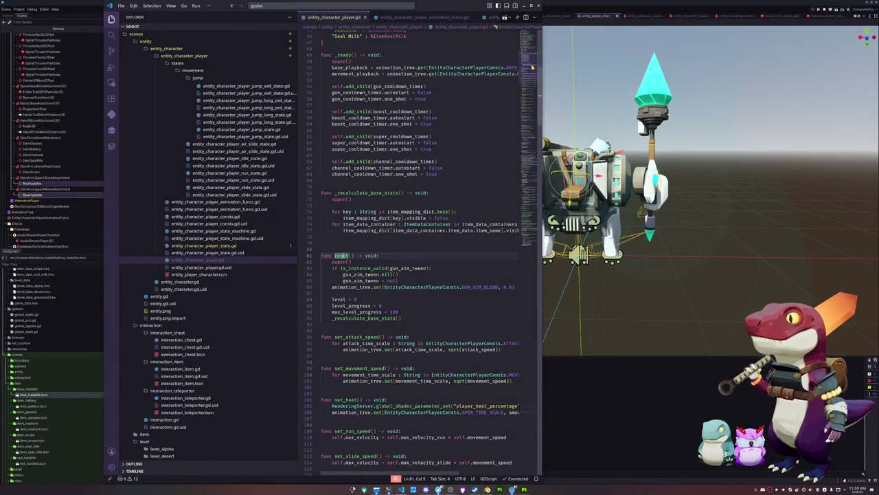
scroll(527, 52, "up", 1)
left_click_drag(372, 277, 420, 277)
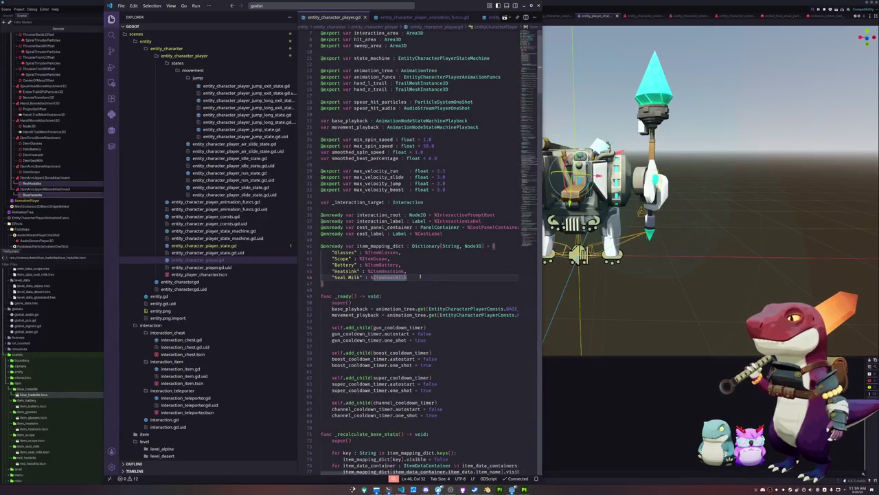
key("End")
type(",")
key("Return")
type("\"Red ")
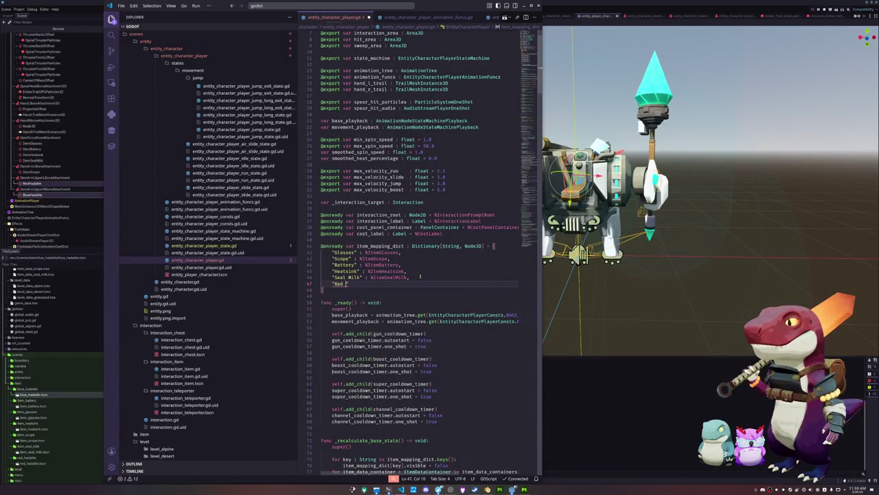
type("Hadalite\" : ")
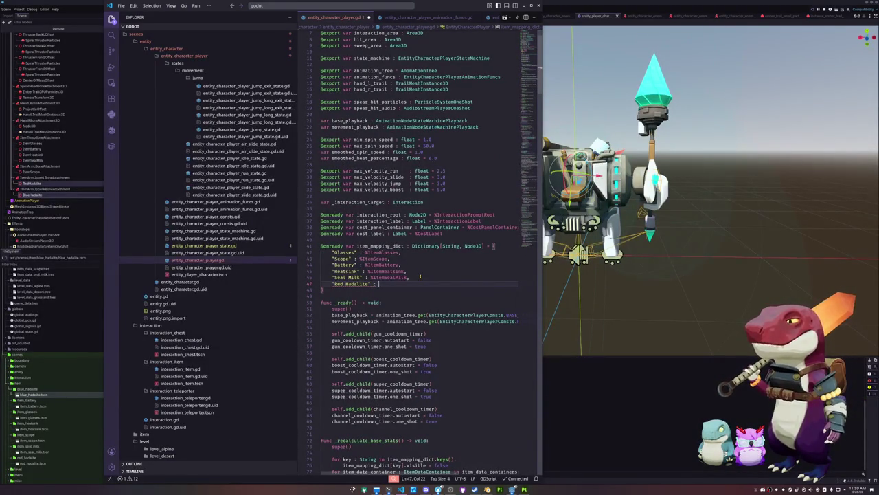
type("%ItemRedHadalite,")
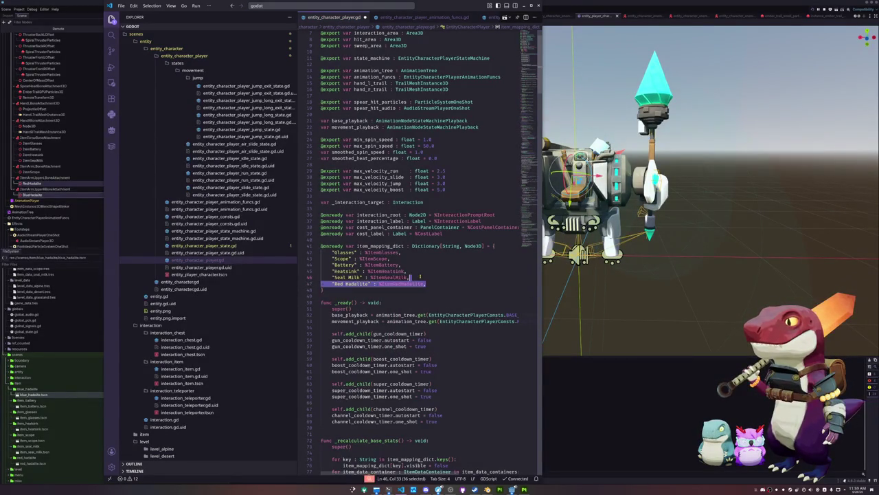
- Duplicate that line as "Blue Hadalite" : %ItemBlueHadalite
key("shift+alt+Down")
key("Home")
key("ctrl+Right")
key("ctrl+shift+Right")
key("Left")
key("ctrl+Left")
key("ctrl+shift+Right")
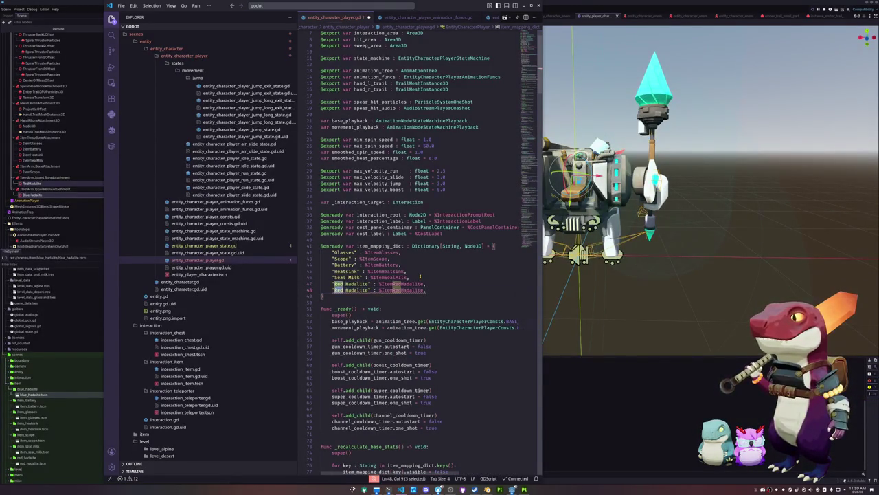
type("Blue")
key("ctrl+Right")
key("ctrl+Right")
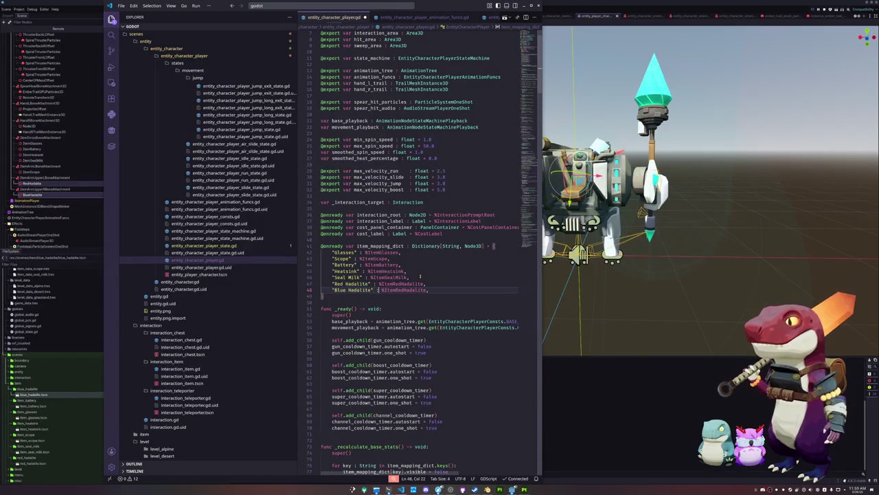
key("ctrl+shift+Right")
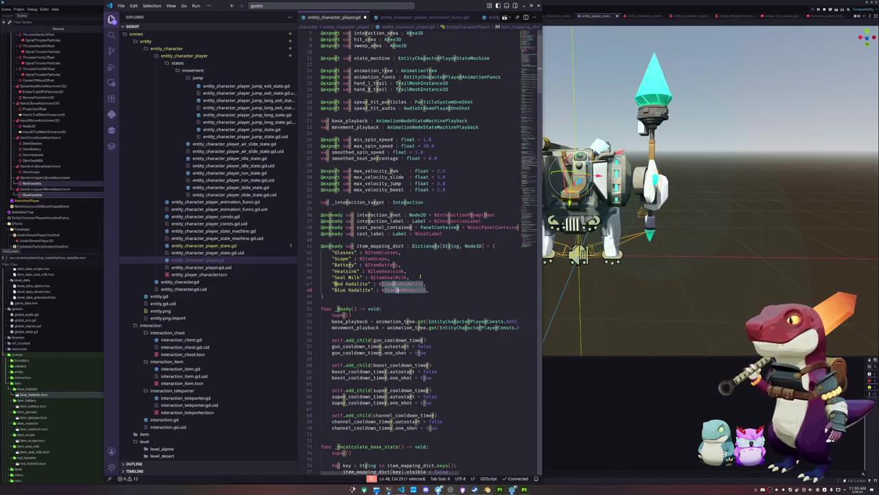
type("Blue")
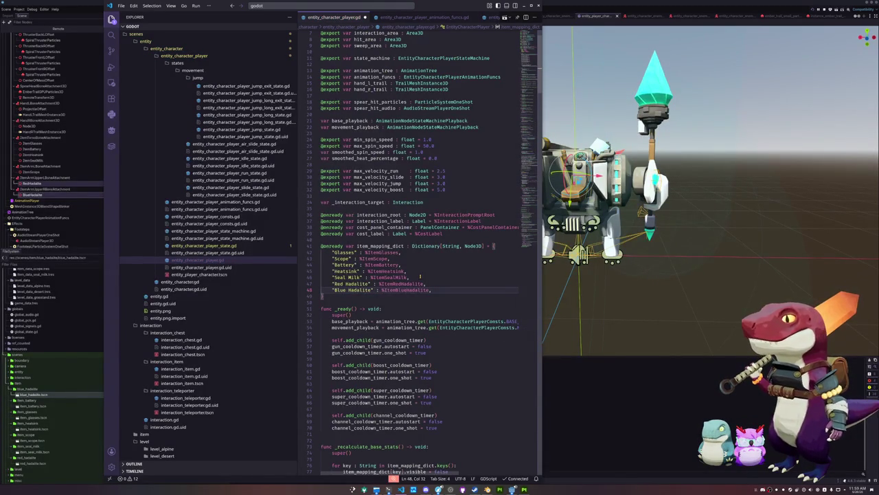
key("Down")
key("Down")
- Back in Godot, select the RedHadalite and BlueHadalite crystal nodes in the Scene dock
key("Up")
left_click(591, 394)
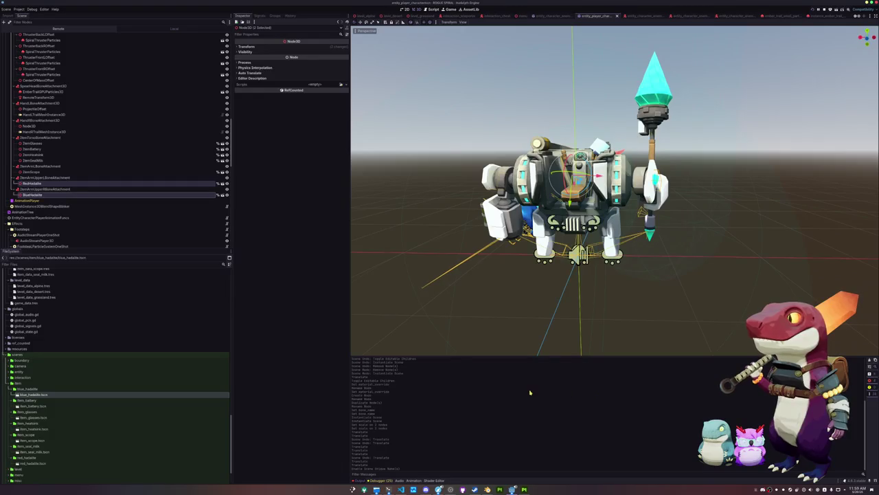
left_click(103, 181)
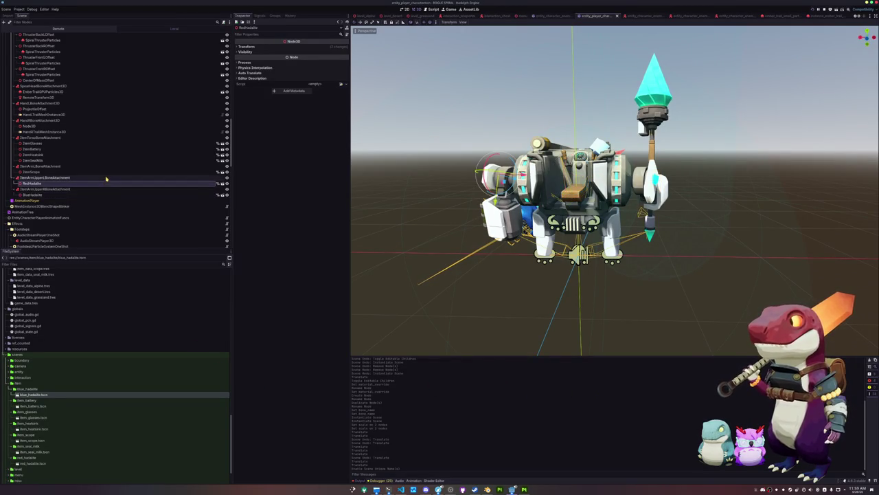
left_click(97, 195)
left_click(102, 183)
left_click(101, 196)
left_click(108, 184)
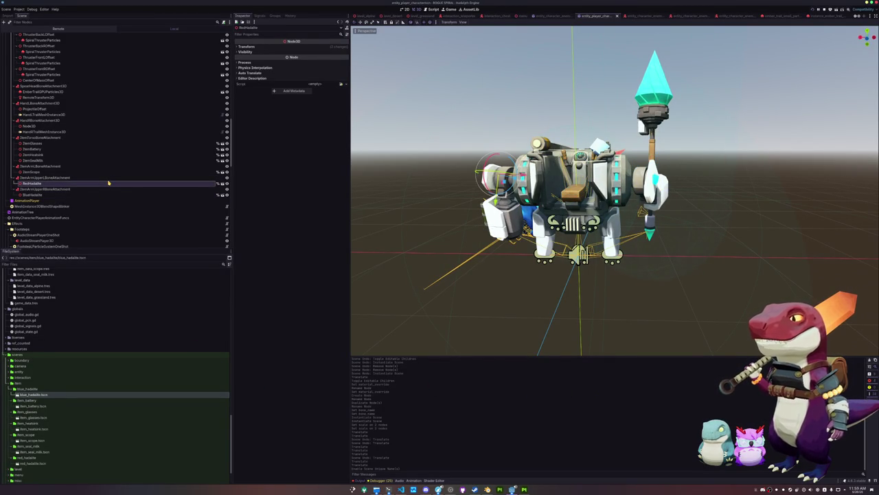
key("Down")
key("Down")
- Copy the ItemBlueHadalite reference name from the script so the nodes match it
key("alt+Tab")
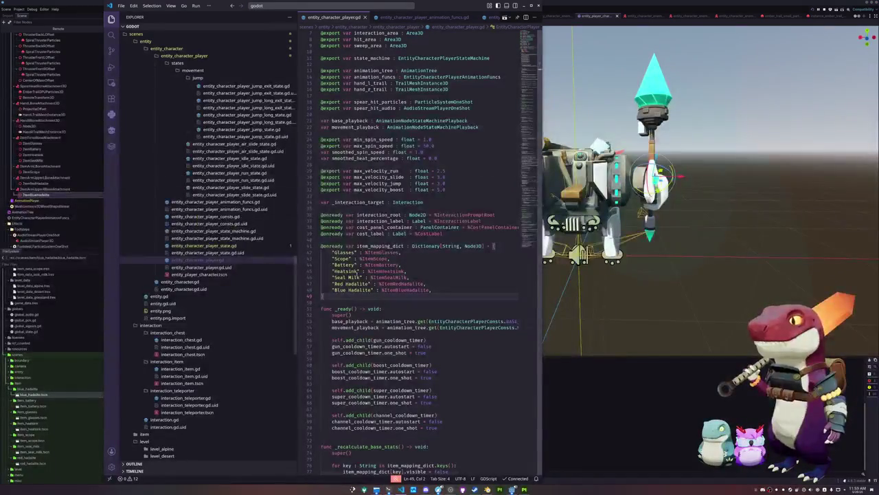
left_click_drag(430, 290, 381, 289)
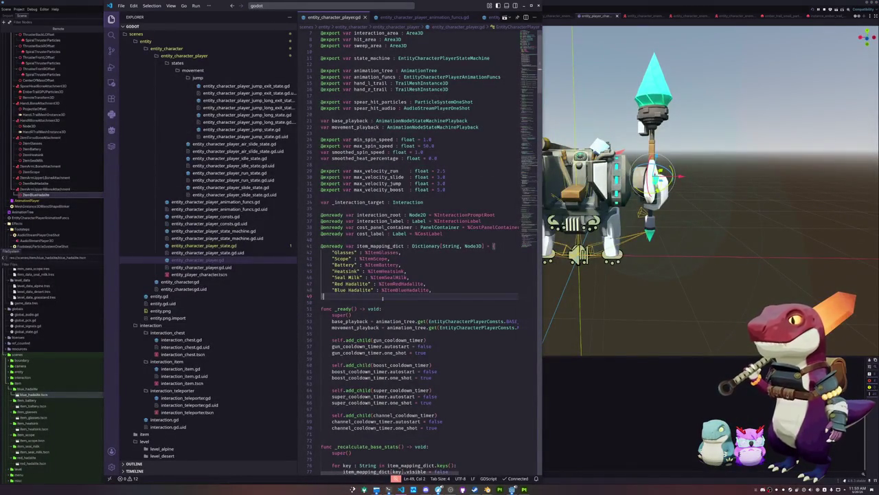
key("alt+Tab")
key("alt+Tab")
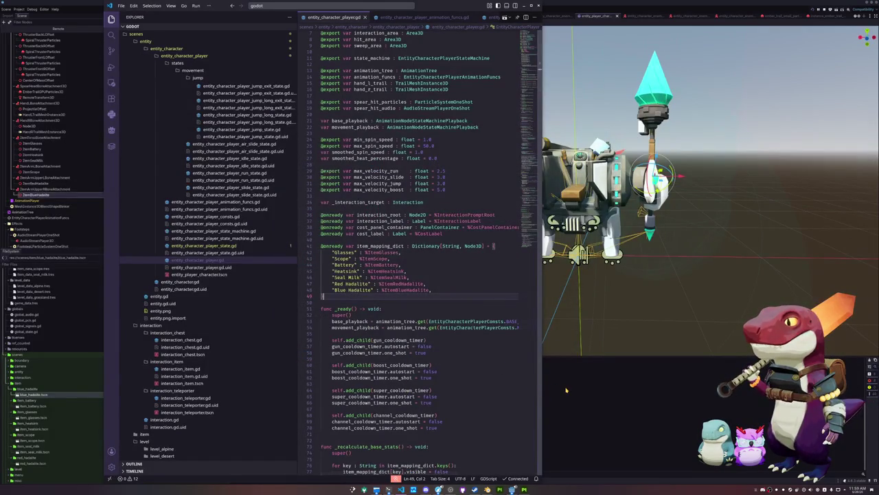
key("alt+Tab")
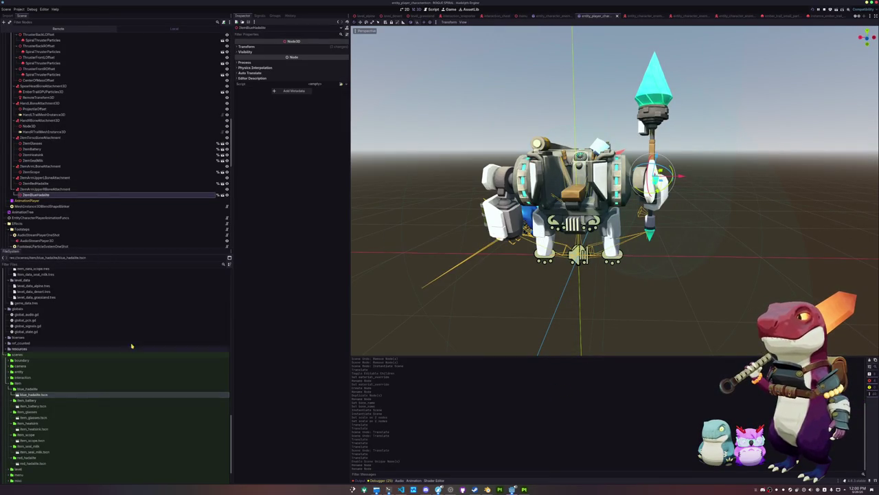
scroll(55, 351, "up", 2)
- Duplicate item_data_seal_milk.tres as item_data_red_hadalite.tres
left_click(50, 328)
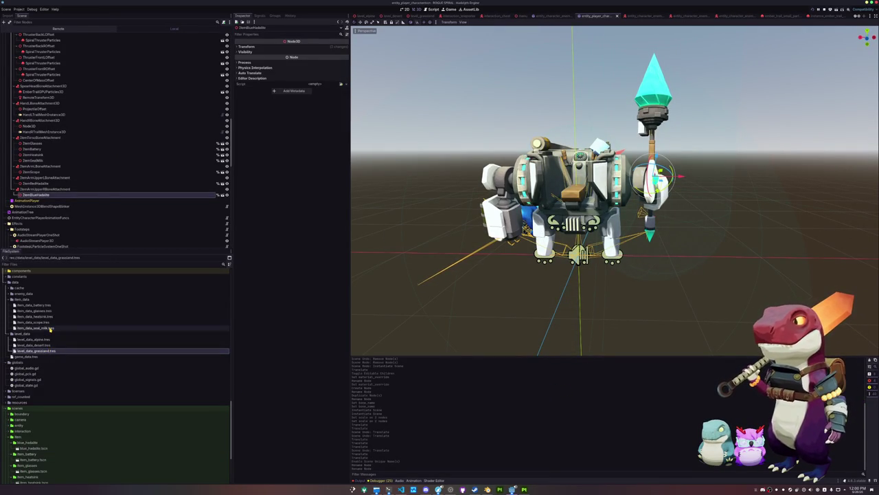
key("ctrl+d")
key("Right")
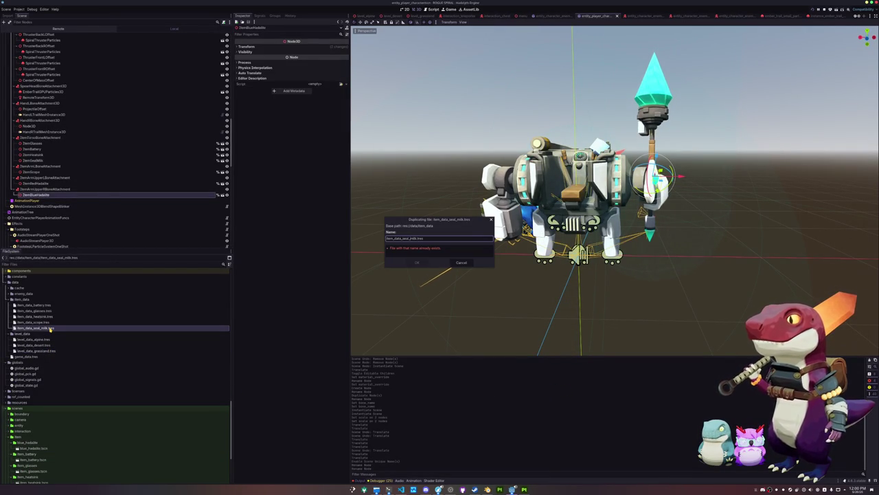
key("BackSpace")
key("BackSpace")
key("BackSpace")
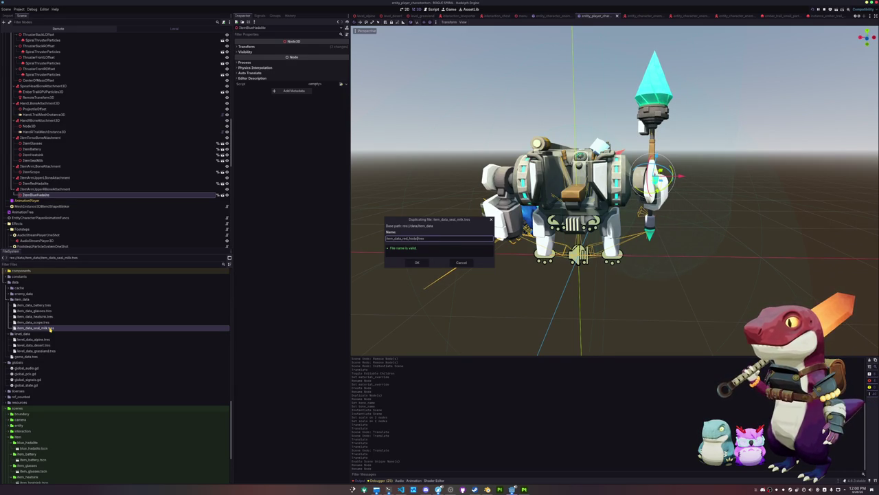
key("Return")
- Duplicate it again as item_data_blue_hadalite.tres and open that file
key("ctrl+d")
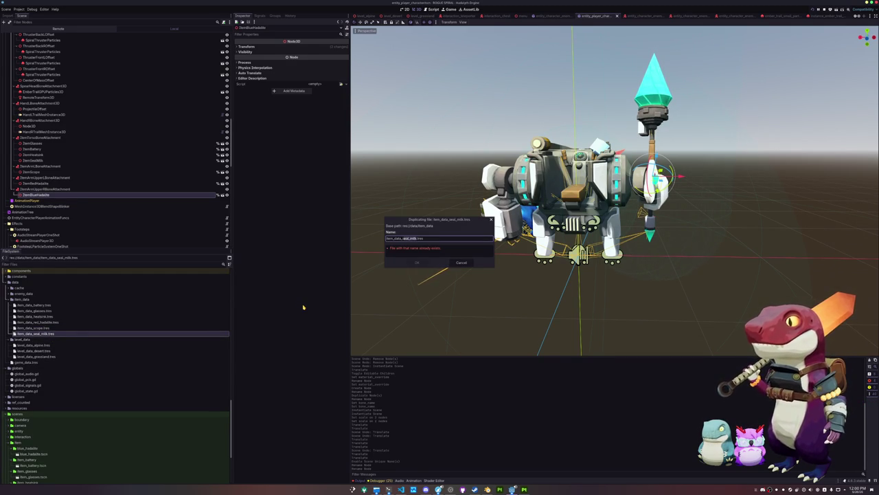
key("BackSpace")
type("had")
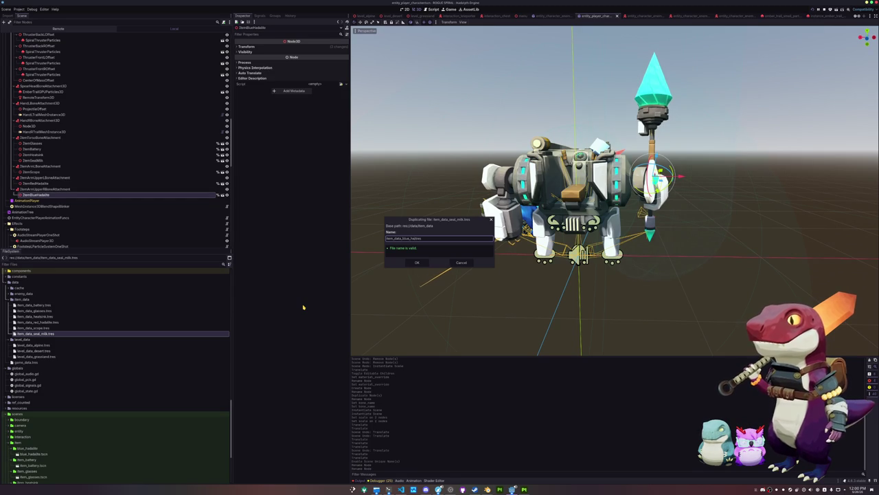
key("Return")
left_click(137, 310)
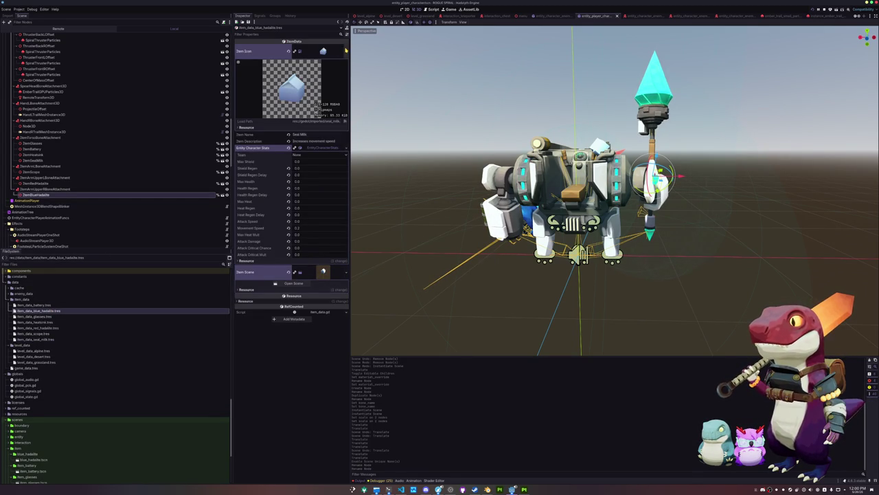
- Set the item icon to the blue hadalite crystal and the name to Blue Hadalite
left_click(344, 51)
left_click(308, 168)
type("blue")
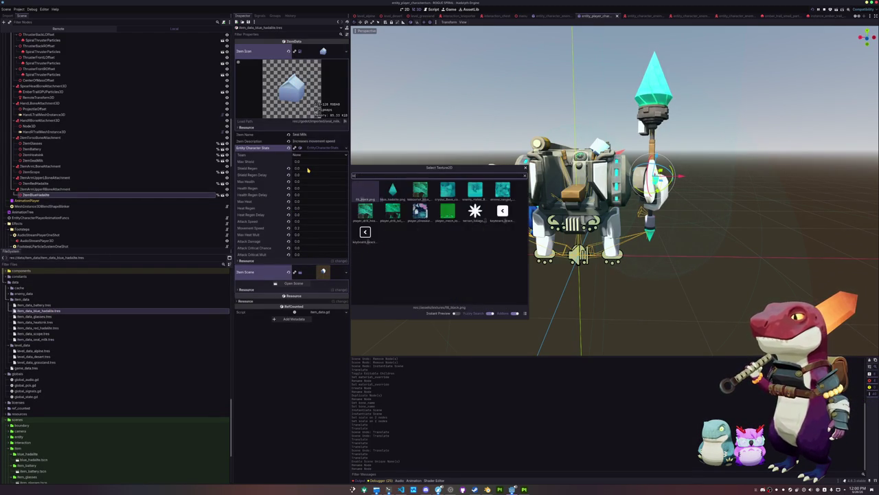
key("Return")
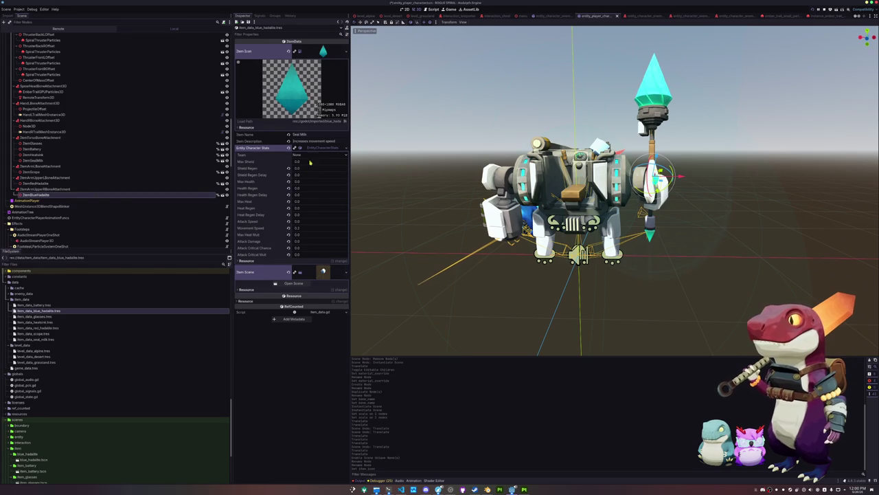
type("Blue Hadalite")
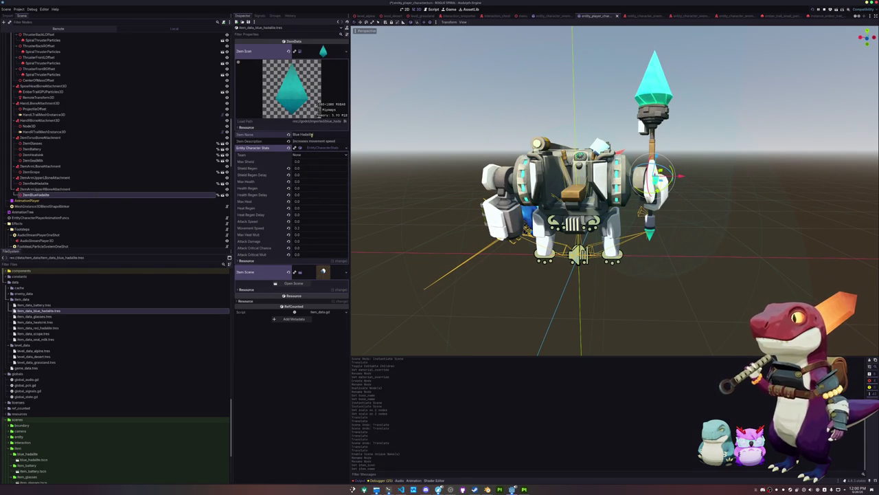
- Change the description to "Increase max shield" and set Max Shield to 25
left_click(316, 141)
key("ctrl+a")
key("BackSpace")
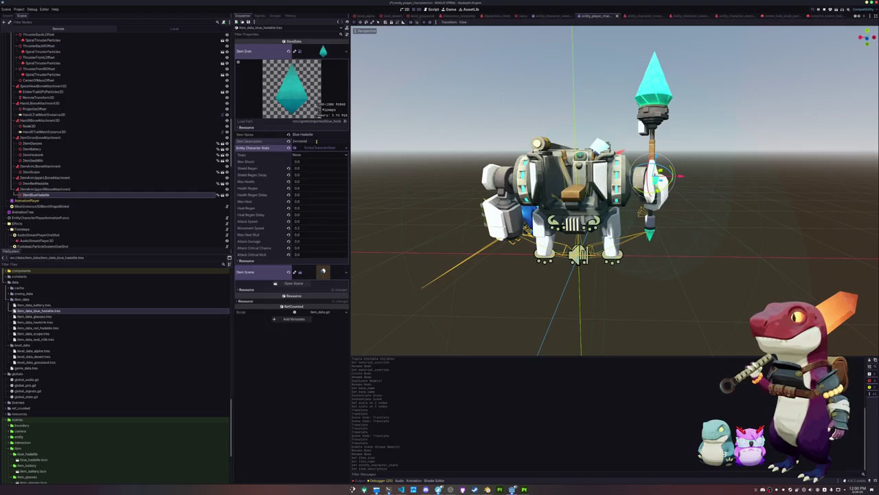
type("ax shield")
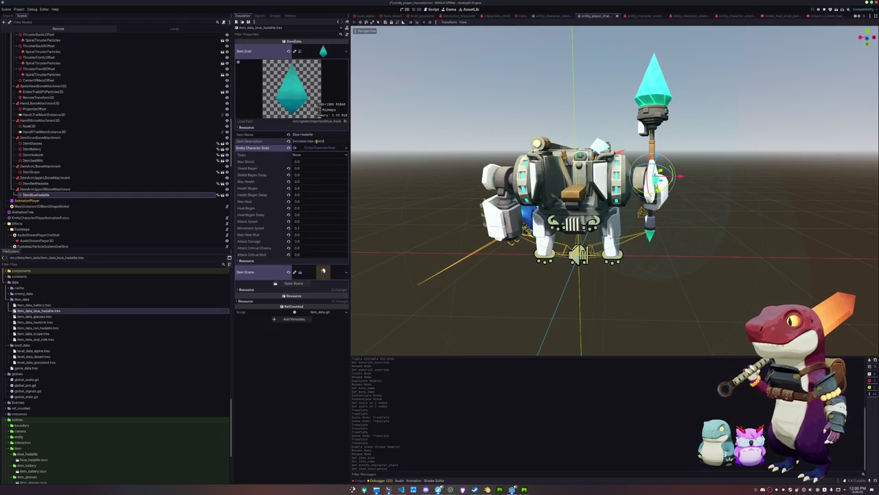
left_click(302, 229)
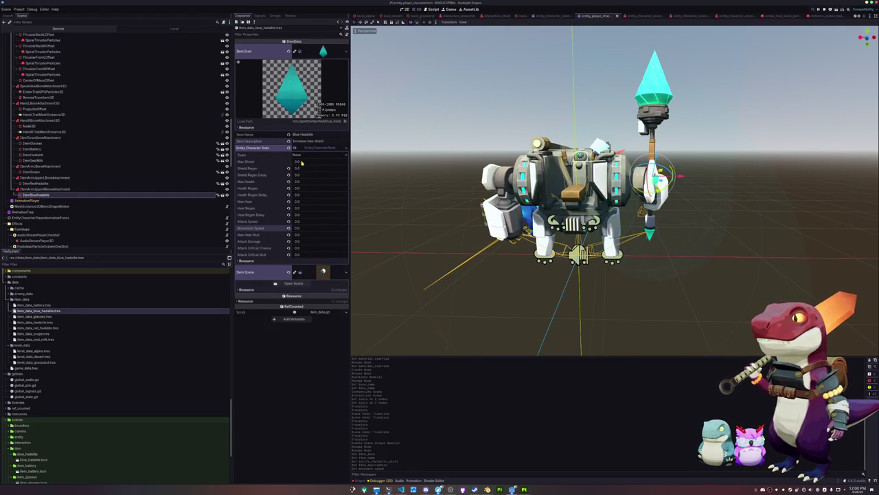
type("25")
key("Return")
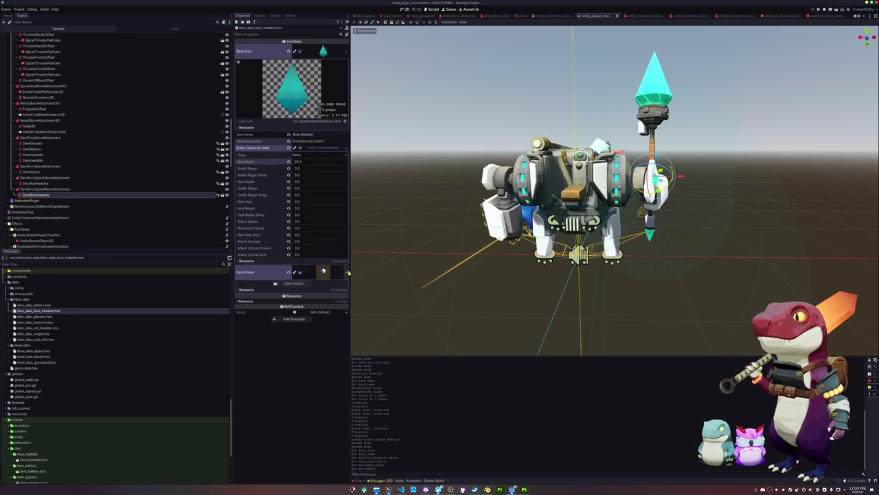
- Quick Load blue_hadalite.tscn as the Item Scene
left_click(346, 271)
left_click(332, 300)
type("blue")
key("Return")
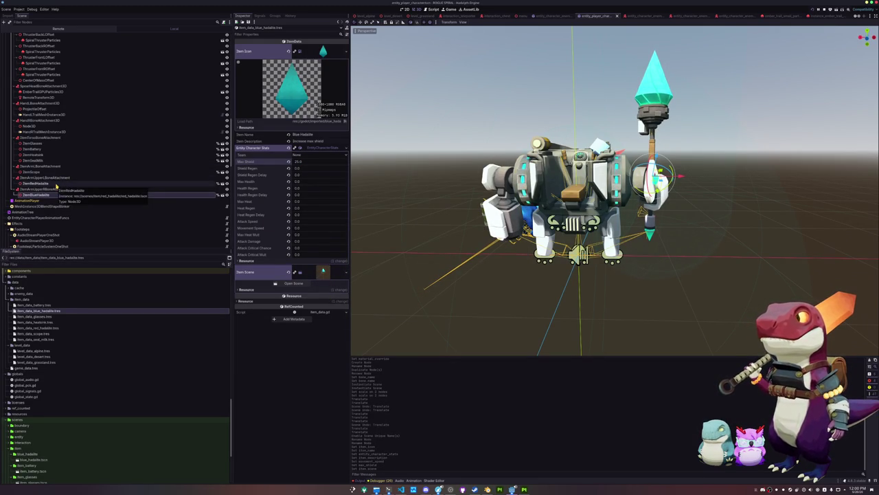
key("ctrl+d")
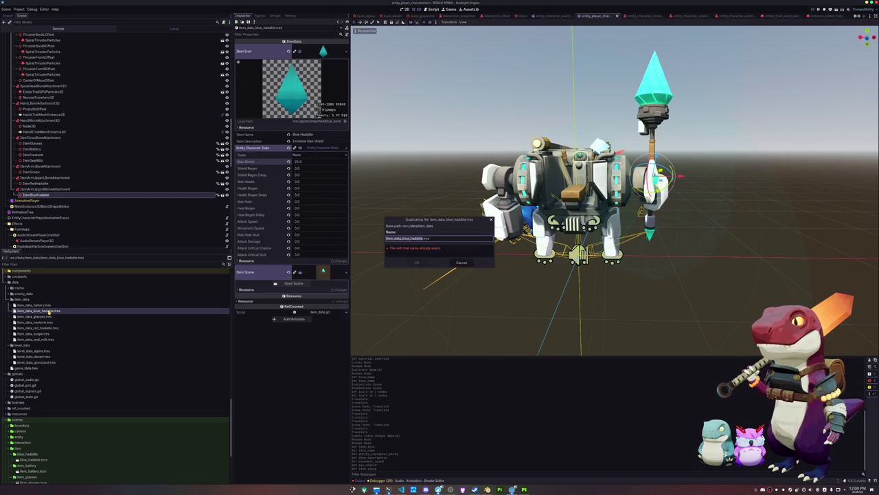
- Save the copy as item_data_red_hadalite.tres with a red crystal icon and name Red Hadalite
key("Right")
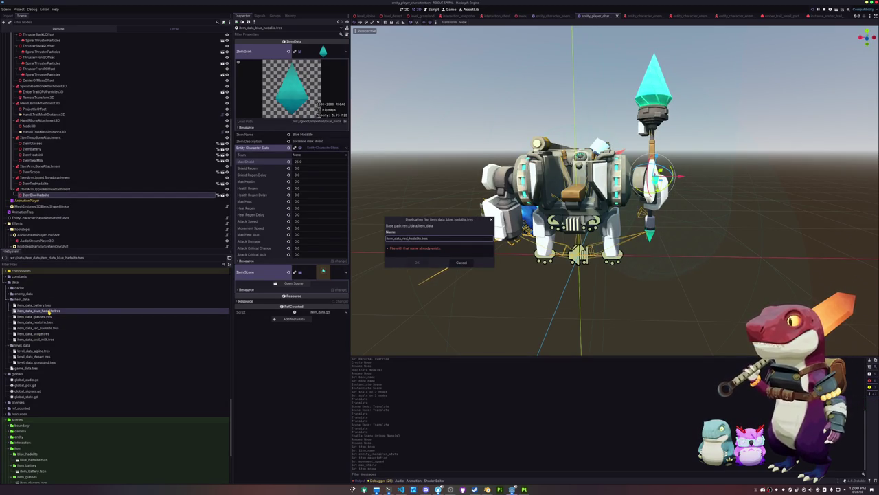
key("Return")
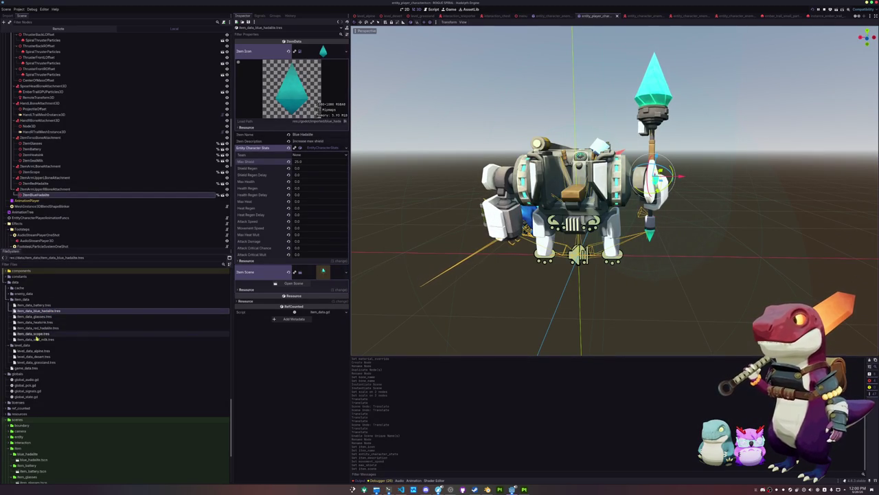
left_click(45, 328)
left_click(345, 52)
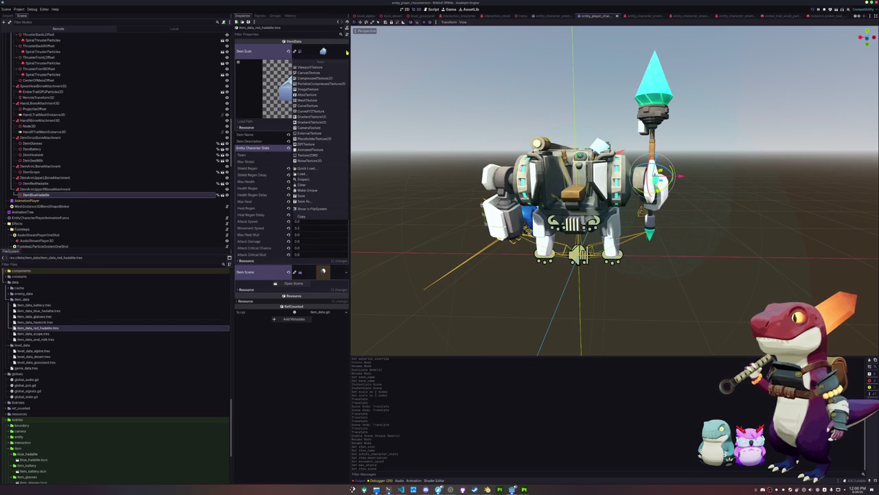
left_click(307, 169)
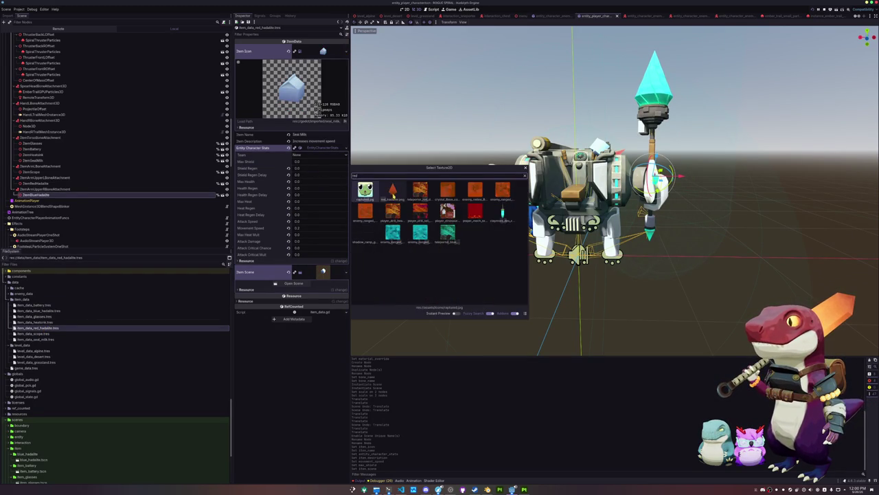
left_click(393, 191)
triple_click(334, 135)
type("Red Hadalite")
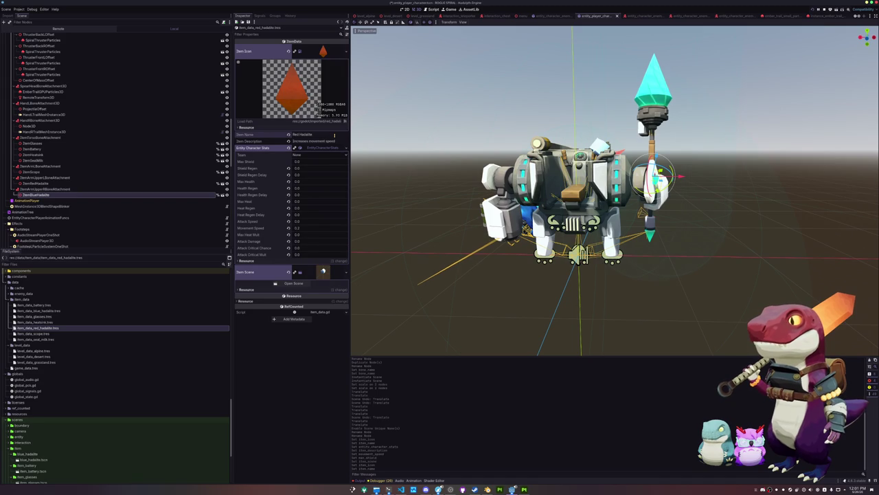
- Change the description to "Increase attack damage" and set Attack Damage to 10
triple_click(337, 142)
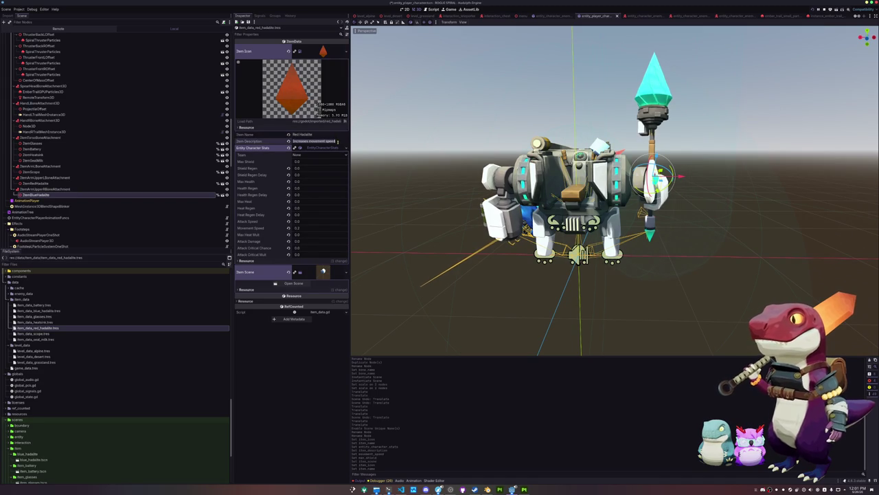
type("Increase attack damage")
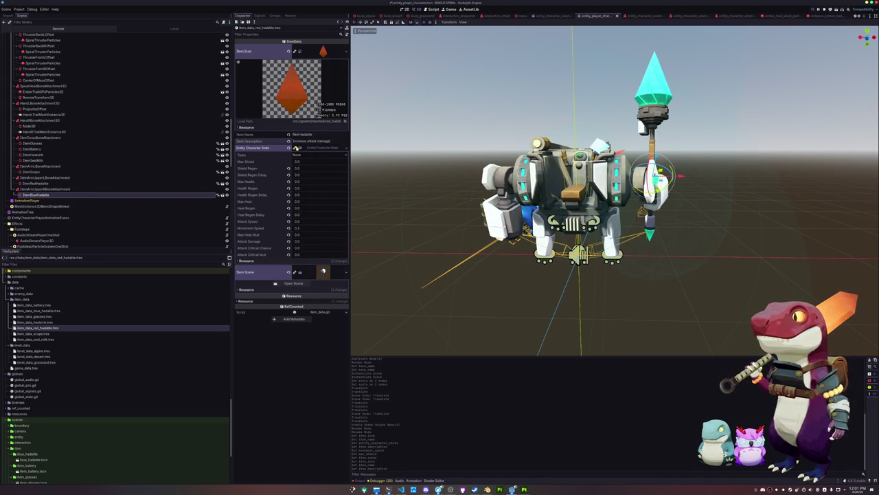
left_click(295, 148)
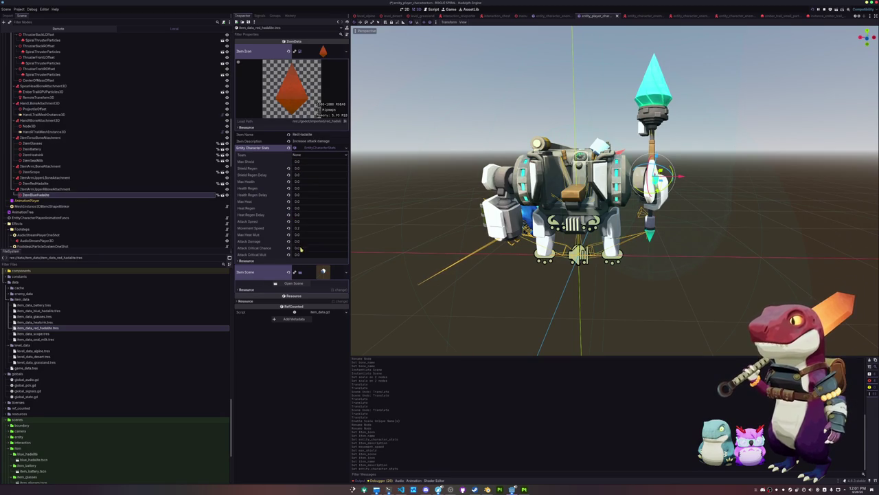
key("Return")
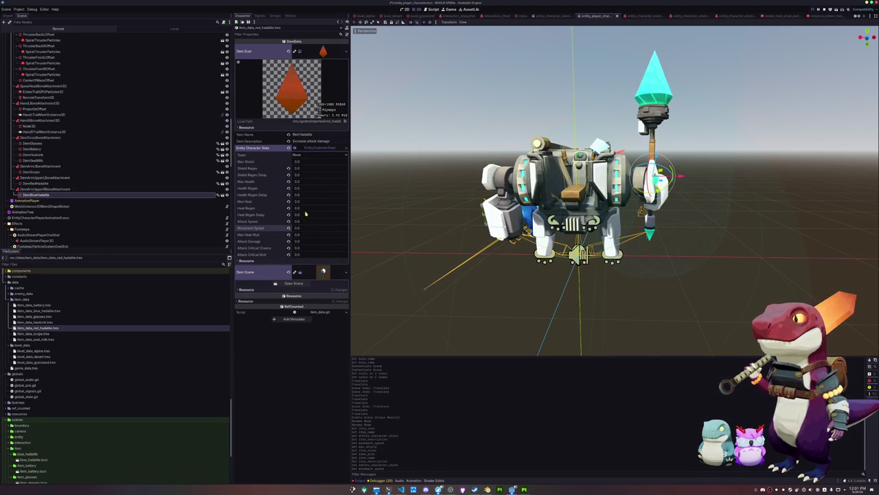
left_click(302, 242)
type("10")
key("Return")
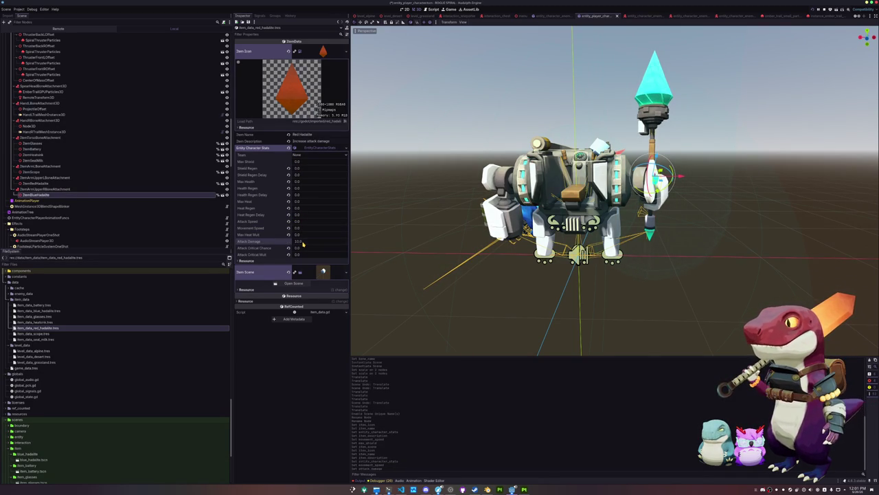
scroll(103, 138, "up", 15)
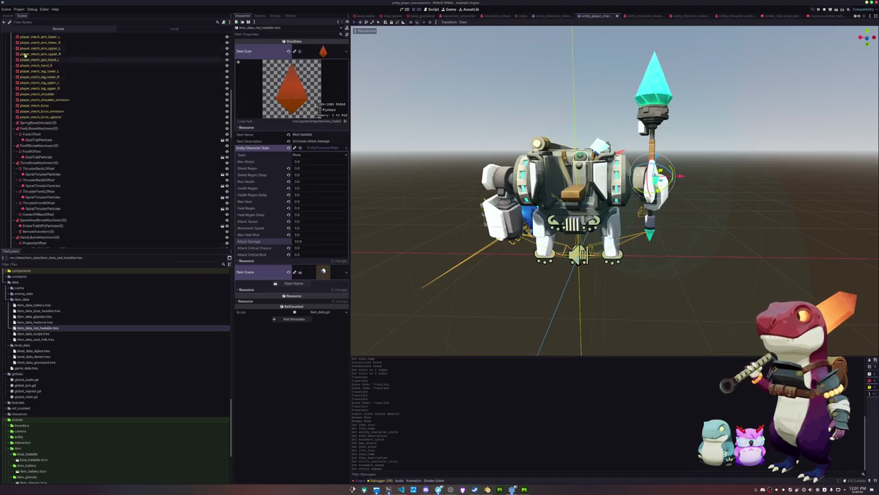
- Check the player's base stats, then set the Red Hadalite's Attack Damage to 3
left_click(26, 35)
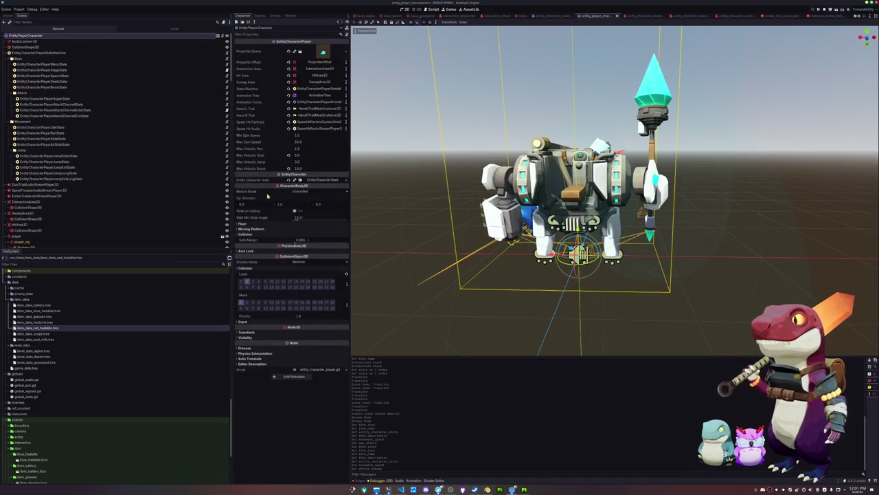
left_click(320, 181)
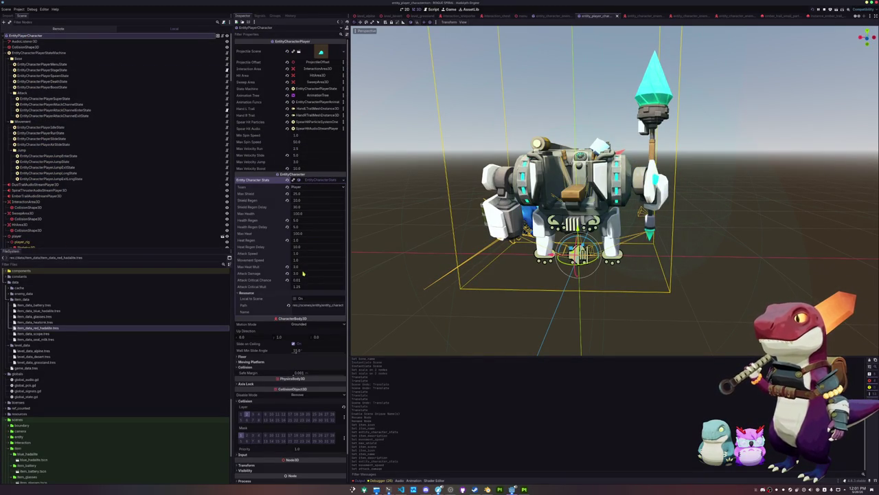
left_click(67, 328)
type("3")
key("Return")
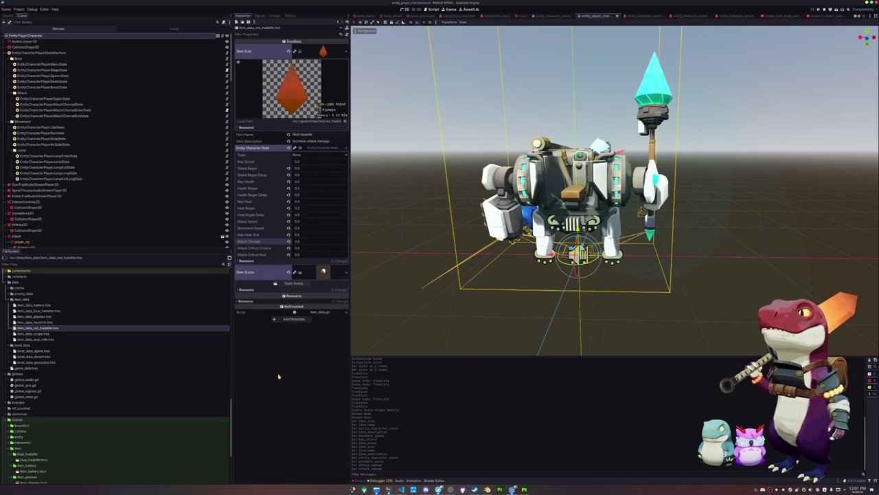
- Quick Load the red hadalite crystal scene into the item data's Item Scene slot
left_click(346, 272)
left_click(332, 299)
type("red")
double_click(425, 198)
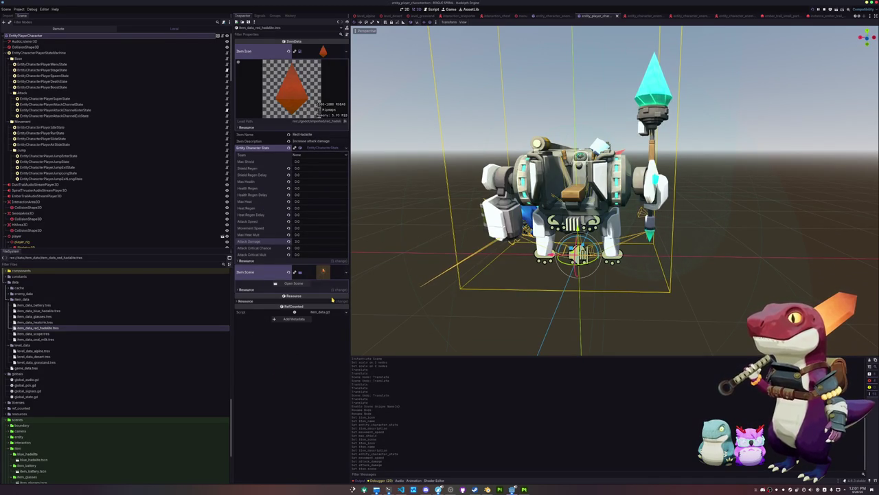
scroll(425, 200, "down", 3)
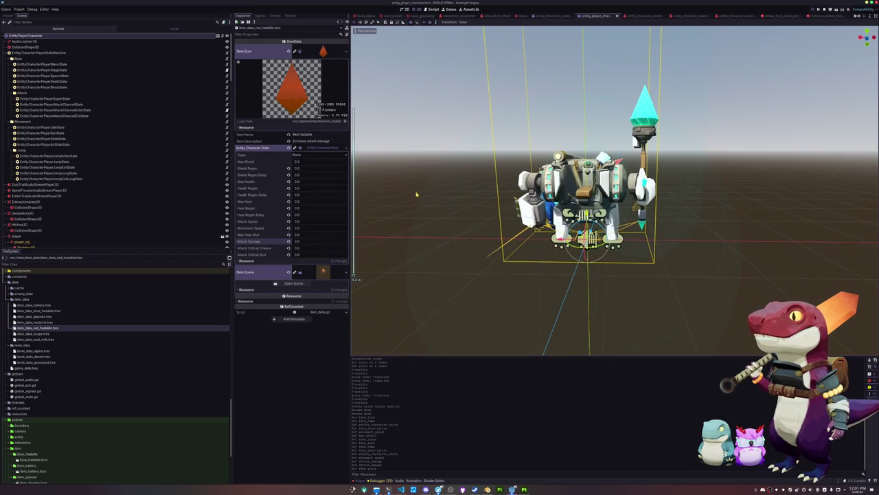
mouse_move(416, 194)
left_mouse_down()
mouse_move(412, 208)
mouse_move(403, 206)
mouse_move(487, 195)
mouse_move(419, 212)
left_mouse_up()
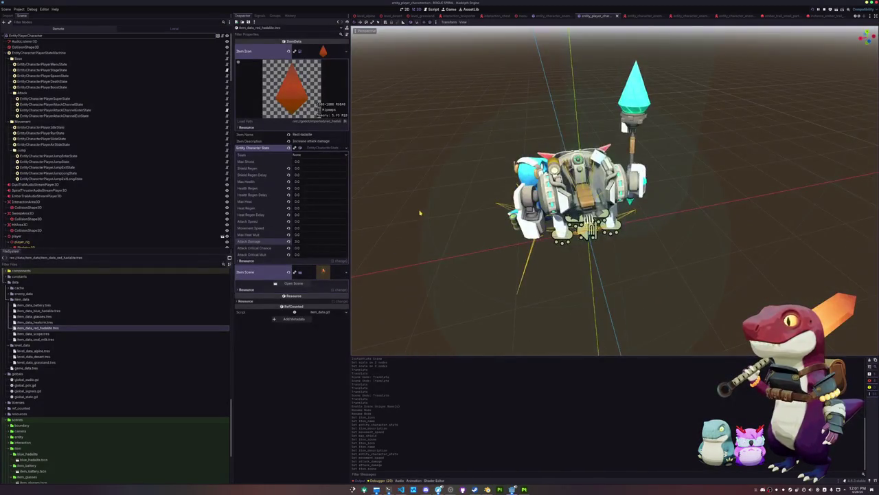
scroll(418, 215, "down", 2)
scroll(76, 206, "down", 10)
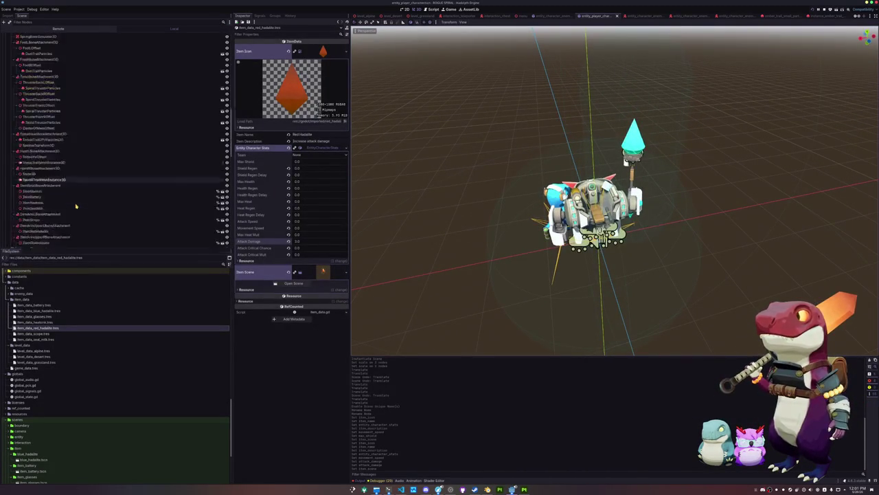
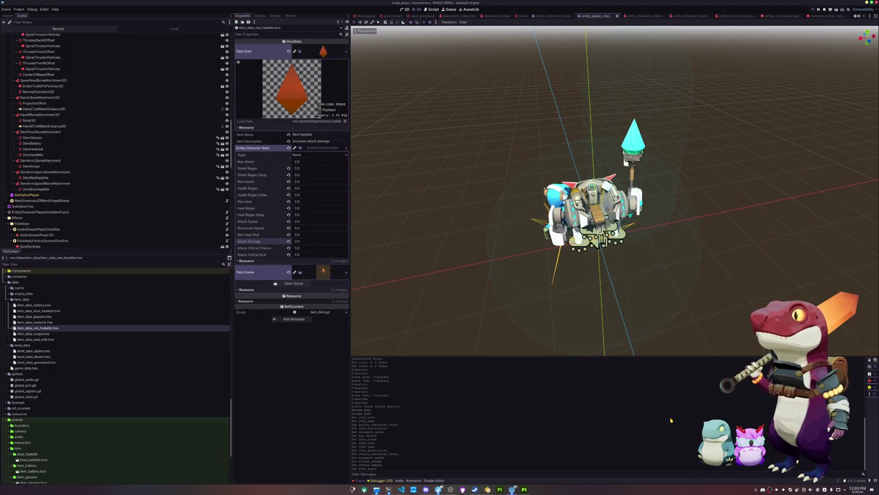
- Save crystal.blend, then start a new General file and delete all its default objects
left_click(487, 489)
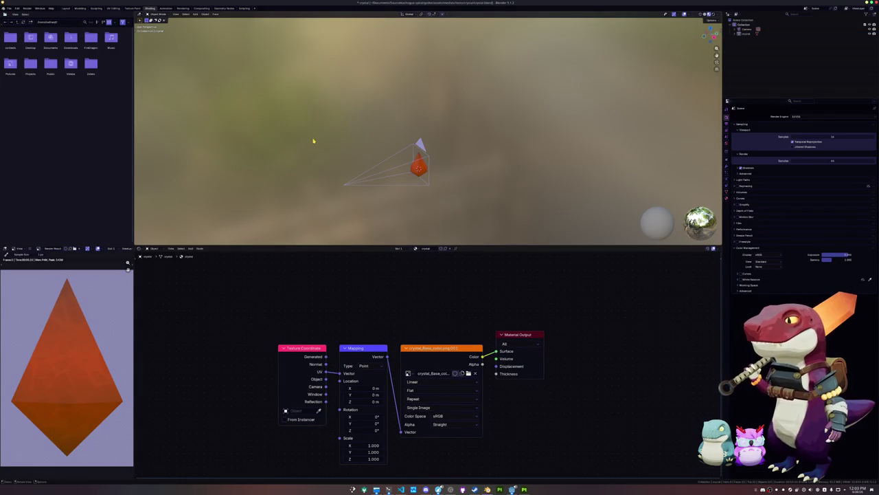
key("ctrl+s")
left_click(10, 8)
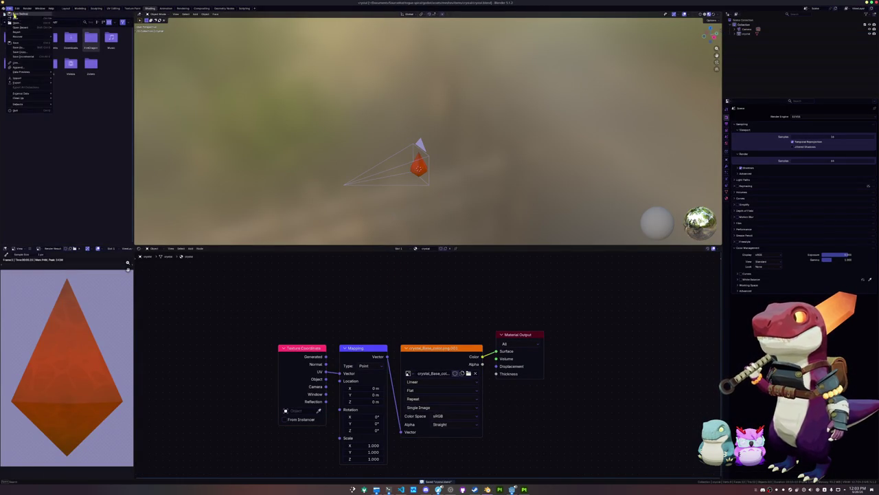
mouse_move(28, 18)
left_click(64, 19)
key("a")
key("x")
left_click(329, 143)
- Create a new vent folder beside the other item folders and enter it
key("ctrl+s")
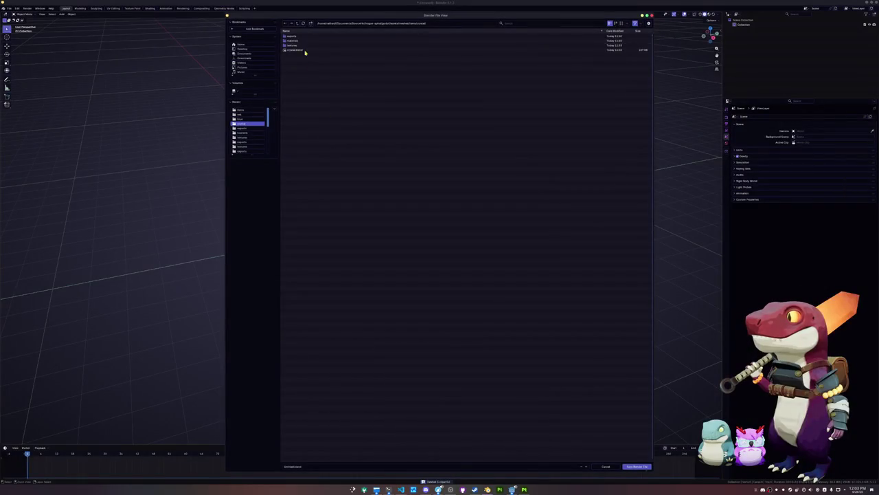
left_click(298, 25)
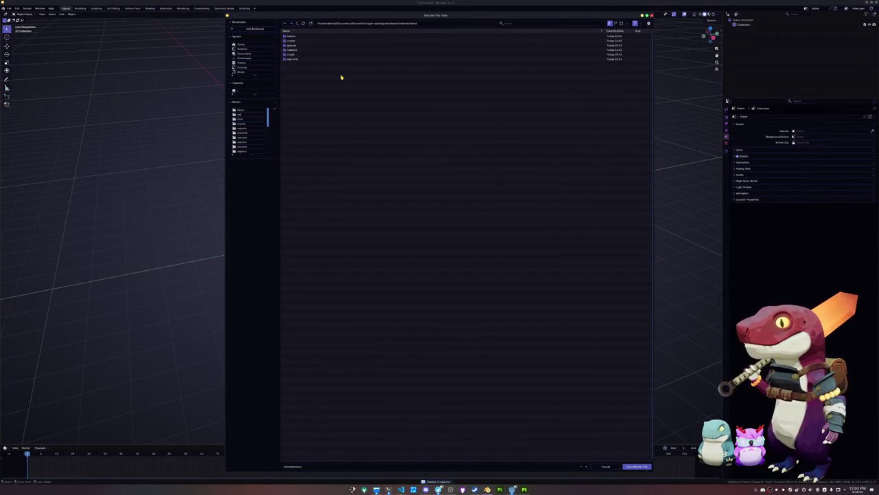
left_click_drag(345, 15, 394, 23)
left_click(362, 35)
type("wea")
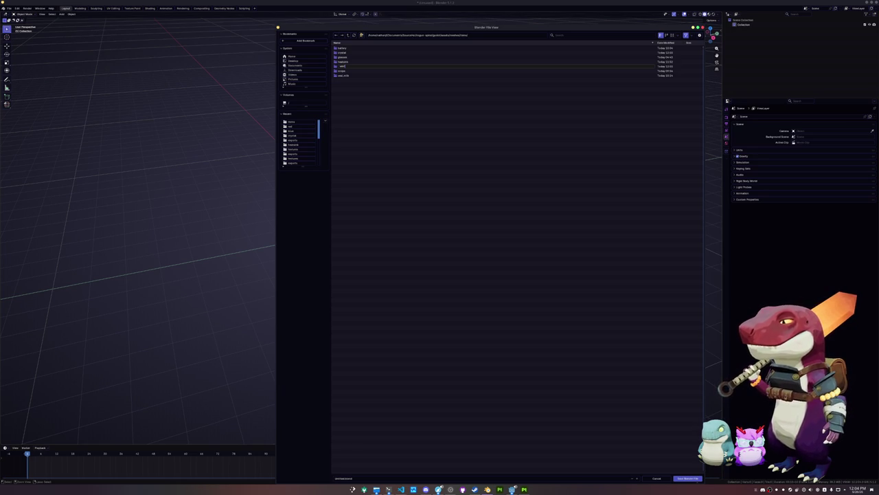
double_click(348, 75)
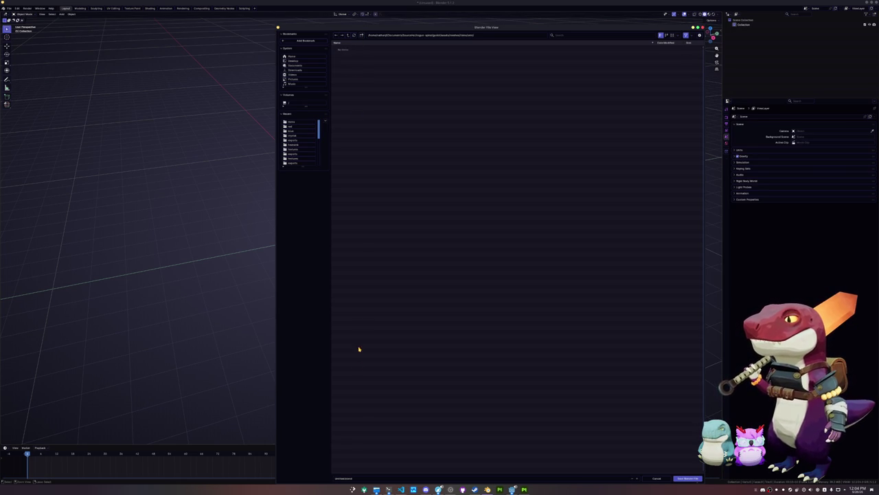
- Save the empty scene under a new file name inside the vent folder
left_click(359, 477)
key("BackSpace")
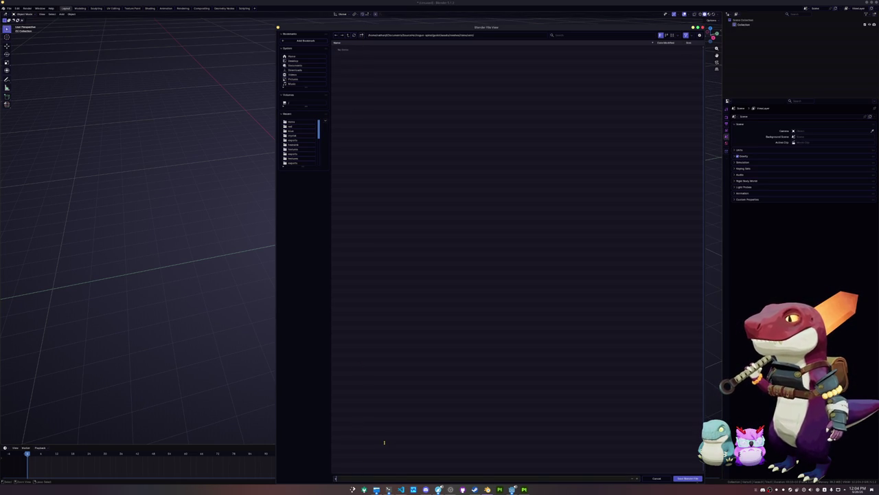
key("Return")
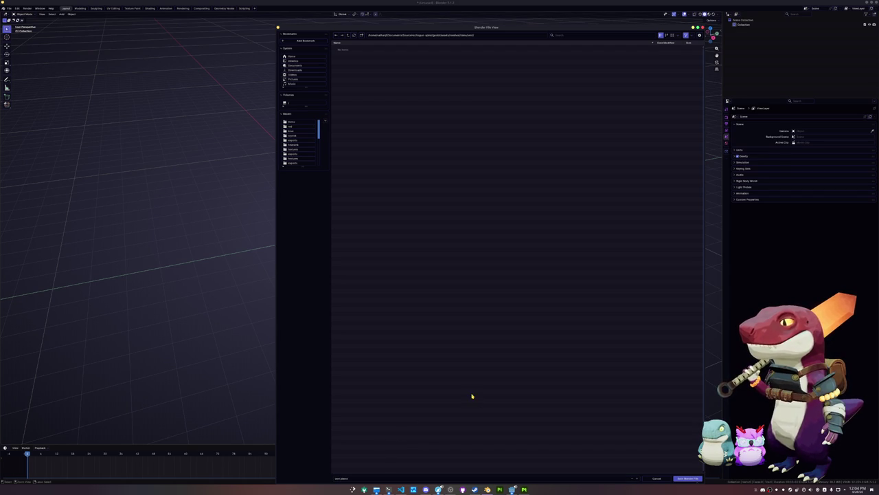
key("Return")
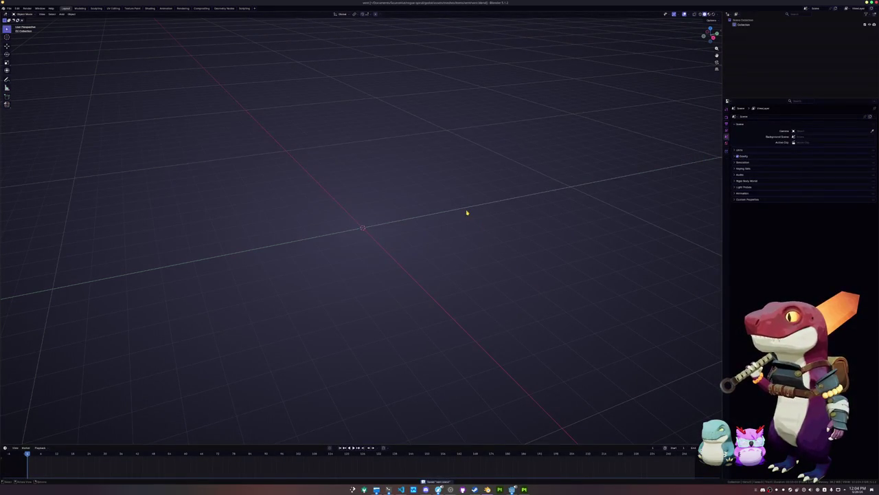
- Add a cylinder mesh and rotate it 90° on X so it lies on its side
key("shift+a")
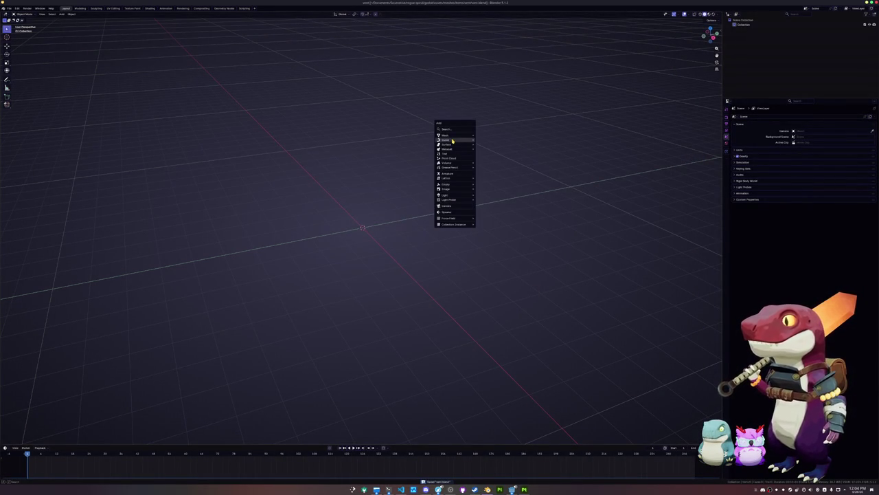
mouse_move(453, 138)
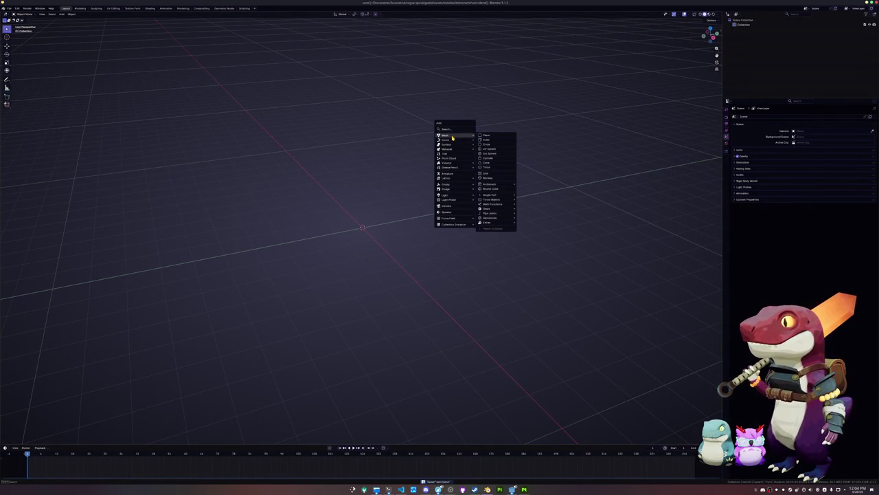
left_click(487, 159)
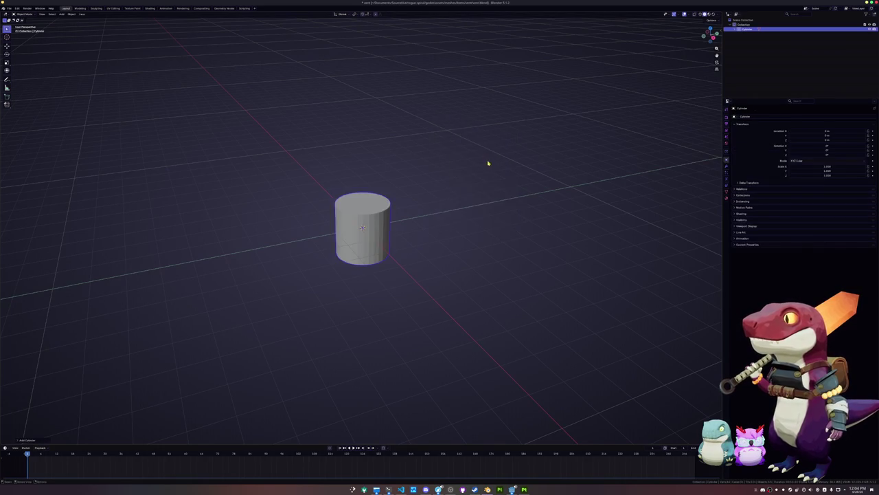
key("x")
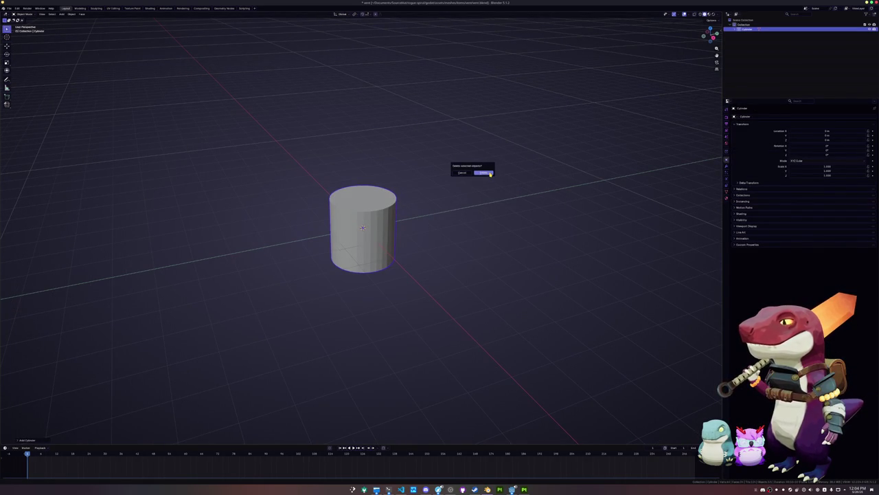
type("rx90")
key("Return")
- Check the rotated cylinder from Right view and in Edit Mode, then return to Object Mode
key("KP_3")
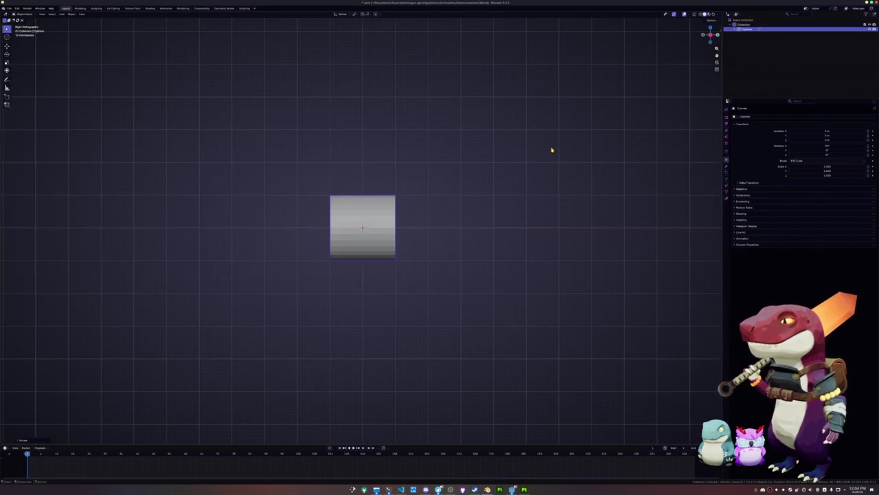
key("Tab")
scroll(461, 226, "up", 3)
mouse_move(447, 299)
left_mouse_down()
mouse_move(399, 147)
mouse_move(441, 192)
left_mouse_up()
scroll(405, 163, "down", 3)
key("Tab")
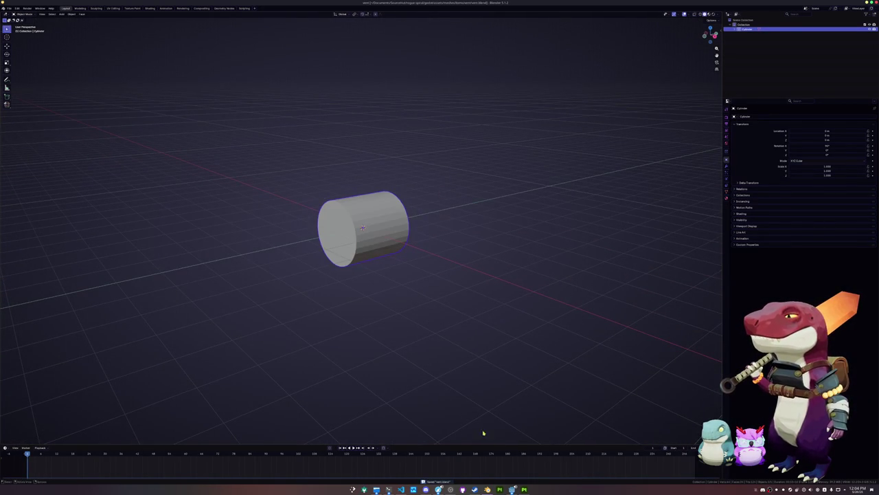
- View the Rogue Spiral lobby with its display stands, then go back to the Godot editor
mouse_move(512, 489)
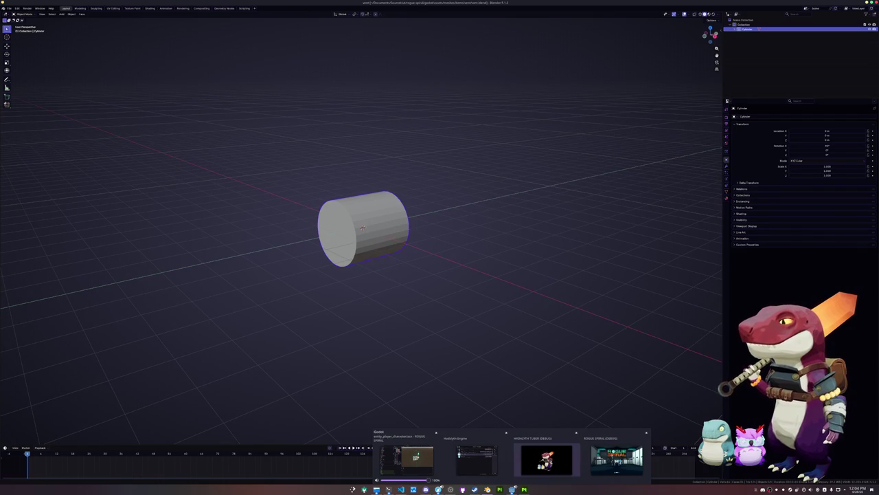
left_click(618, 458)
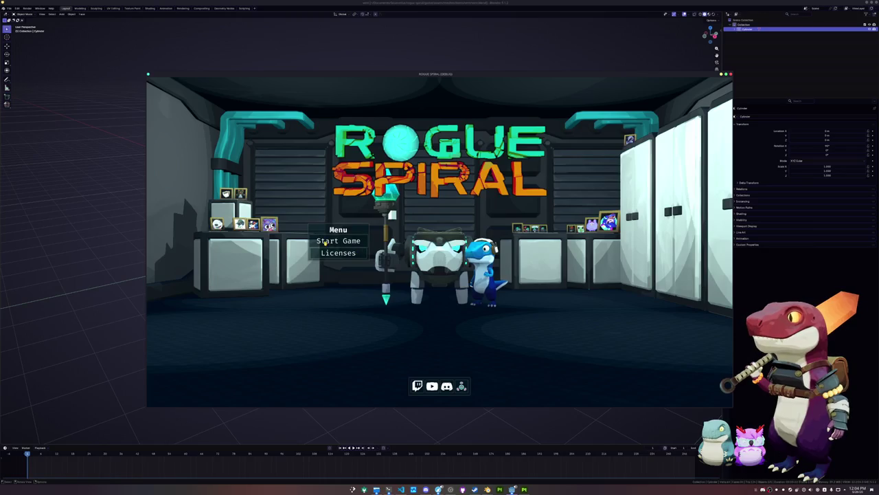
left_click(349, 418)
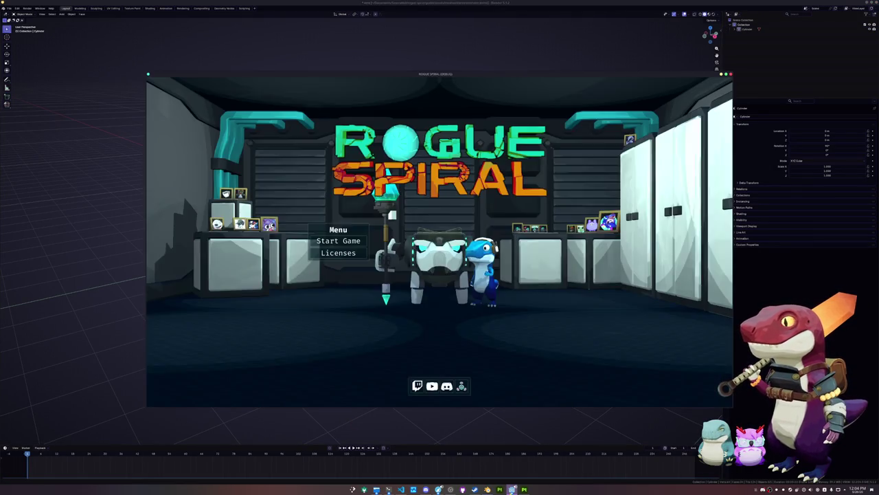
left_click(512, 489)
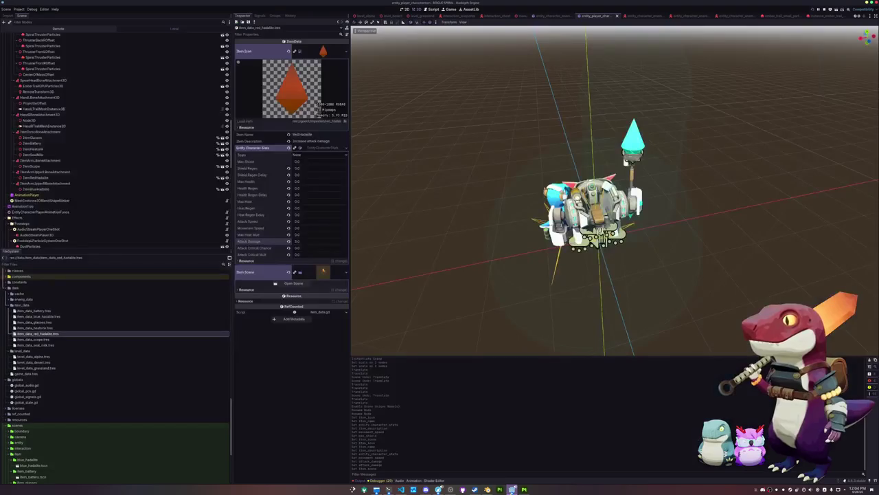
- In the menu scene, duplicate Frame15 and slide the copy to its right along X
left_click(522, 15)
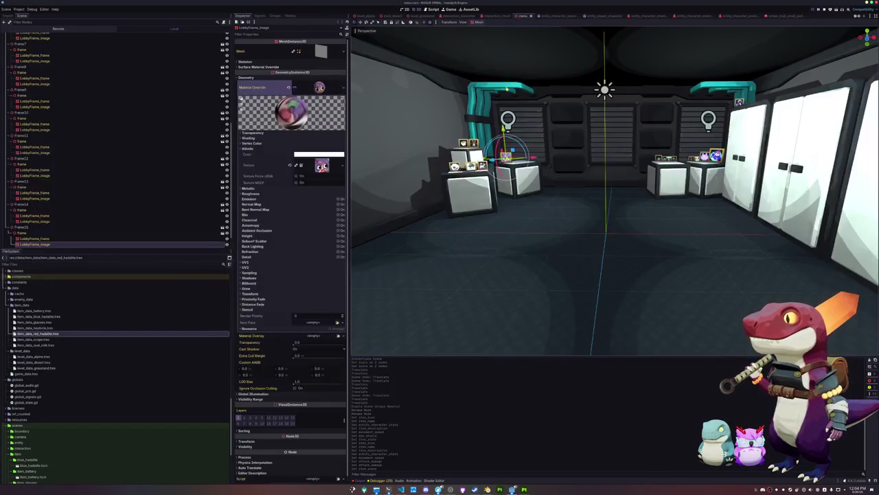
scroll(614, 192, "up", 5)
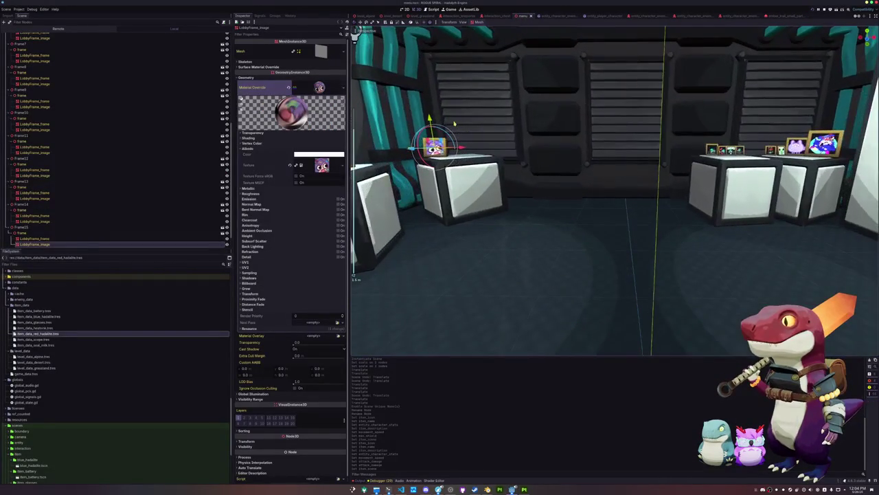
left_click(34, 228)
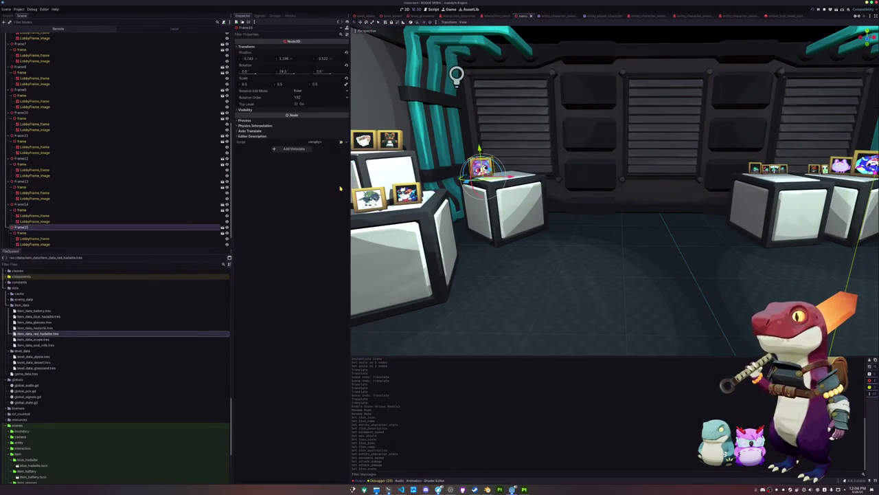
key("ctrl+d")
left_click_drag(510, 178, 532, 178)
key("f")
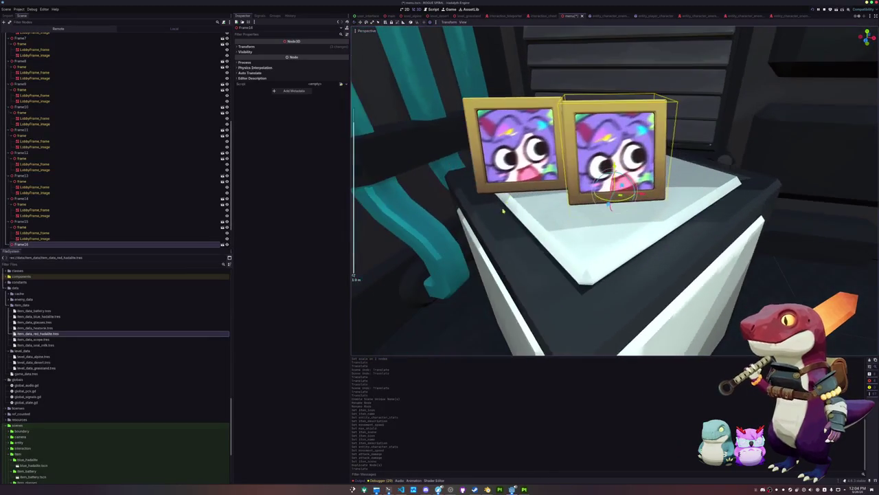
- Rotate the copy around Y to face forward, nudge it clear, and save the scene
key("r")
key("y")
key("Return")
key("g")
key("Return")
key("ctrl+s")
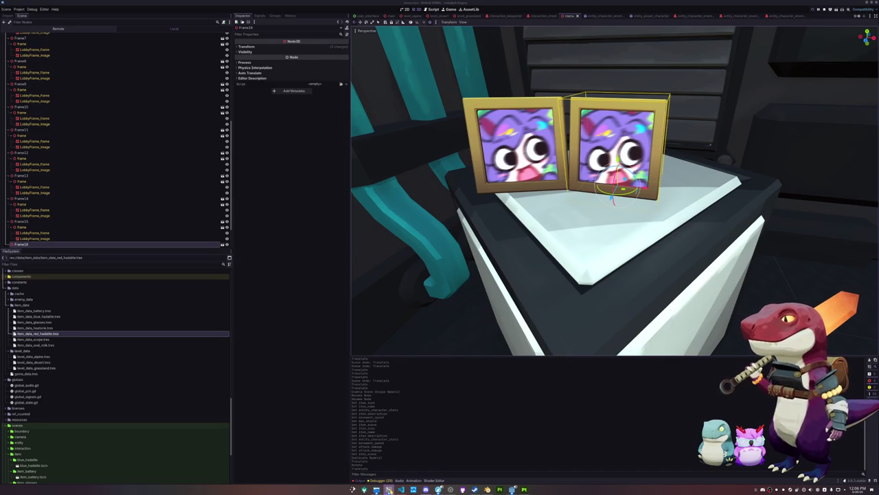
- Bring the terminal to the front and tile it on the right half of the screen
left_click(388, 489)
left_click(376, 489)
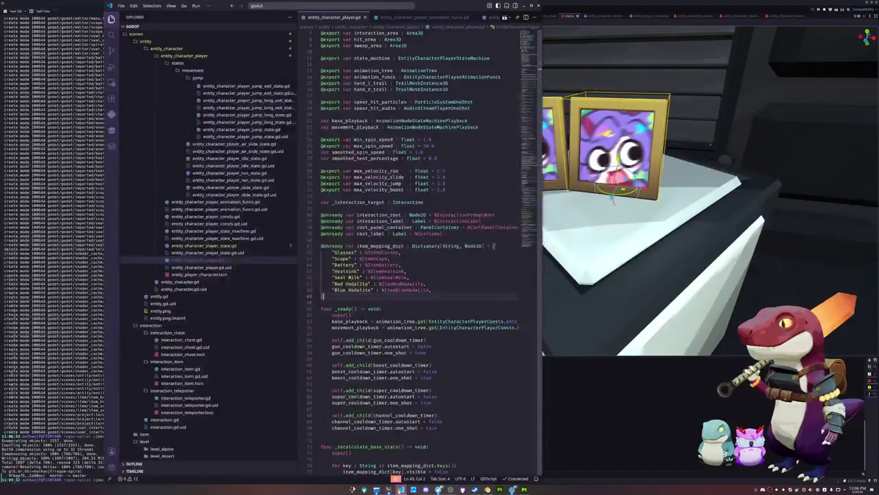
left_click(388, 490)
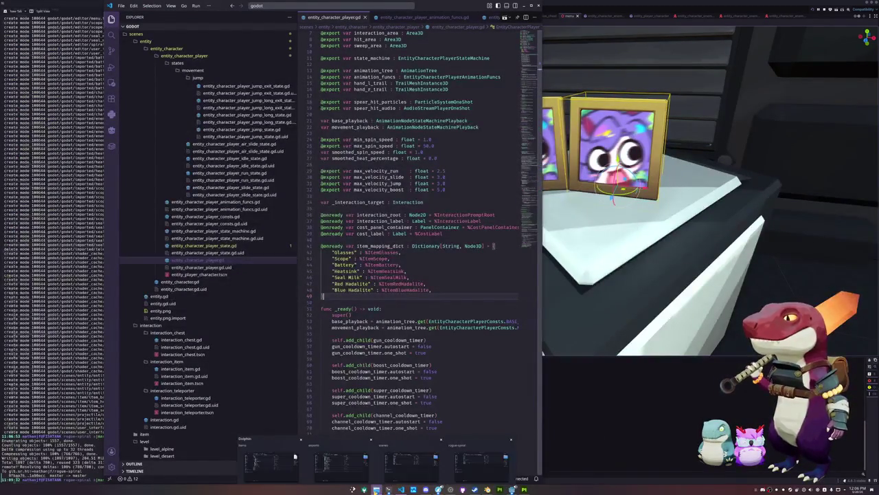
left_click(384, 459)
left_click(388, 489)
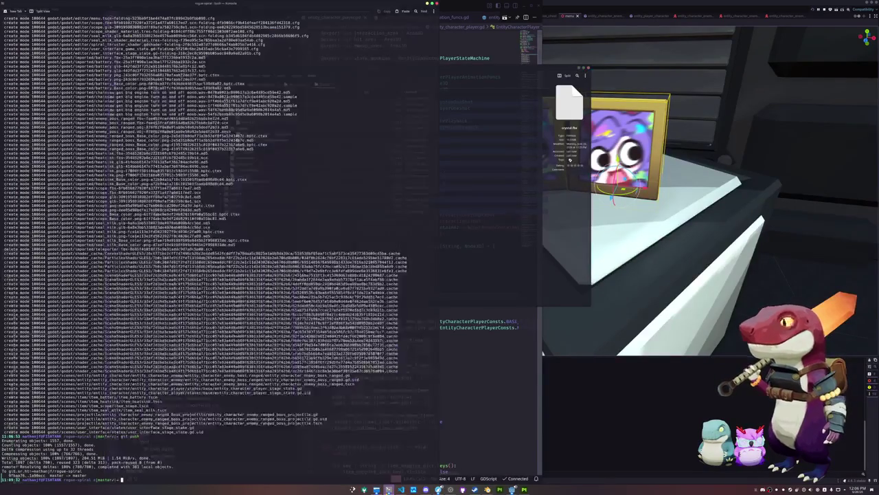
key("super+Right")
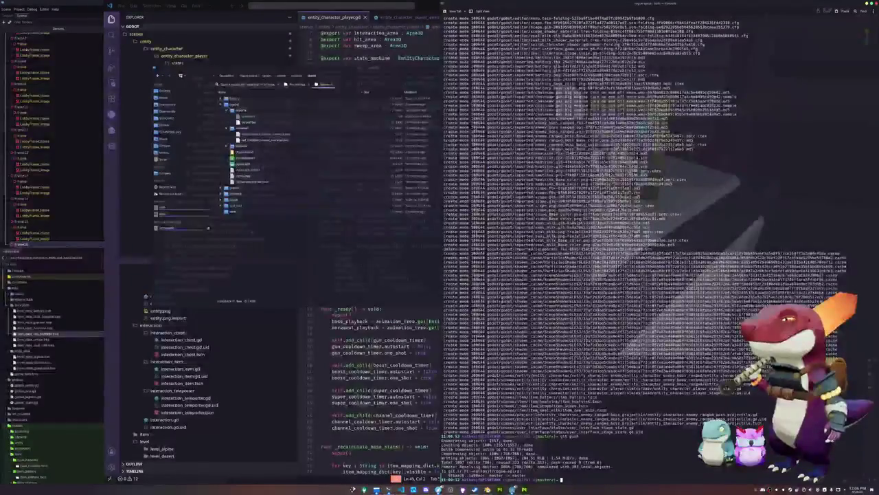
- Run 'tldr magick mogrify' to show the mogrify usage examples
type("tldr ima")
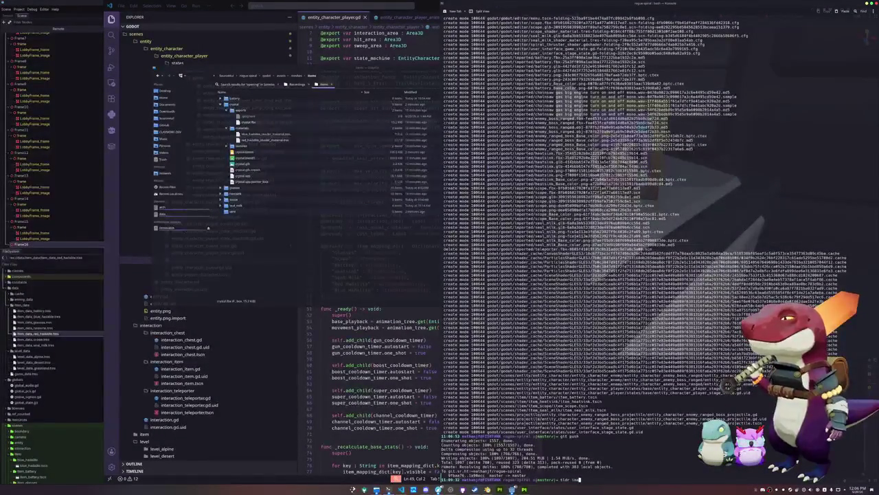
key("BackSpace")
key("BackSpace")
key("BackSpace")
type("mag")
key("Tab")
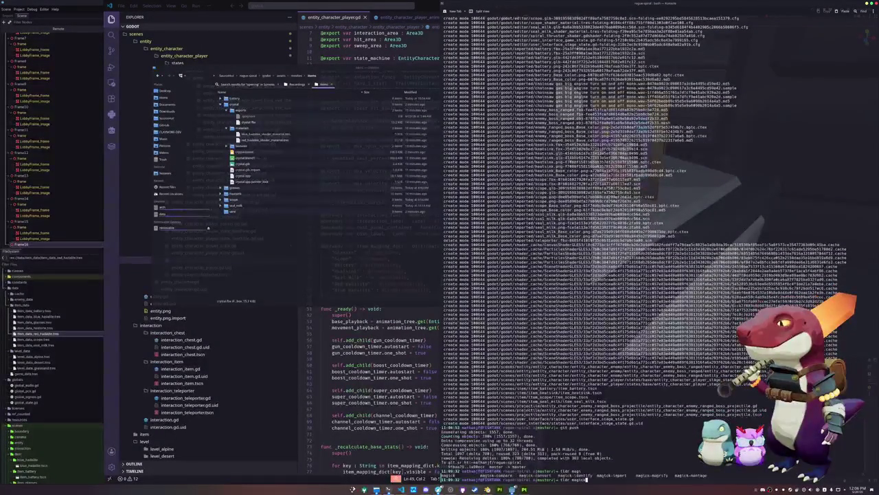
key("Tab")
type("g")
key("Tab")
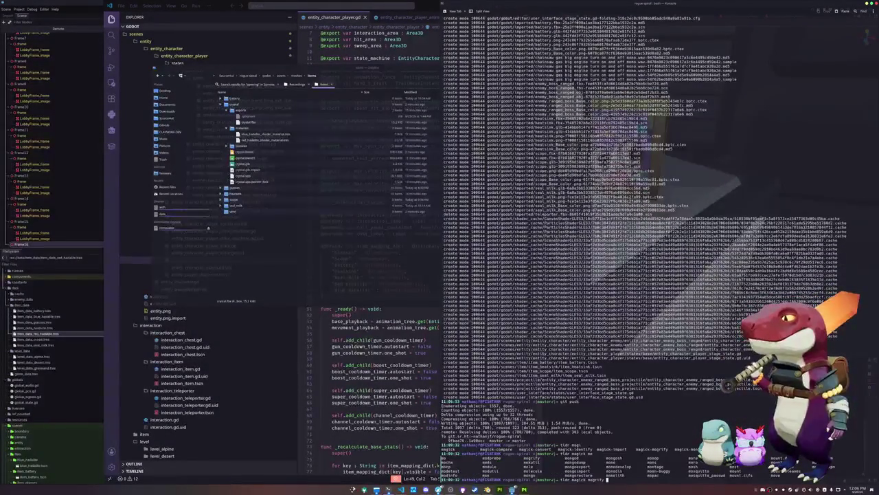
key("Return")
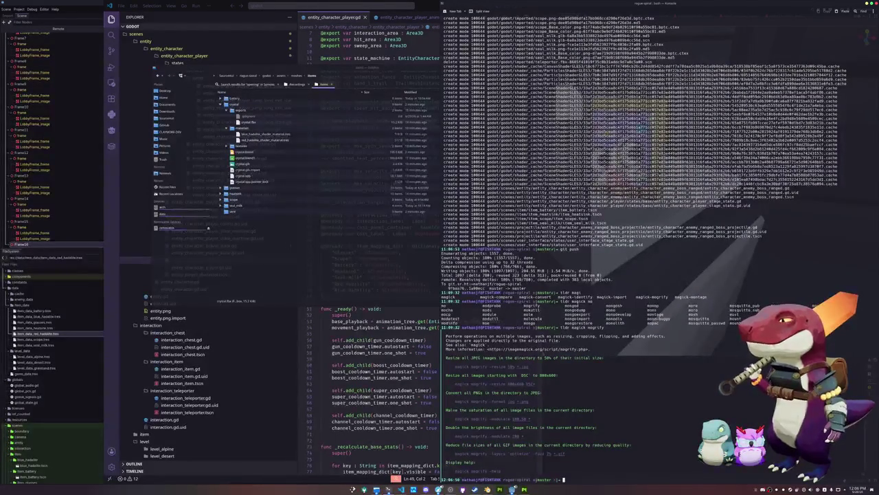
- Clear the prompt and start a cd command, listing available folders
key("Up")
key("Down")
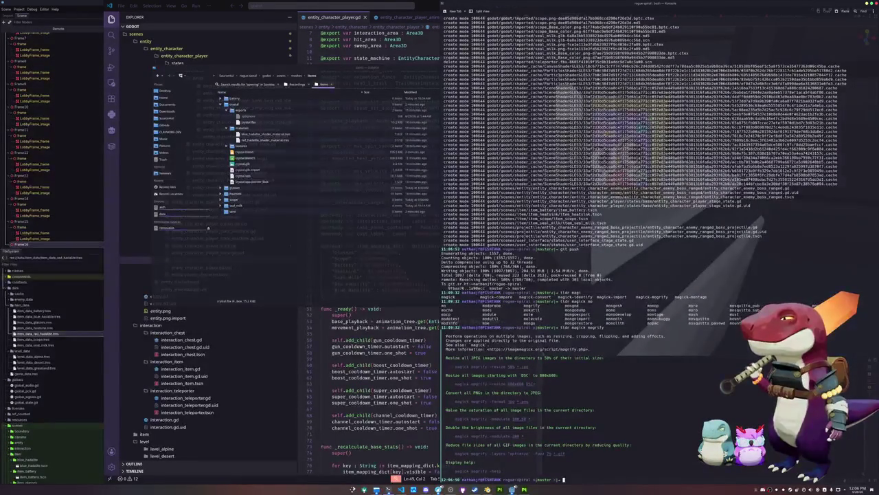
type("cd")
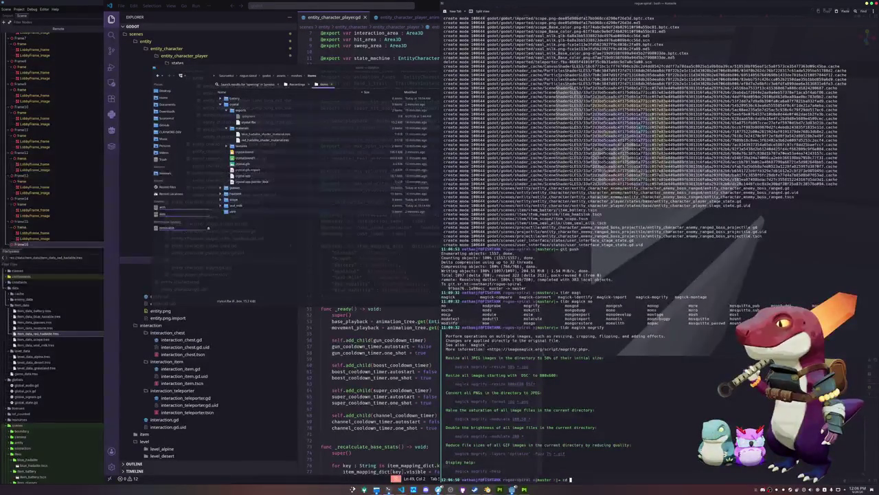
key("Tab")
key("Tab")
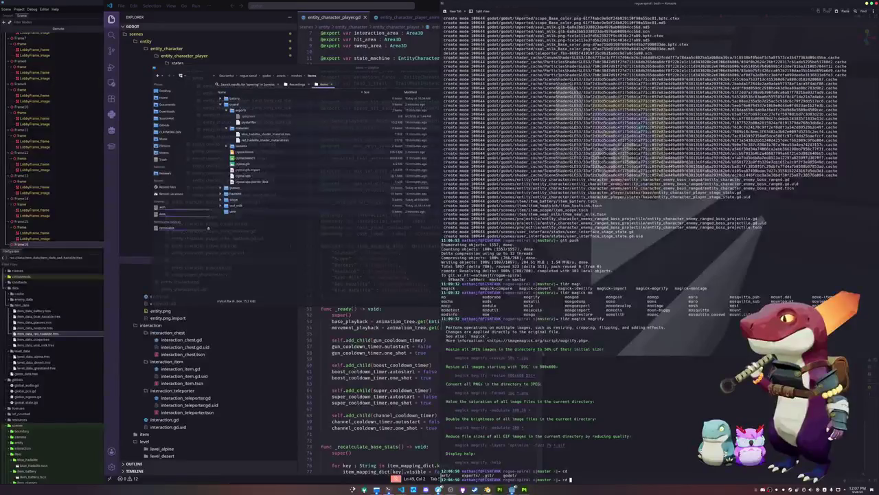
- In godot/assets/icons/, run 'mogrify -format png doyencar.gif', then list contents with 'ls -la'
type("godot/assets/icons/")
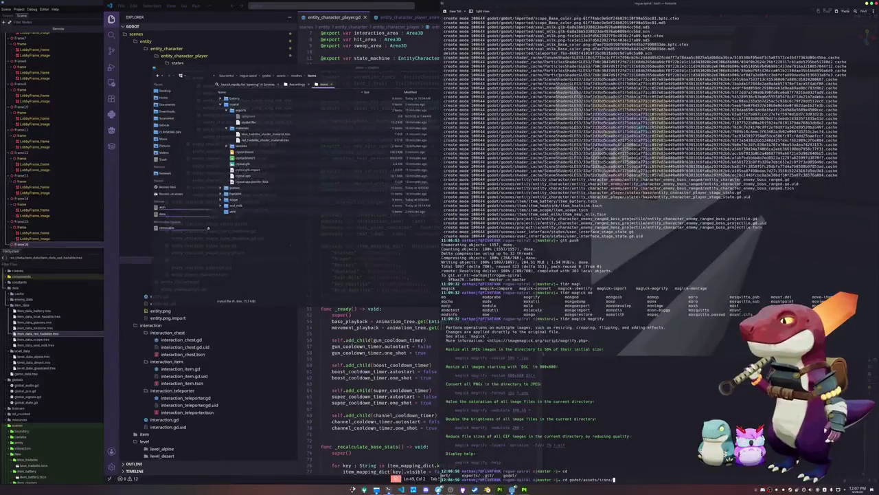
key("Return")
type("mogrify")
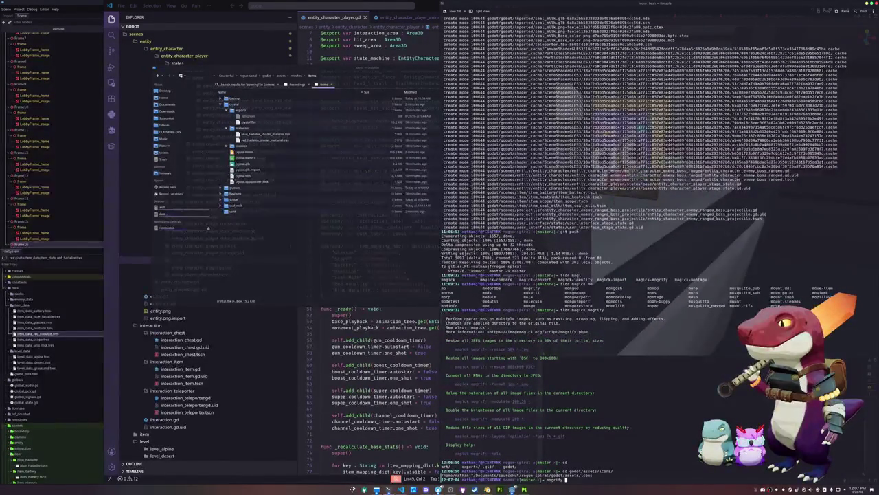
type(" -format ")
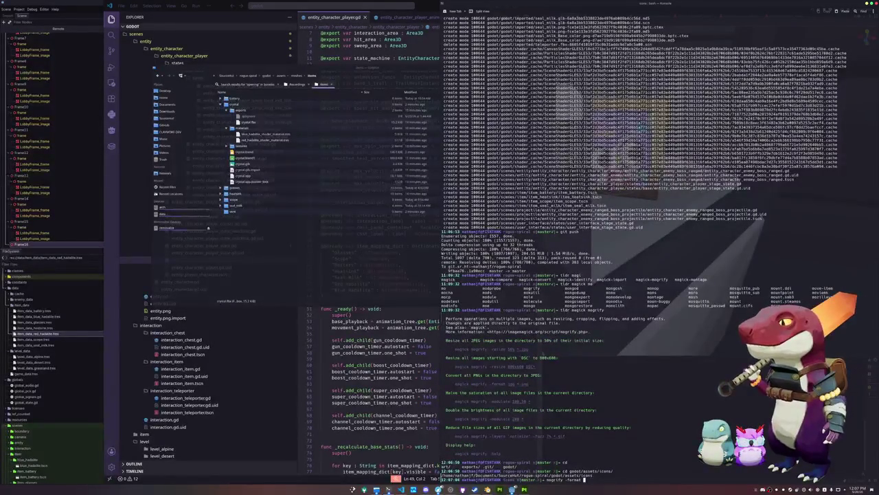
type("png")
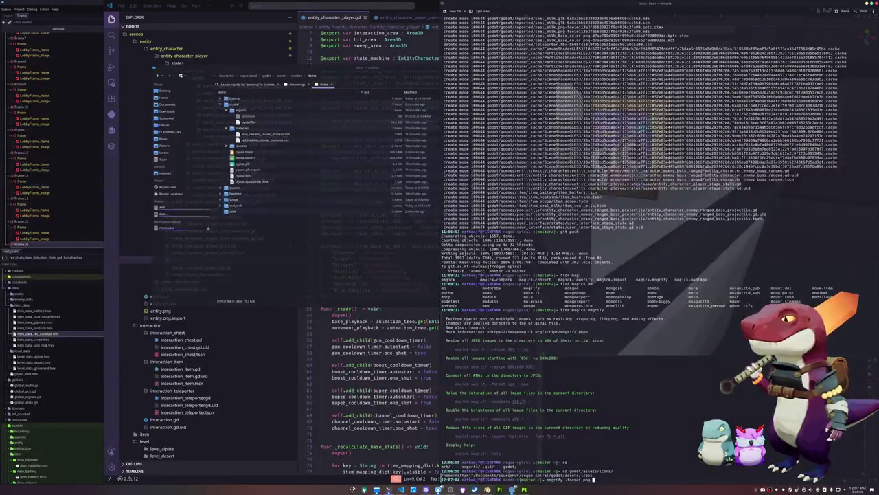
key("Tab")
key("Tab")
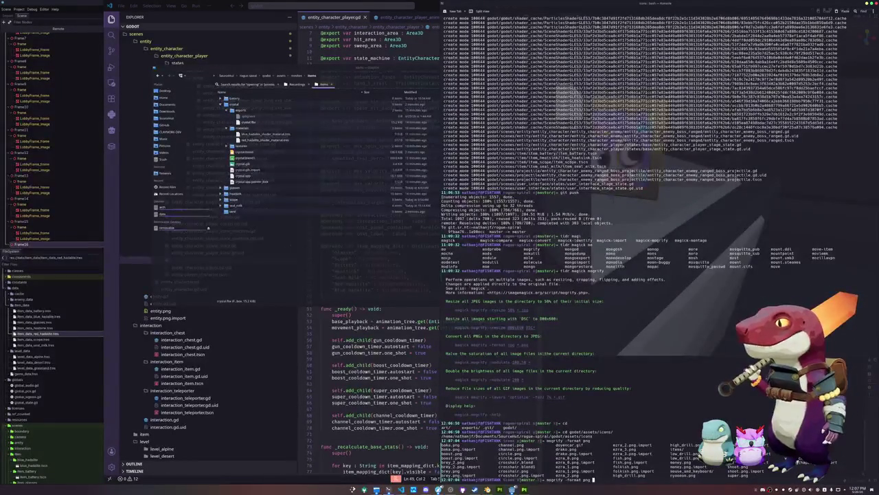
type("doyencar.gif")
key("Return")
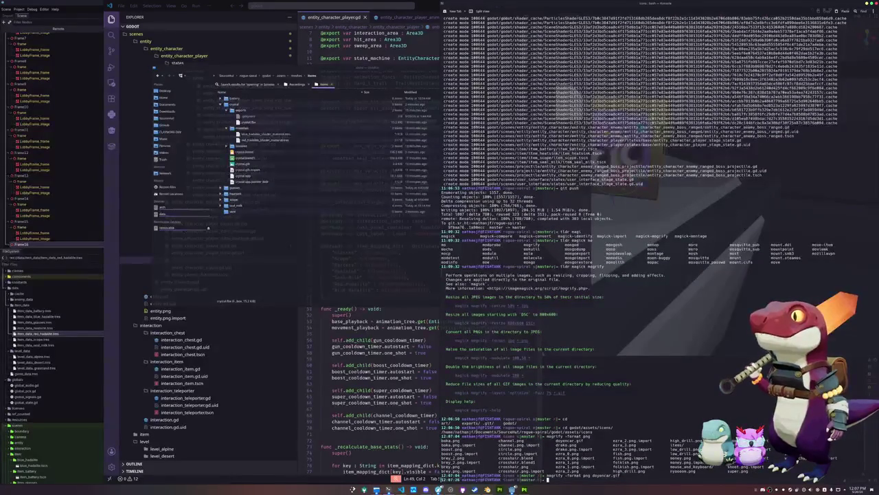
type("ls -la")
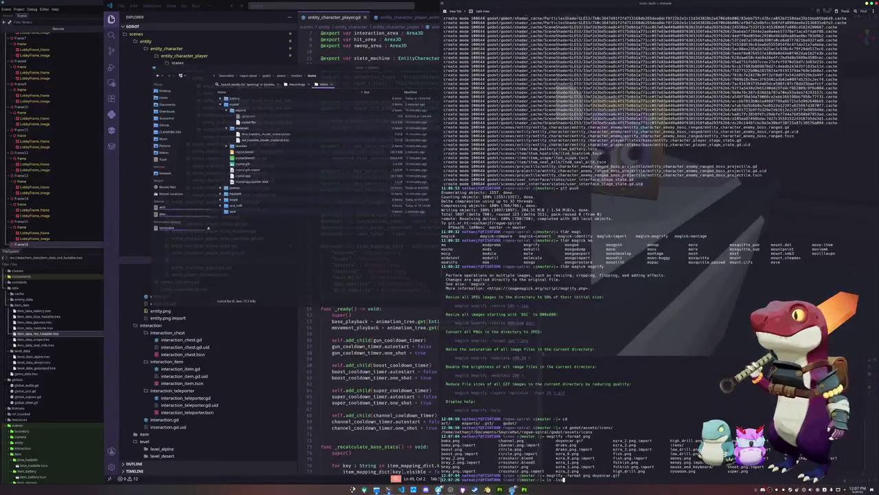
key("Return")
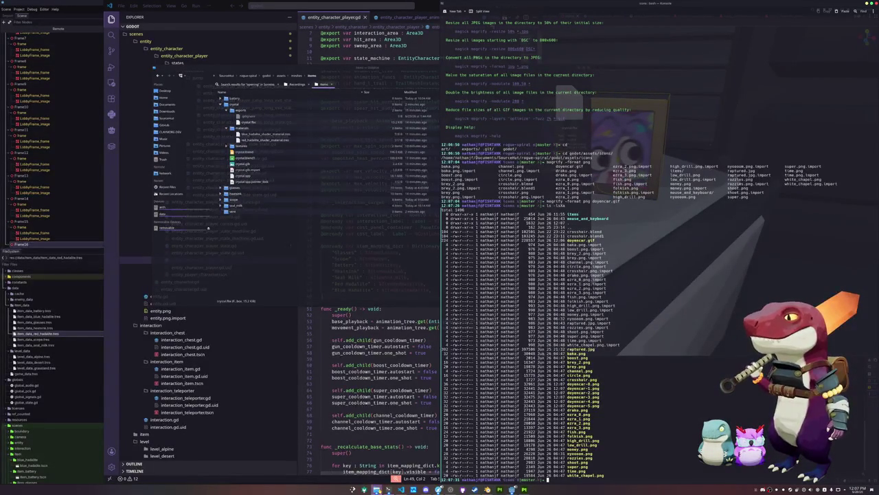
- Open the icons folder in Dolphin and delete the six extra doyencar frame files
key("space")
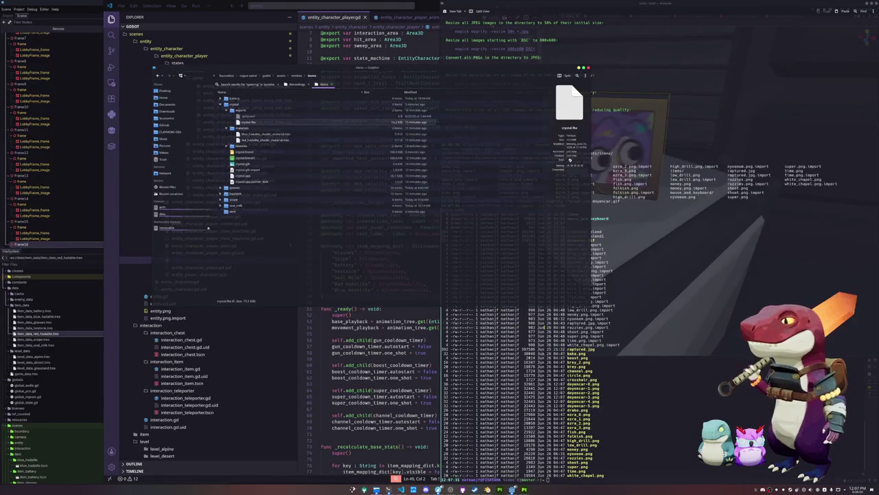
key("space")
key("Left")
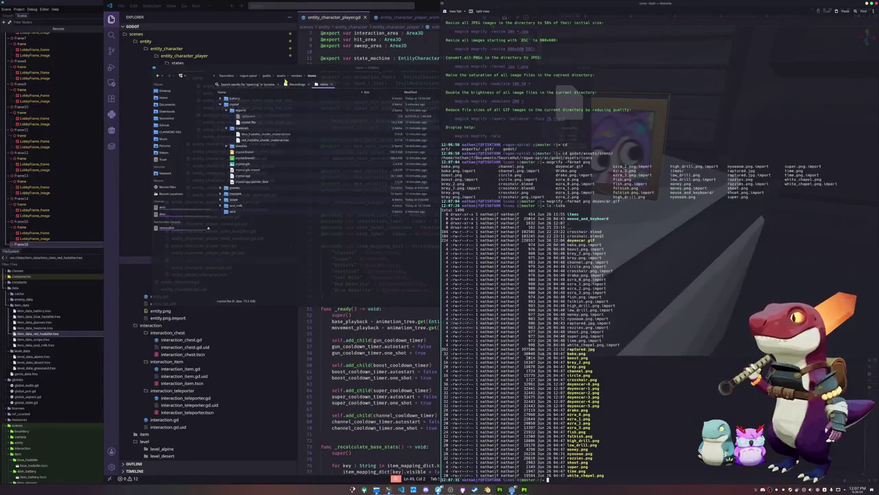
key("space")
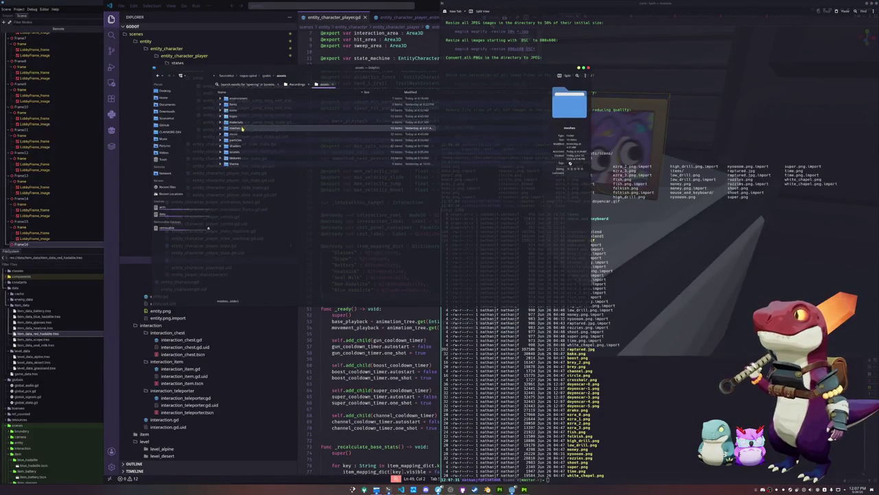
double_click(234, 111)
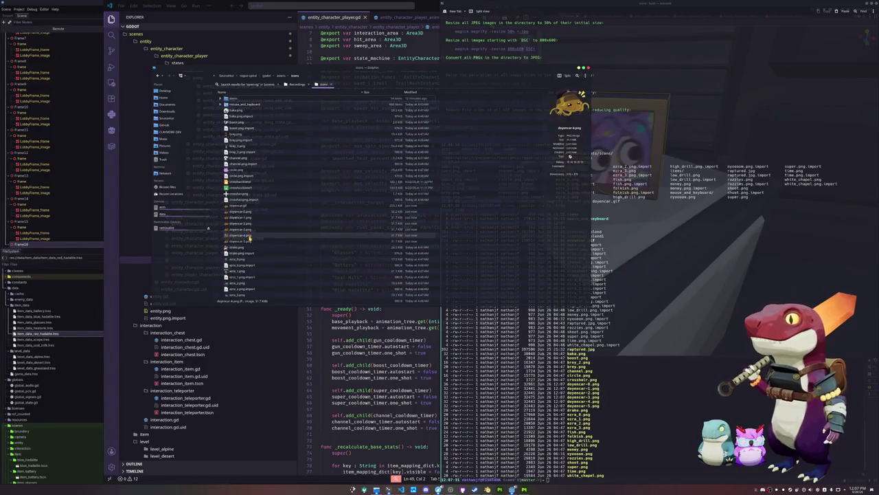
left_click(249, 240)
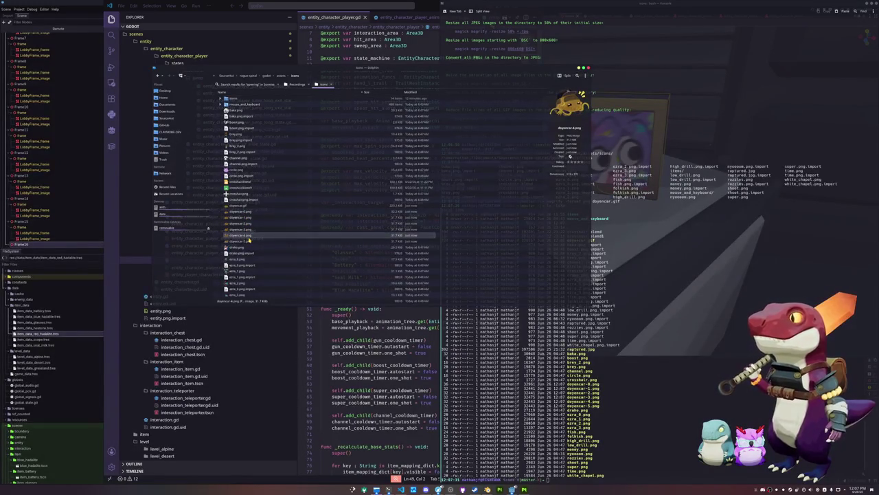
left_click(247, 208, "shift")
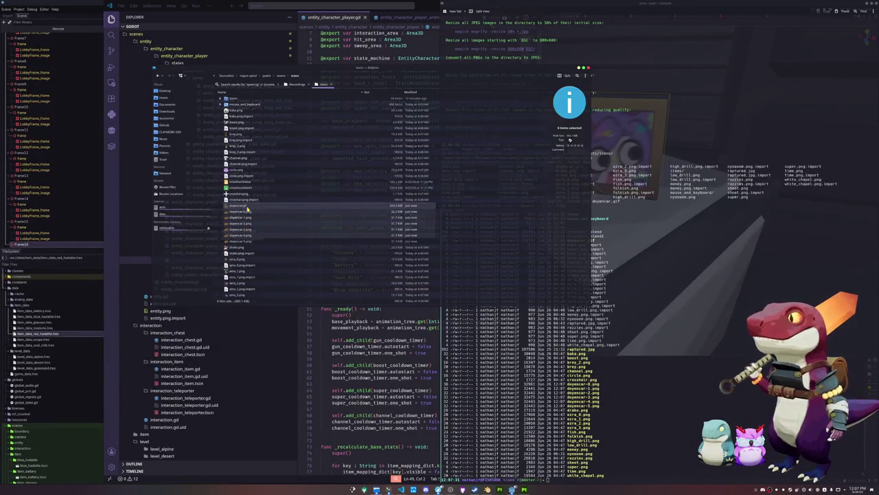
key("Delete")
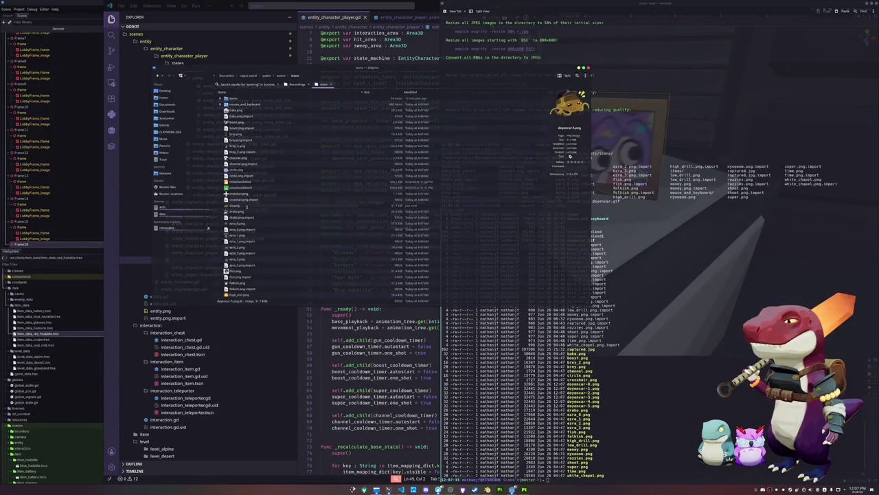
- Resize the doyen PNG to 128x128 with 'mogrify -resize 128x128 doyen*.png' and return to Godot
left_click(656, 342)
type("mogrify")
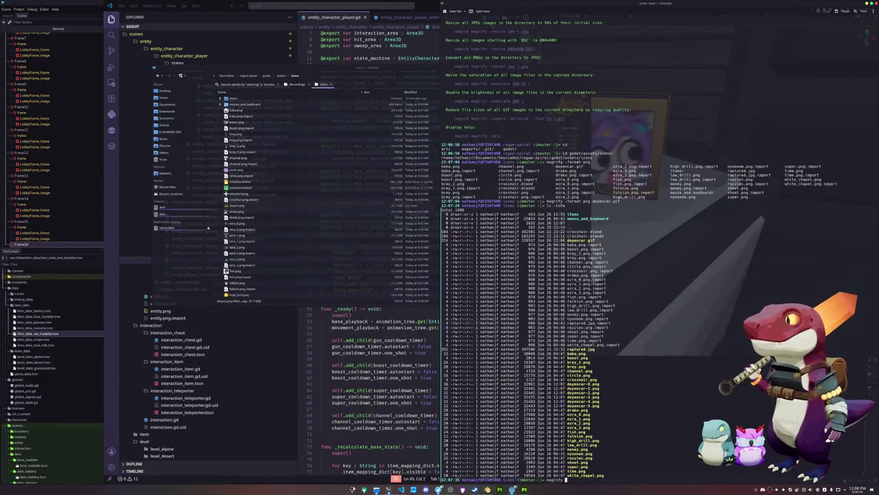
type(" -resize 128x128 doyen*.png")
key("Return")
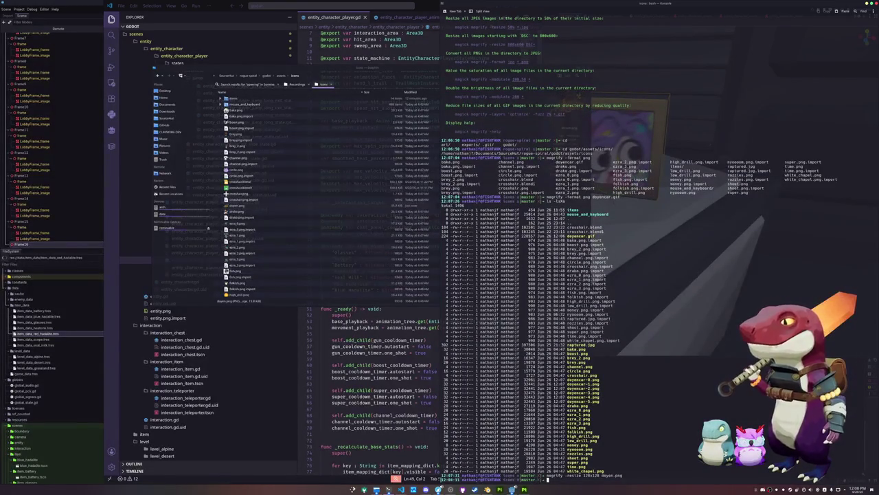
left_click(237, 206)
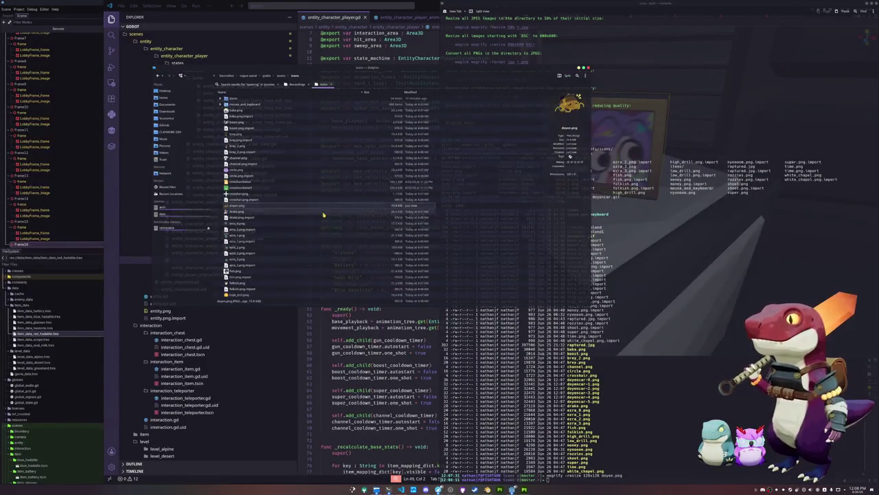
key("alt+Tab")
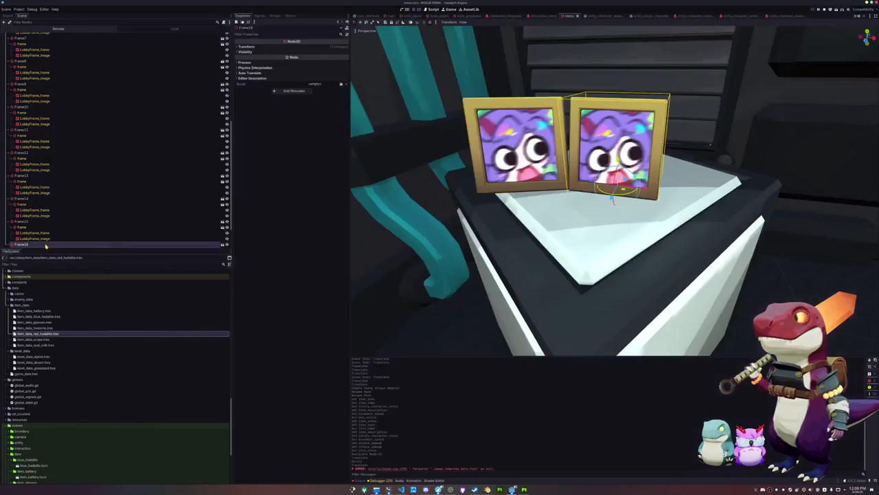
- Set LobbyFrame_image's override material albedo texture using the quick picker search 'gold'
left_click(56, 226)
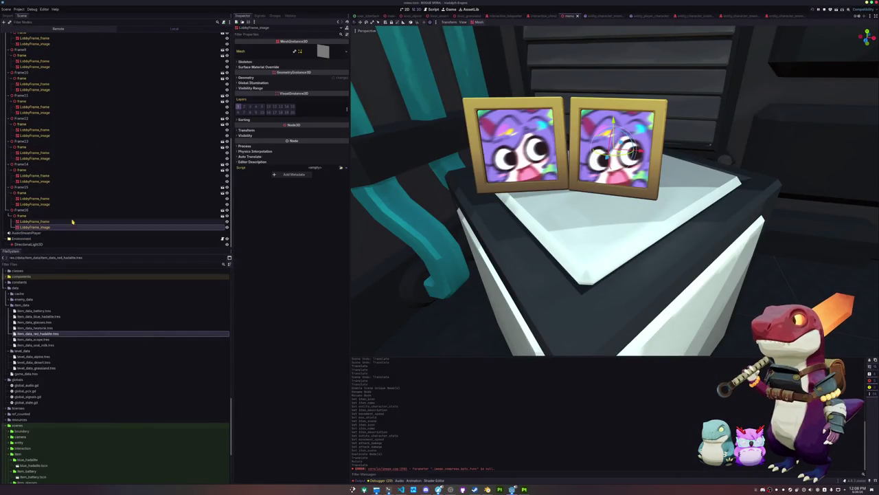
left_click(333, 77)
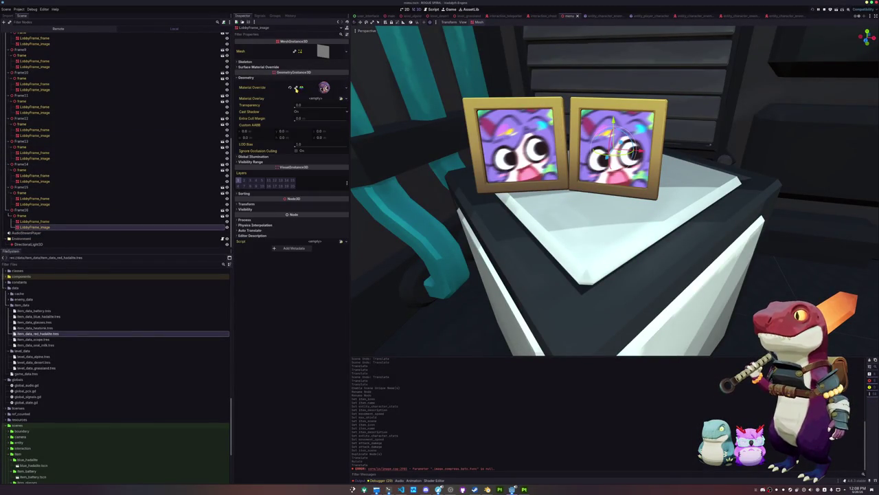
left_click(322, 87)
left_click(309, 147)
left_click(343, 166)
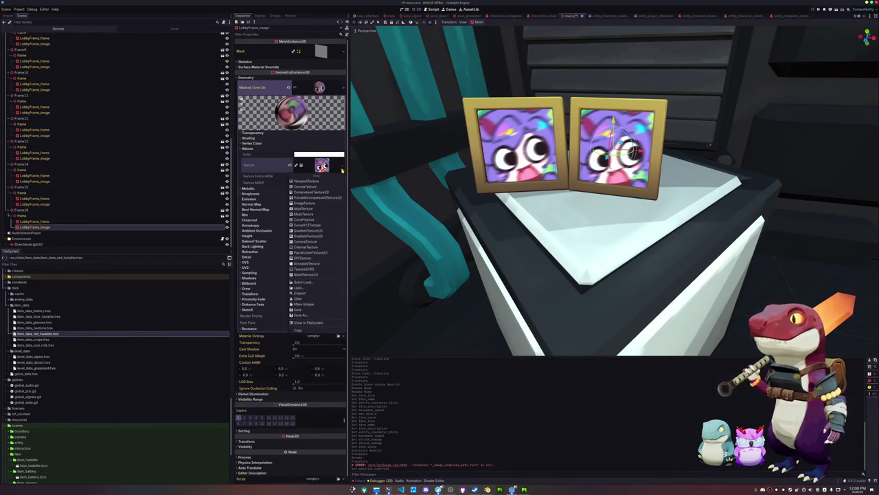
left_click(312, 283)
type("gold")
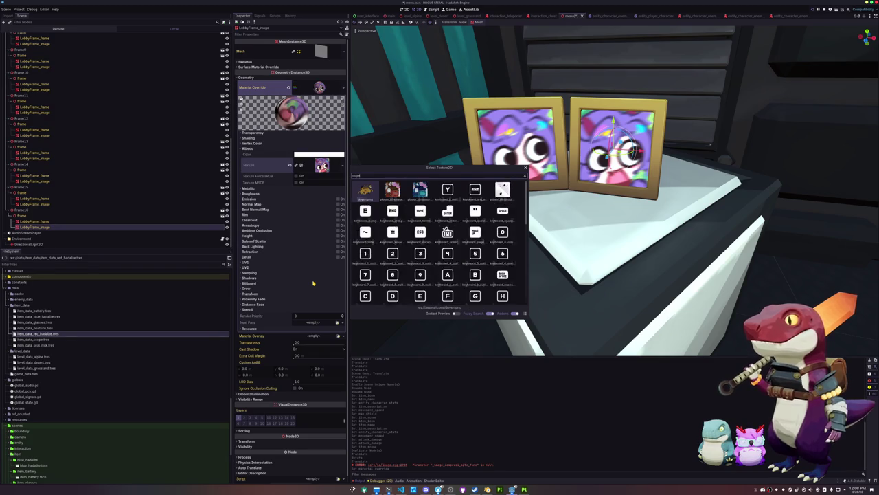
key("Return")
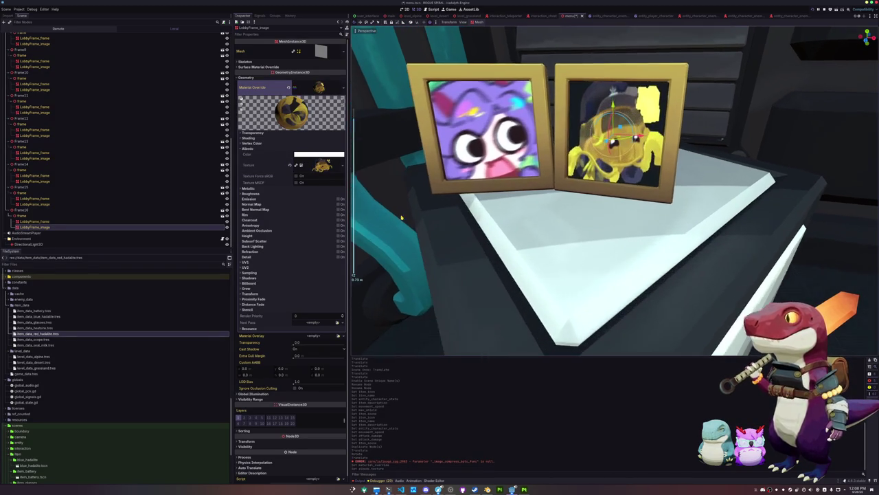
- Expand the albedo texture preview, then zoom out to show the whole lobby with pedestals
scroll(352, 265, "up", 3)
left_click(321, 165)
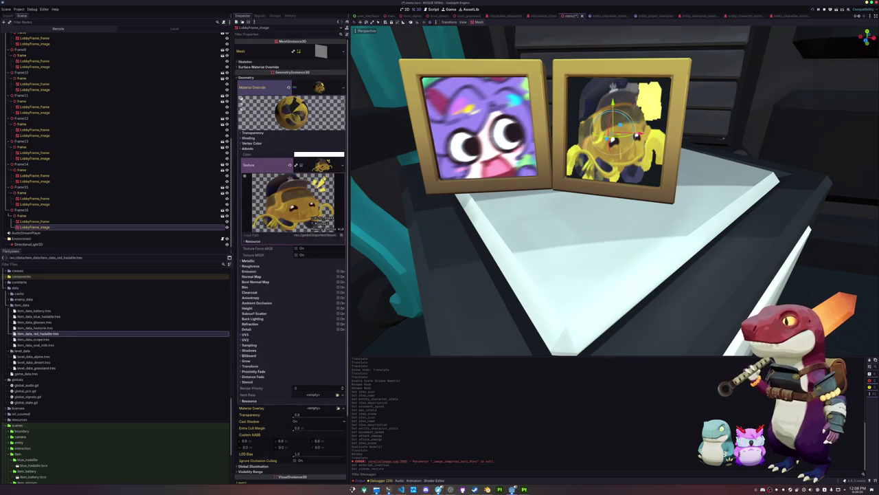
scroll(612, 192, "down", 5)
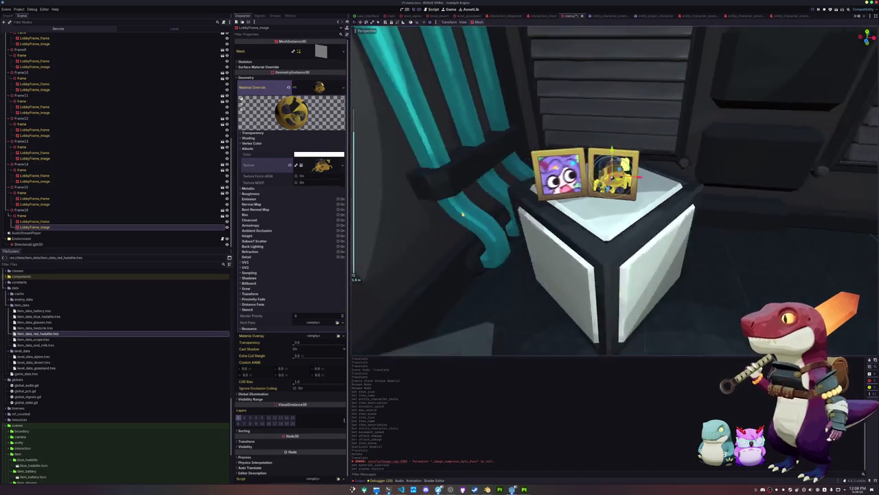
scroll(462, 215, "down", 8)
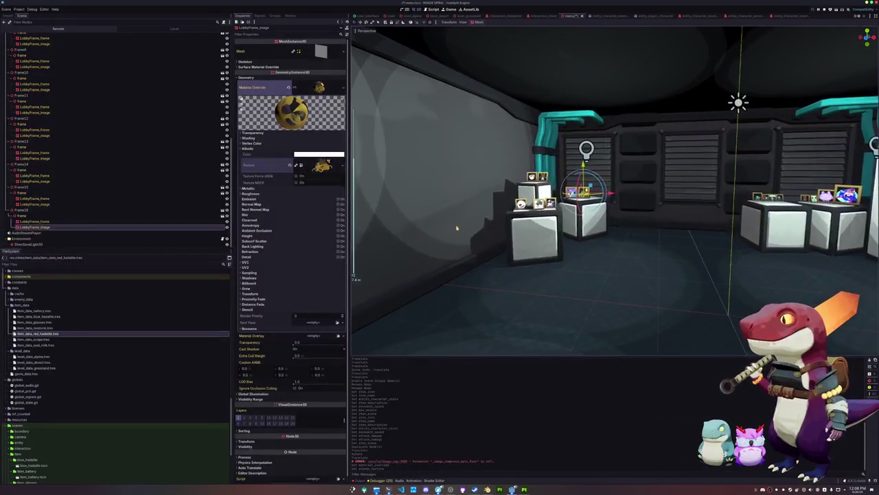
key("F5")
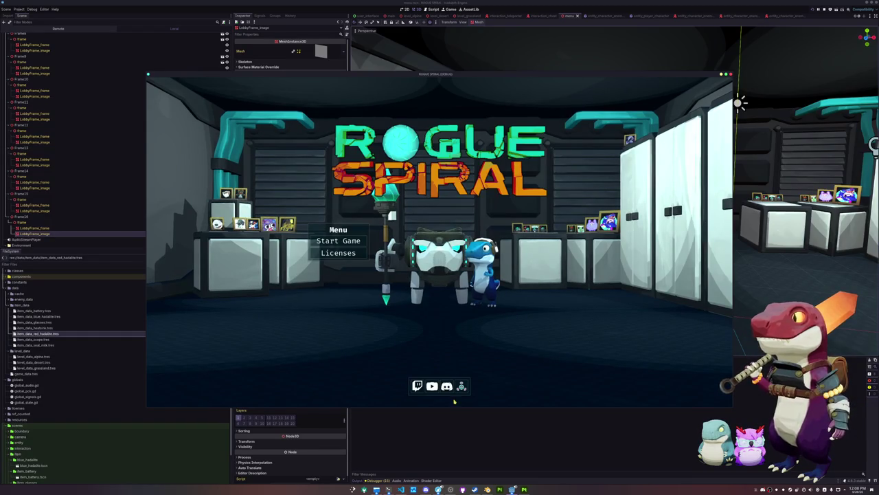
key("F8")
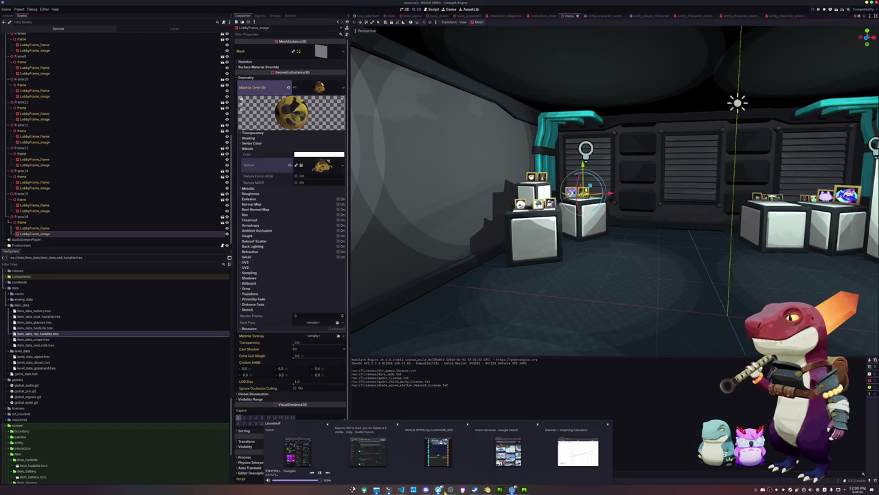
left_click(487, 489)
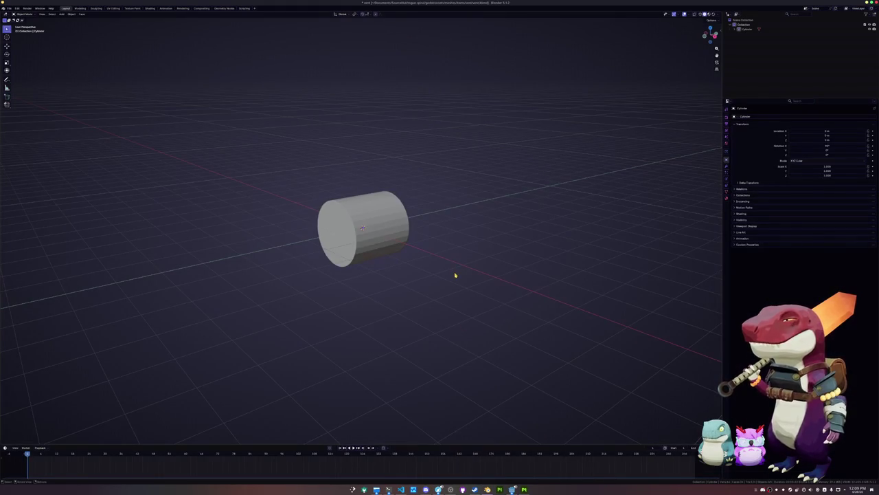
- Delete the cylinder and add a cube flattened along the Y axis
left_click(379, 240)
key("x")
left_click(371, 228)
key("shift+a")
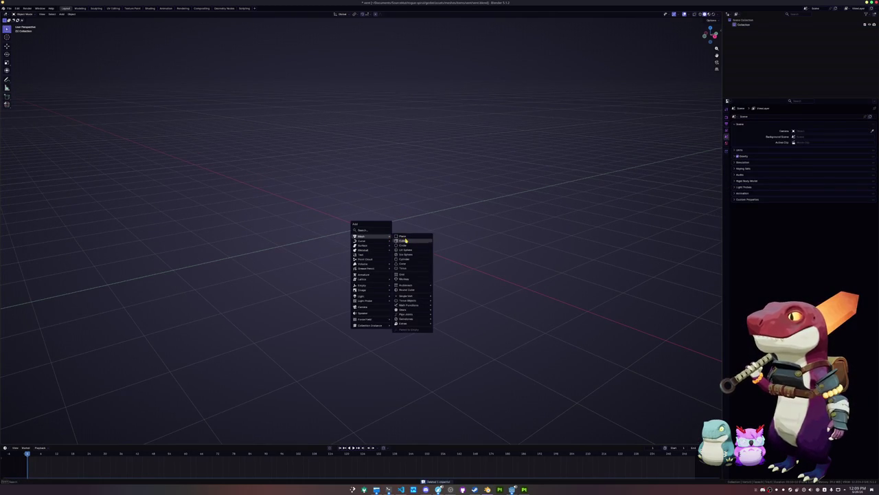
left_click(406, 241)
key("s")
key("x")
key("y")
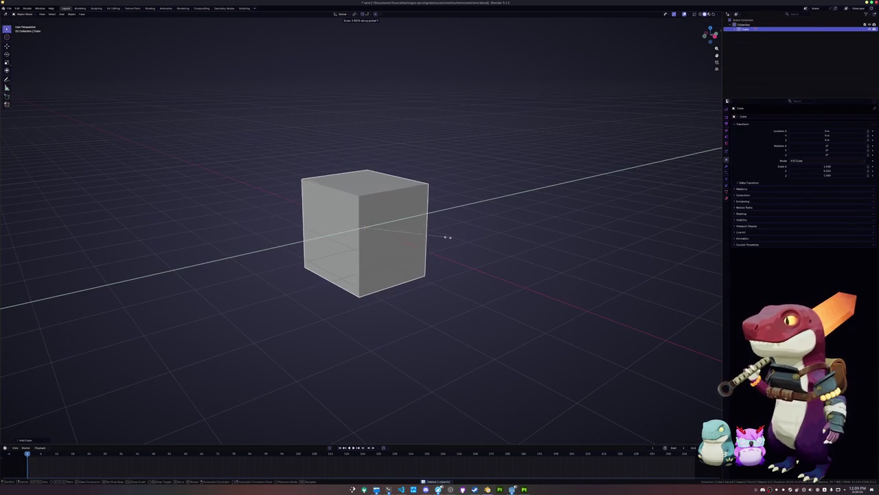
left_click(395, 235)
key("Tab")
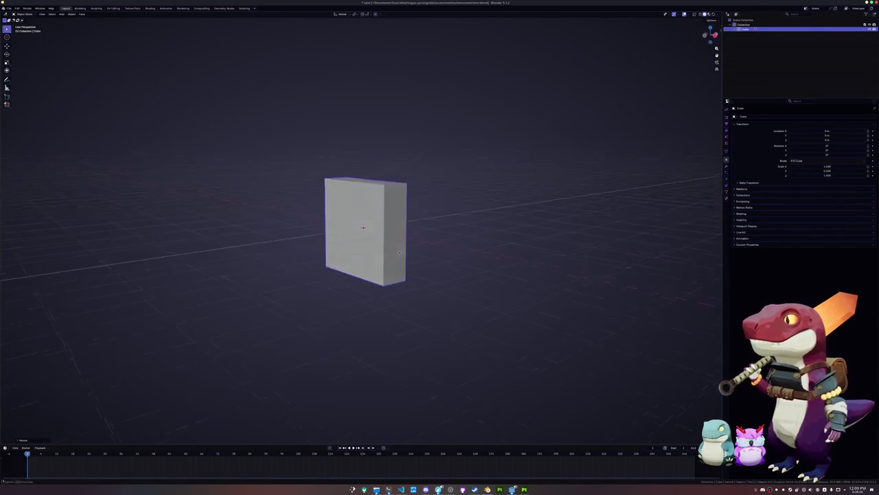
key("Tab")
key("Tab")
key("Tab")
- Add a second, slightly smaller cube and move it -1 along Y
key("shift+a")
mouse_move(393, 249)
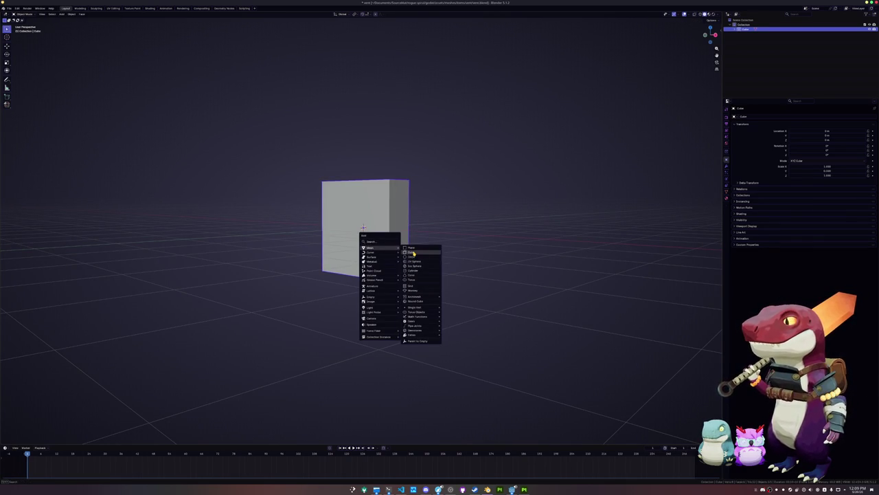
left_click(413, 252)
key("s")
key("Return")
type("gy-1")
key("Return")
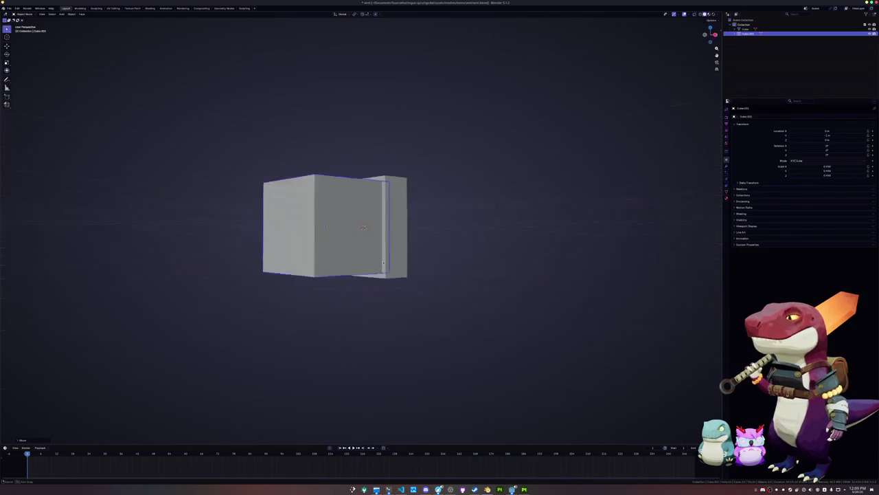
- Narrow the second box's side face by 0.5 and slide it along Y
key("Tab")
left_click(324, 196)
left_click(284, 216)
type("x0.5")
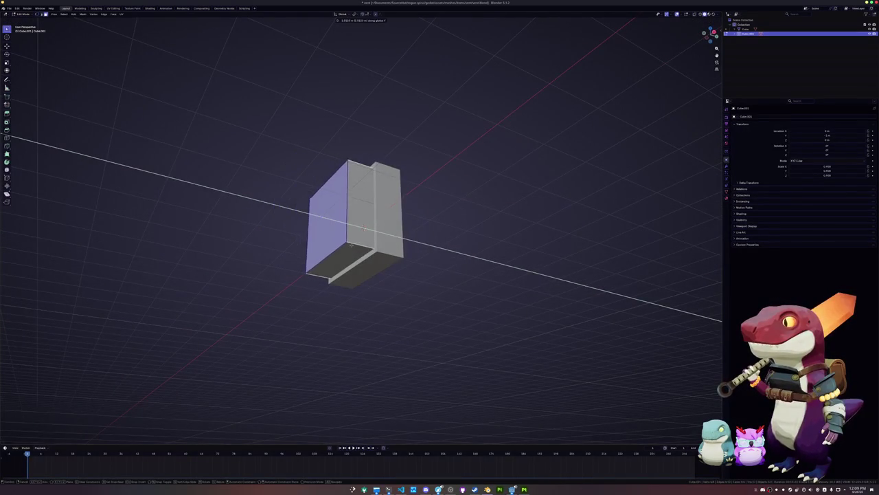
key("Return")
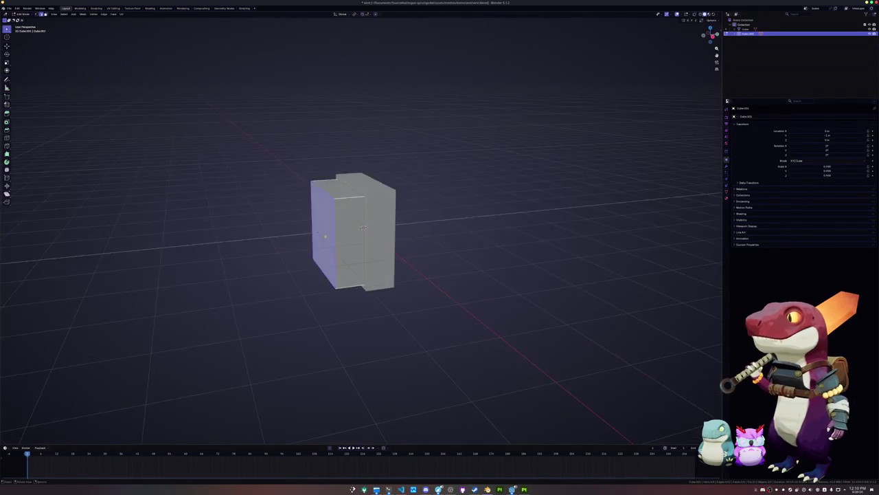
key("g")
key("y")
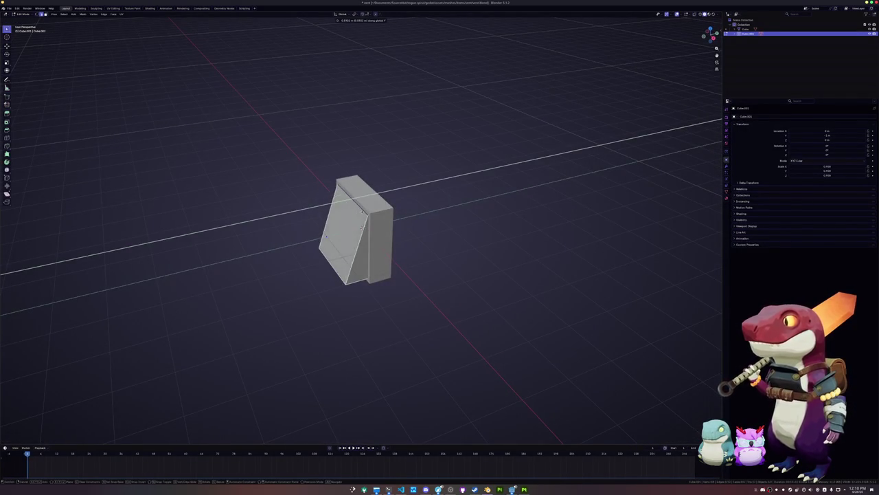
left_click(362, 227)
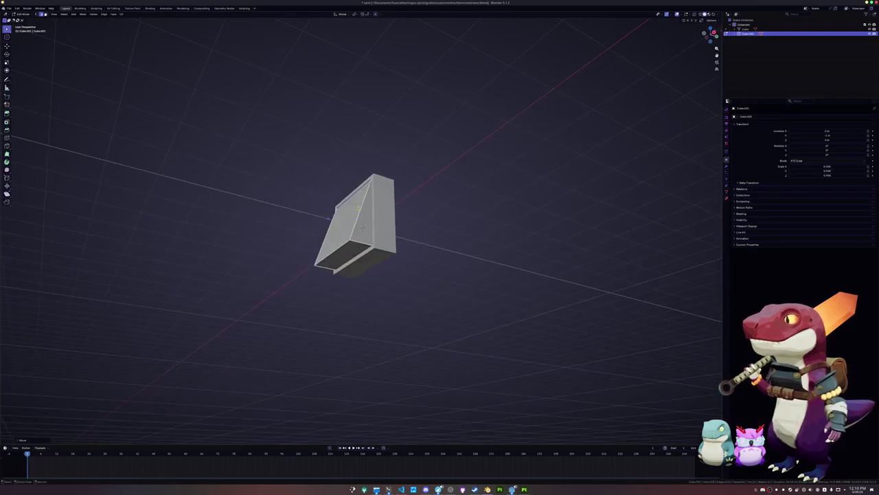
- Turn on X-ray and delete the wedge's large front face
left_click(359, 266)
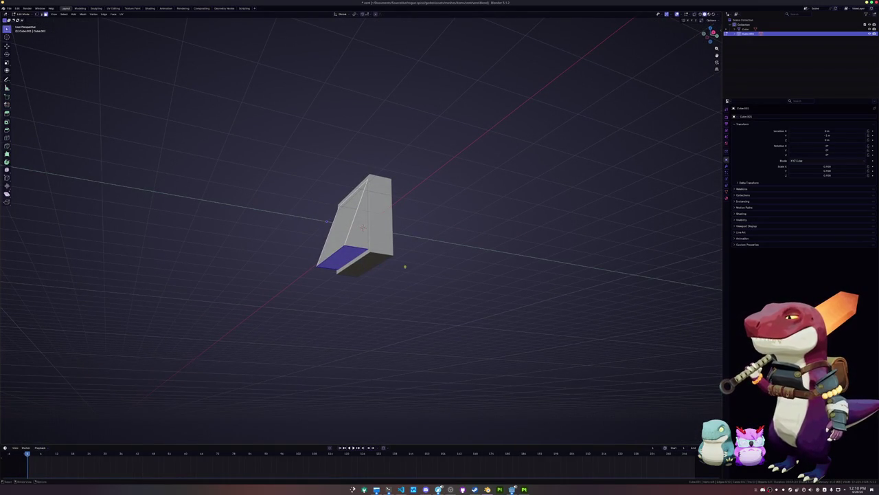
key("alt+z")
mouse_move(402, 270)
left_mouse_down()
mouse_move(392, 255)
mouse_move(377, 254)
mouse_move(324, 273)
left_mouse_up()
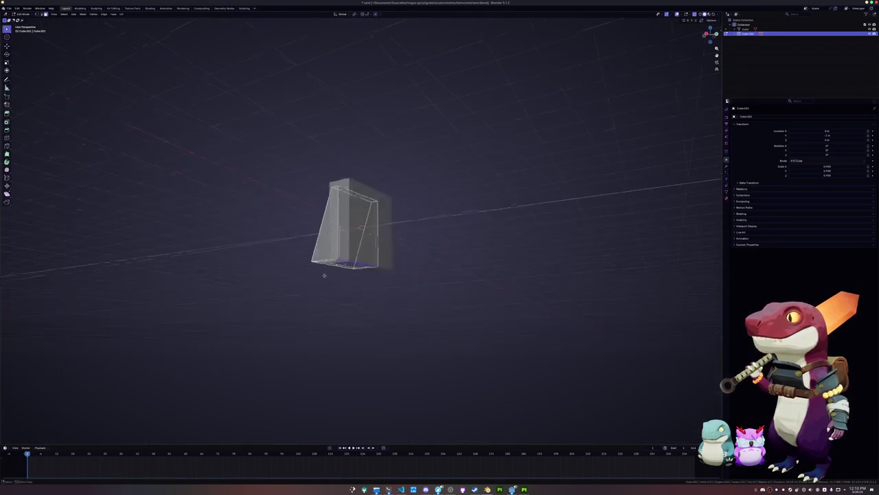
left_click(356, 233)
key("x")
left_click(357, 232)
mouse_move(357, 232)
left_mouse_down()
mouse_move(351, 226)
mouse_move(364, 224)
left_mouse_up()
key("s")
key("x")
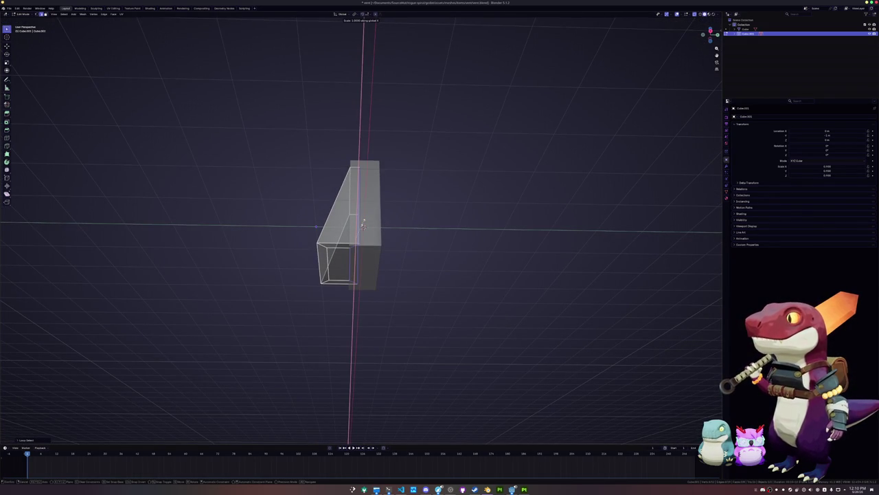
right_click(364, 224)
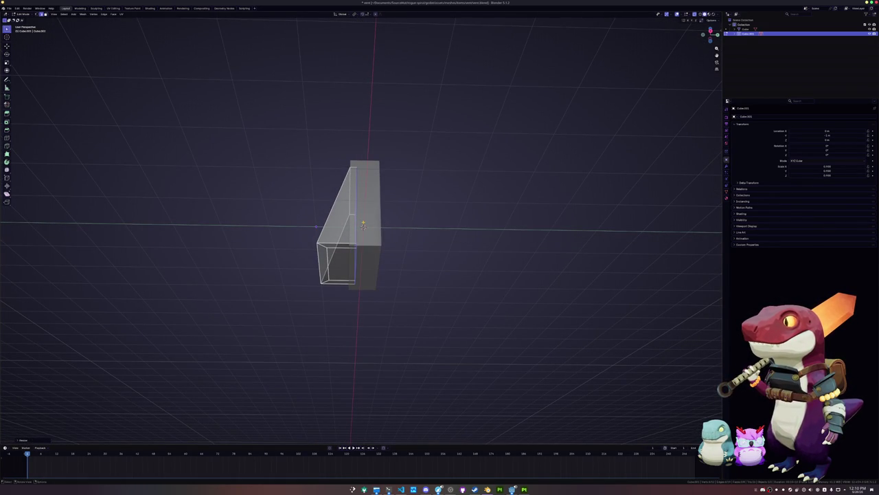
- Select the front-bottom face and extrude it in Right Ortho view
left_click(345, 263)
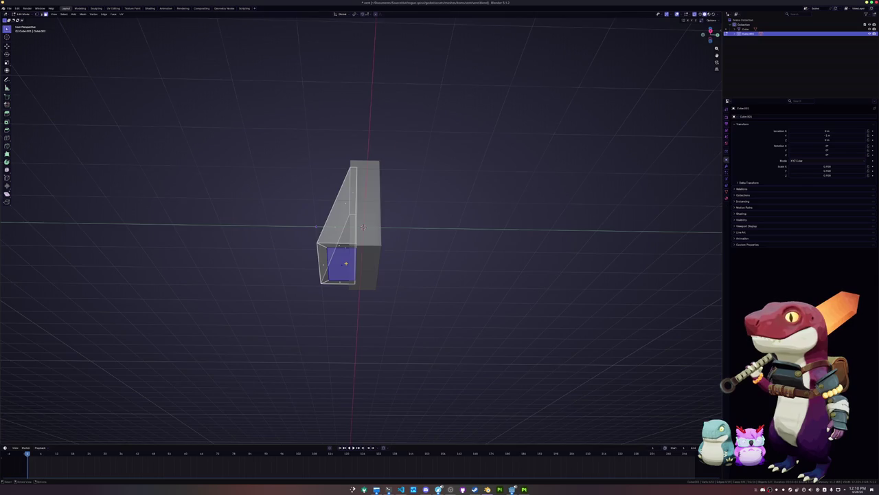
key("KP_1")
key("KP_3")
key("e")
right_click(378, 243)
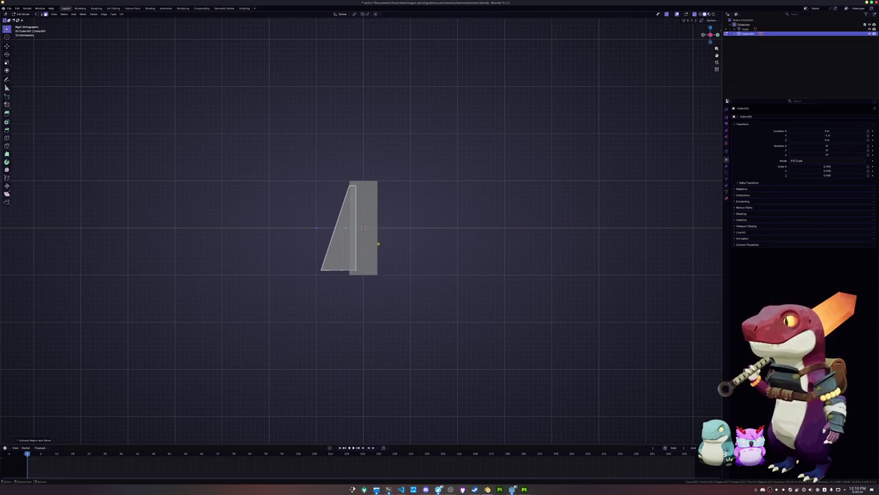
- Slide the wedge's face along Y to slant the hood
key("g")
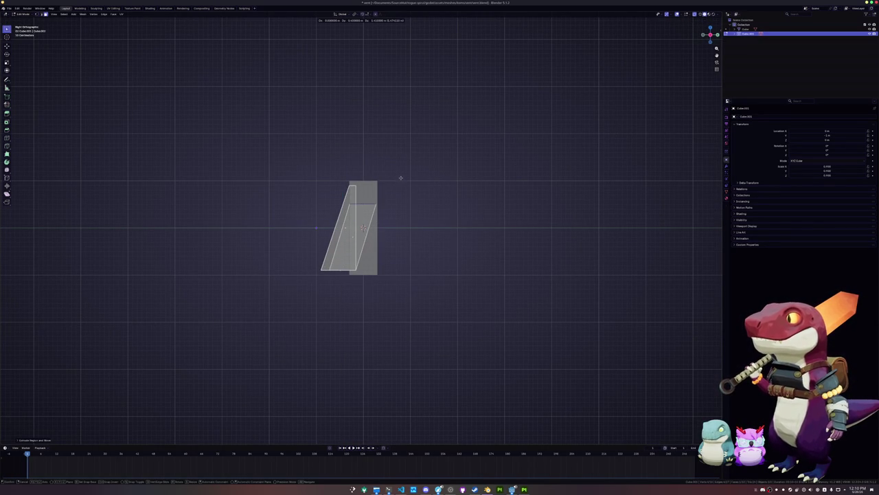
scroll(403, 180, "up", 2)
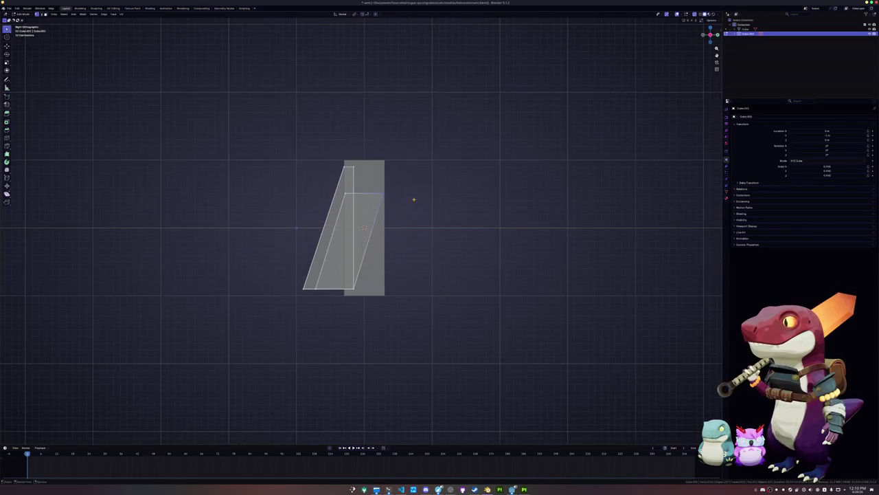
key("g")
key("g")
key("y")
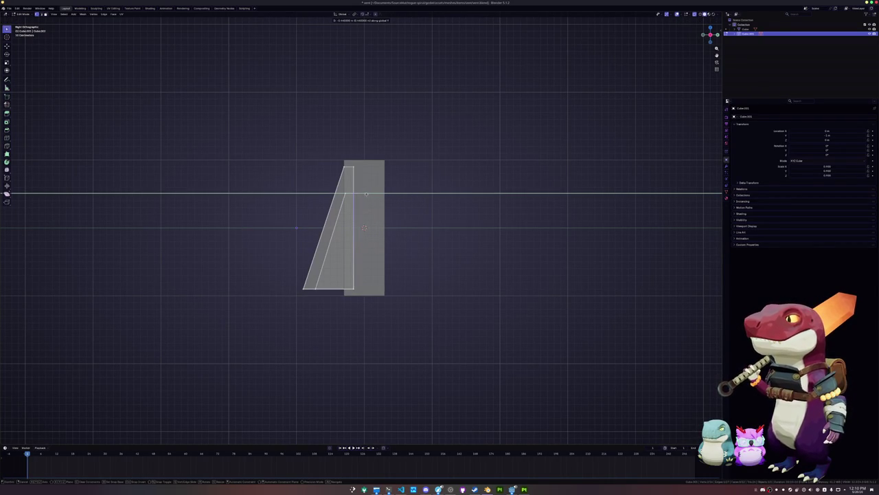
left_click(367, 195)
- Delete another face of the wedge in X-ray face-select mode
key("Tab")
mouse_move(355, 323)
left_mouse_down()
mouse_move(356, 295)
mouse_move(373, 287)
left_mouse_up()
key("Tab")
key("alt+z")
key("3")
left_click(364, 228)
key("x")
left_click(343, 230)
mouse_move(344, 230)
left_mouse_down()
mouse_move(323, 229)
mouse_move(337, 228)
left_mouse_up()
mouse_move(308, 275)
left_mouse_down()
mouse_move(295, 290)
mouse_move(329, 302)
mouse_move(405, 287)
mouse_move(397, 224)
mouse_move(432, 219)
mouse_move(357, 226)
left_mouse_up()
- Add a centred loop cut across the wedge in Right view
key("Tab")
left_click(354, 305)
key("Tab")
key("a")
left_click(312, 214)
key("2")
left_click(350, 277)
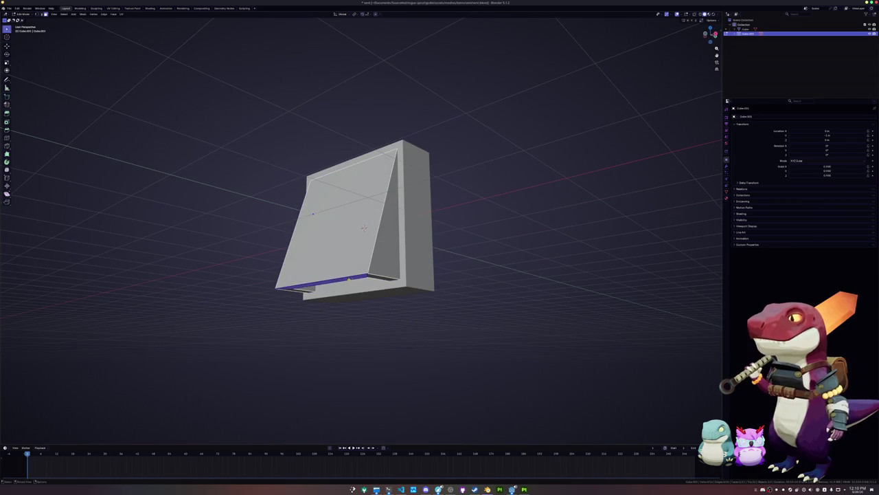
key("KP_3")
key("ctrl+r")
left_click(325, 240)
right_click(325, 240)
- Push the loop cut's vertex outward along Y with X-ray on
scroll(326, 241, "left", 3)
key("alt+z")
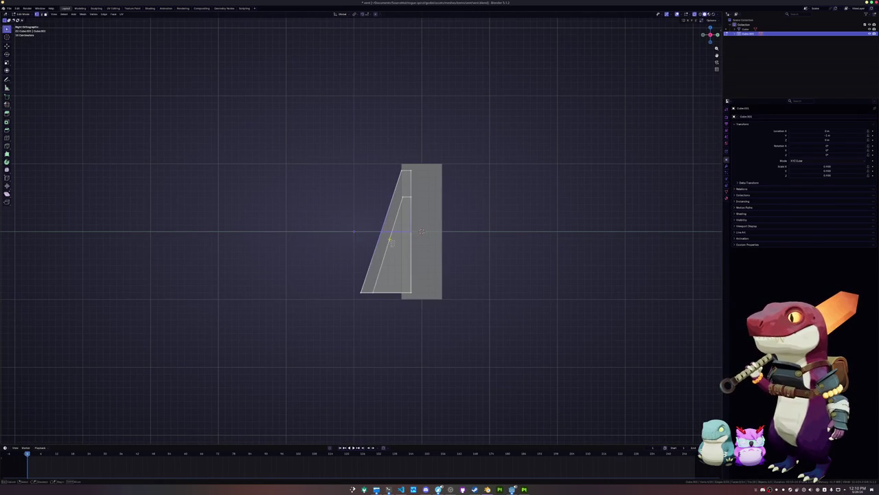
scroll(353, 232, "up", 1)
key("g")
key("y")
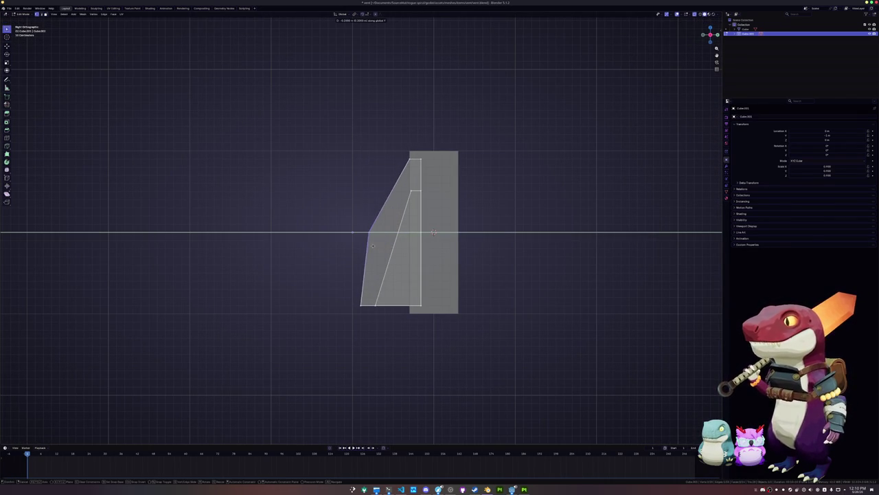
left_click(330, 235)
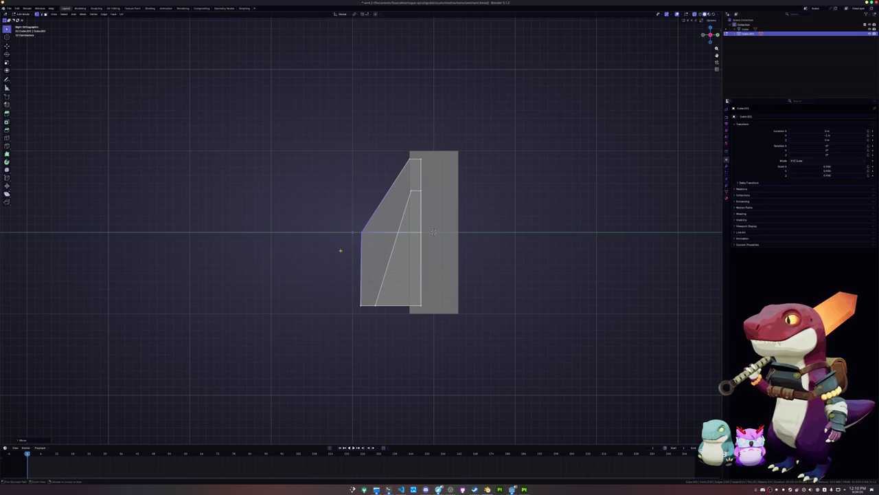
- Move the wedge's left-side vertices and upper diagonal edge along Y
left_click_drag(388, 326, 317, 190)
key("g")
key("y")
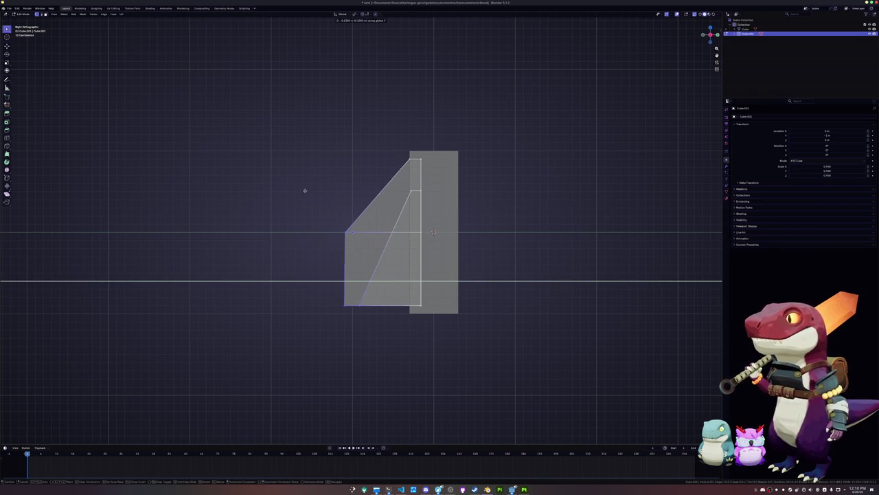
left_click(301, 190)
left_click(402, 171)
key("g")
key("y")
left_click(404, 173)
- Lower the back box Cube's bottom face along Z below the hood
key("Tab")
key("alt+z")
left_click_drag(388, 350, 383, 334)
left_click(410, 292)
key("Tab")
key("3")
left_click(410, 294)
key("g")
key("z")
left_click(404, 240)
mouse_move(403, 240)
left_mouse_down()
mouse_move(402, 231)
mouse_move(399, 240)
left_mouse_up()
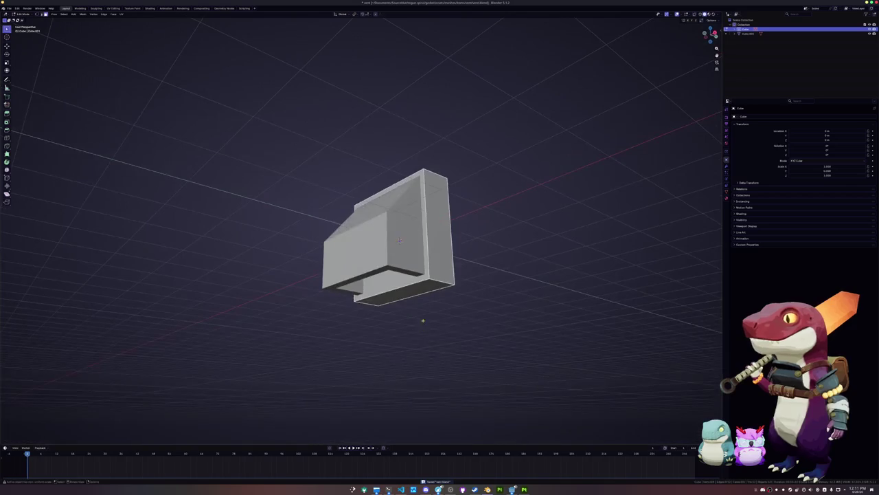
- Join the back box into the front piece, apply transforms, and reposition it along Z
key("Tab")
left_click_drag(422, 286, 458, 289)
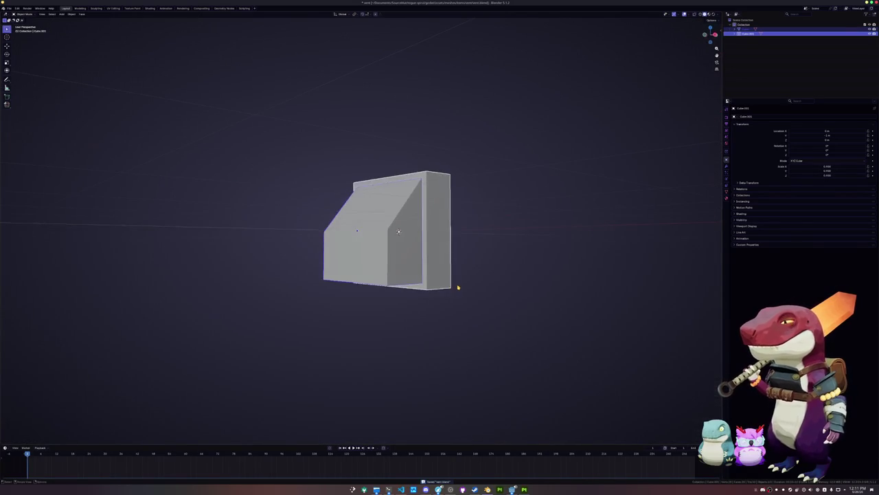
key("ctrl+j")
key("ctrl+a")
left_click(461, 284)
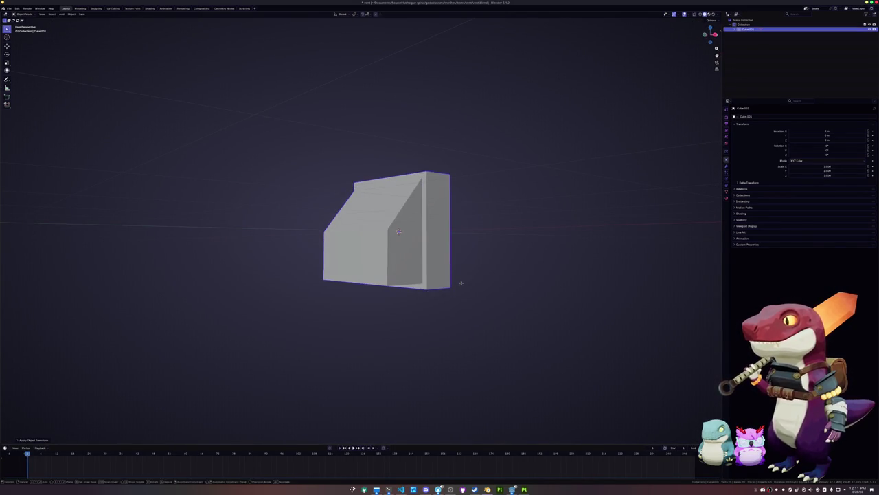
key("g")
key("z")
left_click(465, 225)
right_click(465, 229)
left_click_drag(465, 227, 464, 280)
key("Escape")
- Rename the object to vent and add a Bevel modifier of about 0.049 m
key("F2")
type("vent")
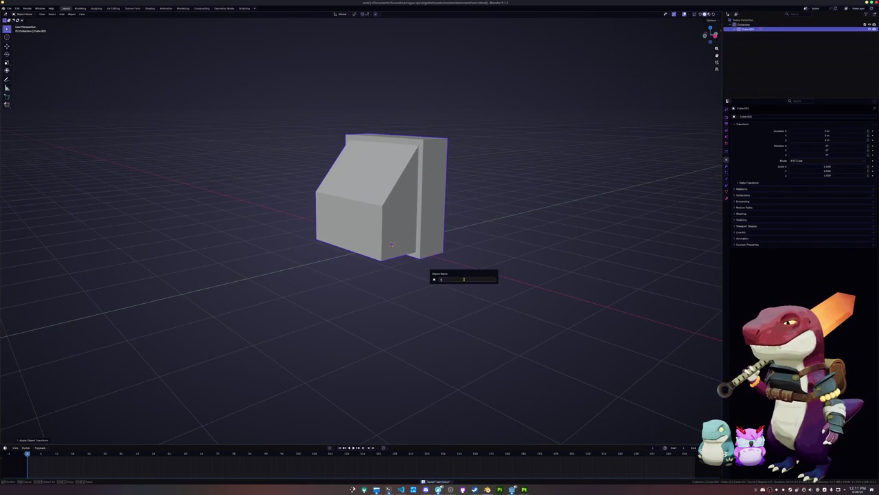
key("Return")
left_click(727, 165)
left_click(756, 117)
key("space")
key("Return")
left_click_drag(830, 142, 849, 142)
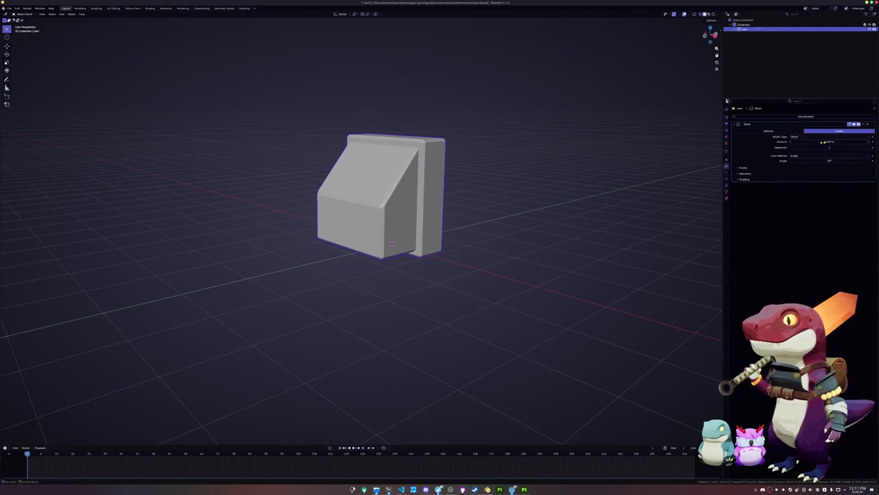
- Apply the vent's scale, then apply all transforms
scroll(584, 180, "up", 3)
scroll(559, 228, "up", 2)
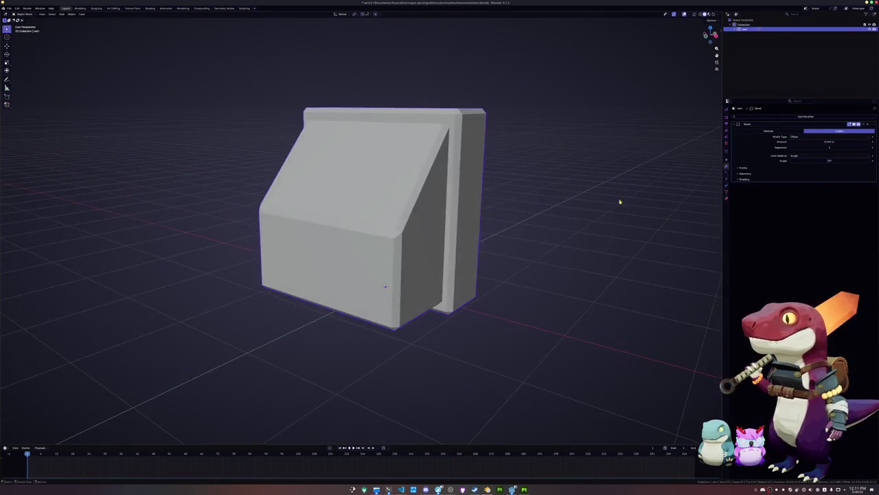
key("ctrl+a")
left_click(573, 205)
scroll(579, 204, "up", 1)
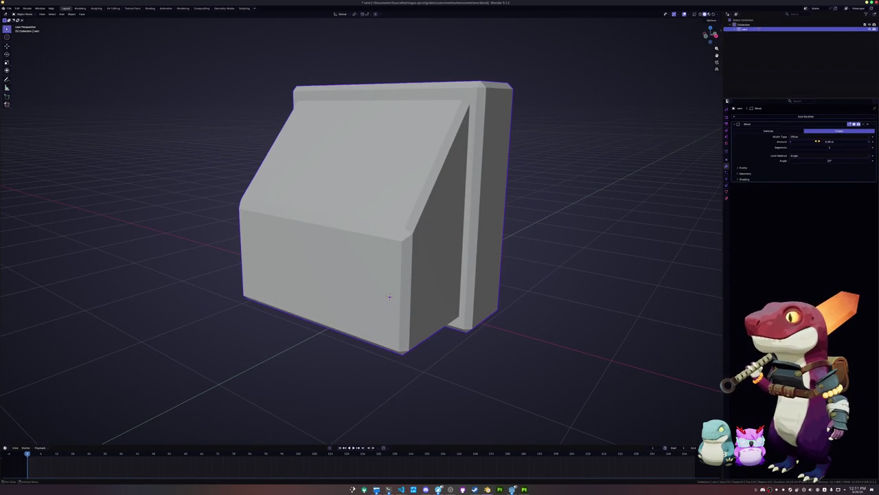
scroll(573, 185, "down", 3)
key("ctrl+a")
left_click(476, 212)
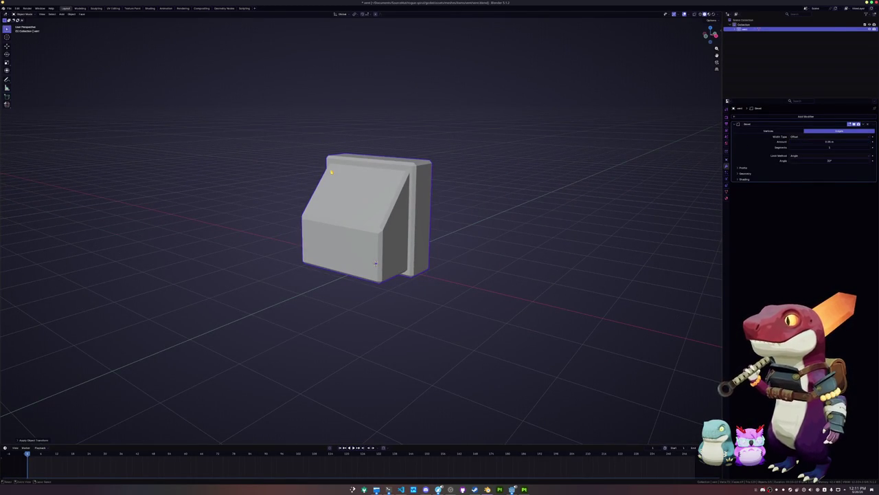
key("ctrl+a")
left_click(287, 153)
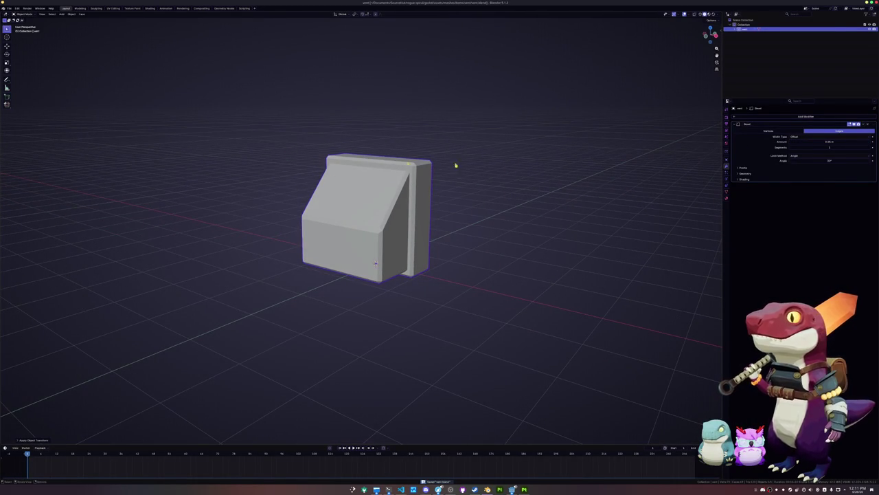
- Rename the material to vent, reapply transforms, and switch to the UV Editing workspace
key("F2")
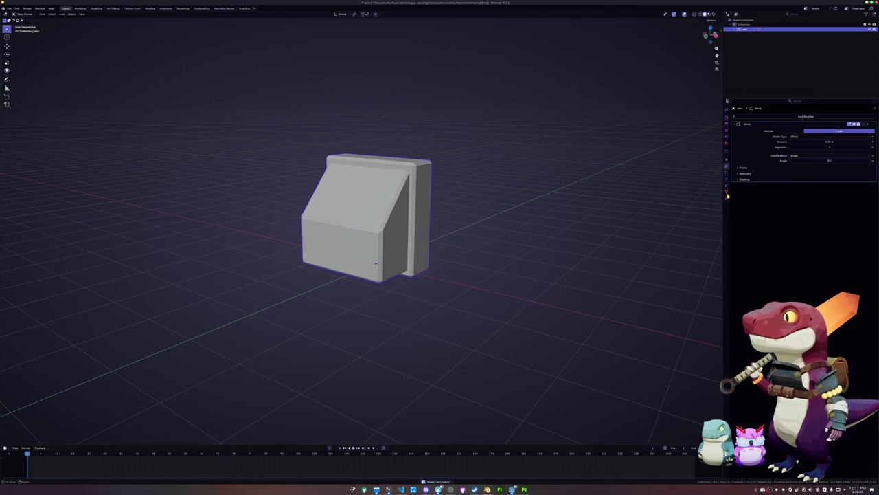
left_click(727, 194)
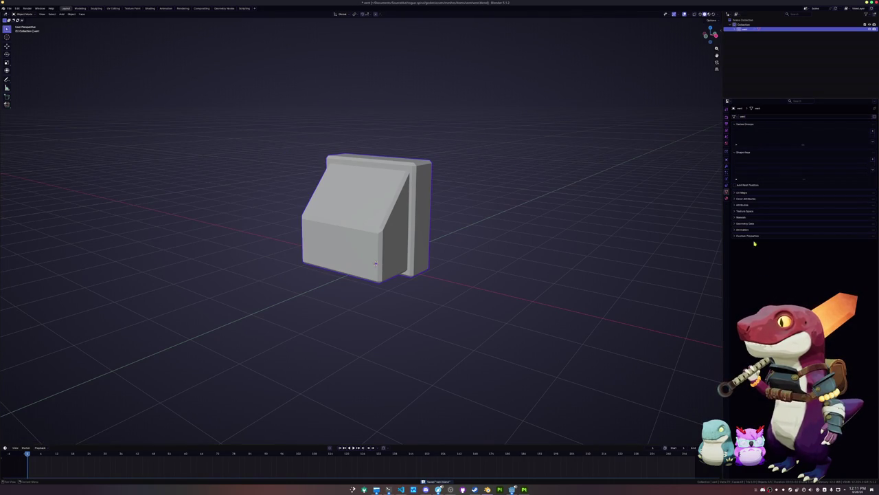
left_click(727, 197)
double_click(784, 138)
type("vent")
key("Return")
key("ctrl+a")
left_click(375, 263)
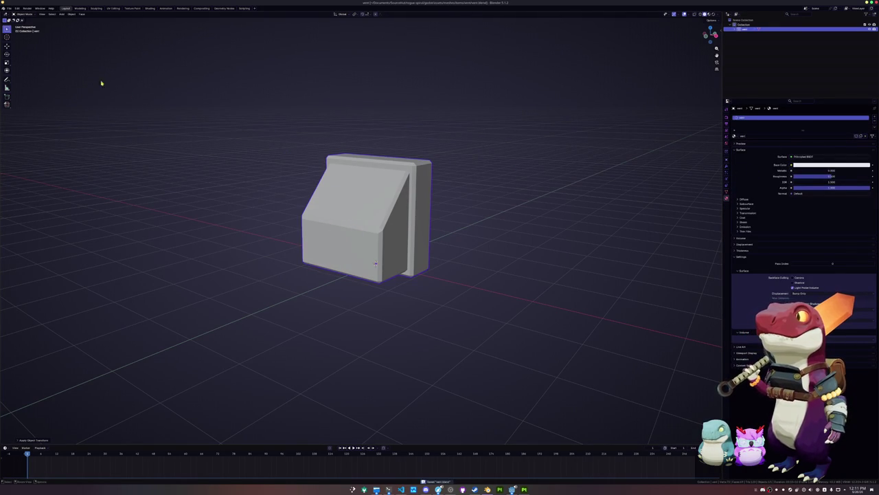
left_click(113, 7)
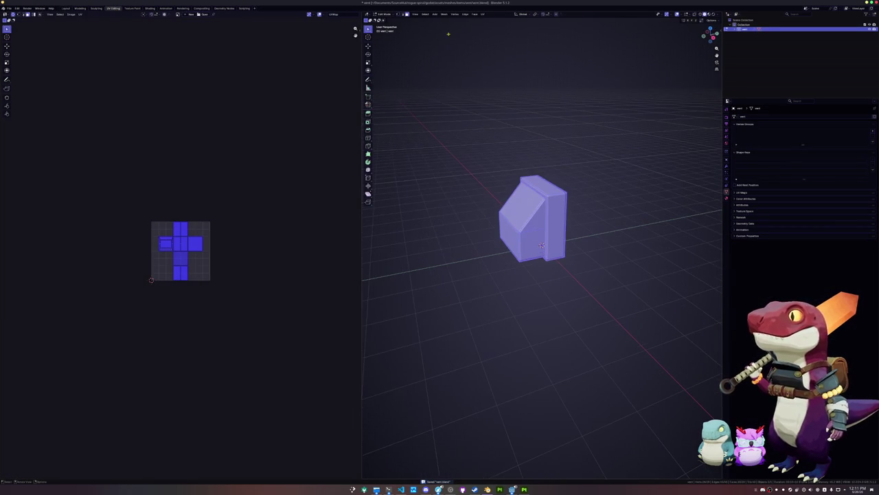
- Smart UV Project the vent, then pack its islands in UVPackmaster with Pixel Margin enabled
left_click(483, 14)
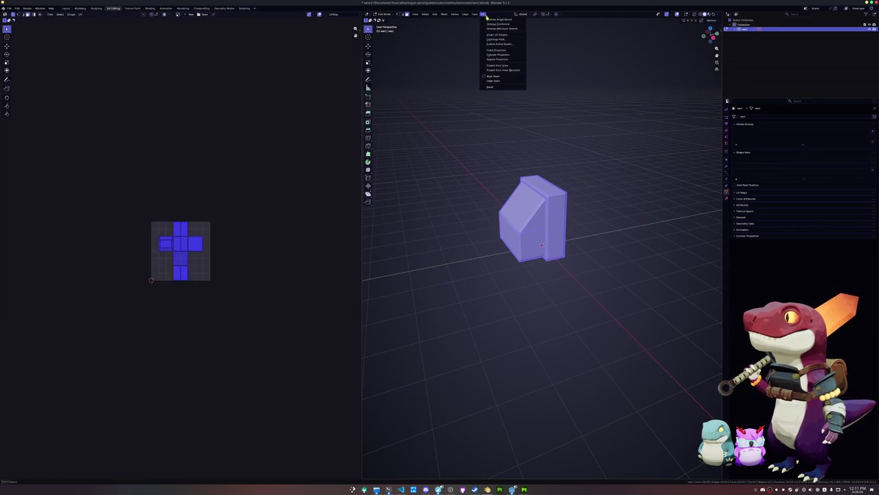
left_click(493, 34)
left_click(485, 81)
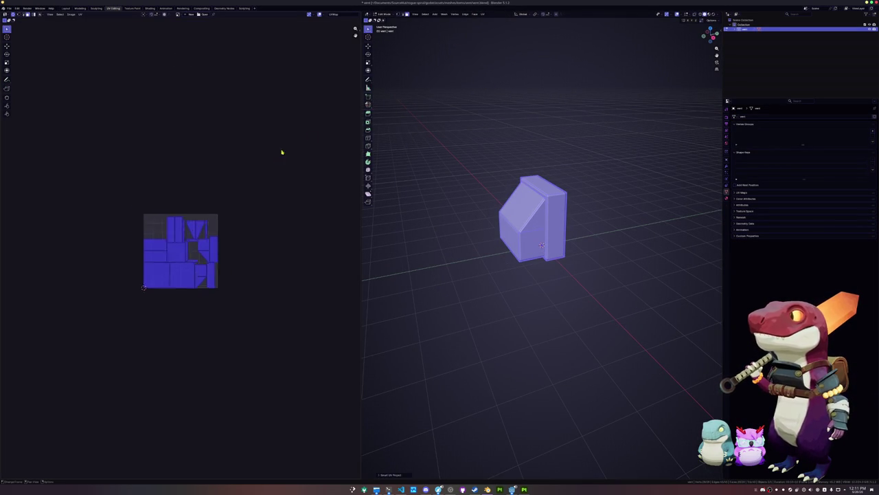
key("n")
left_click(357, 74)
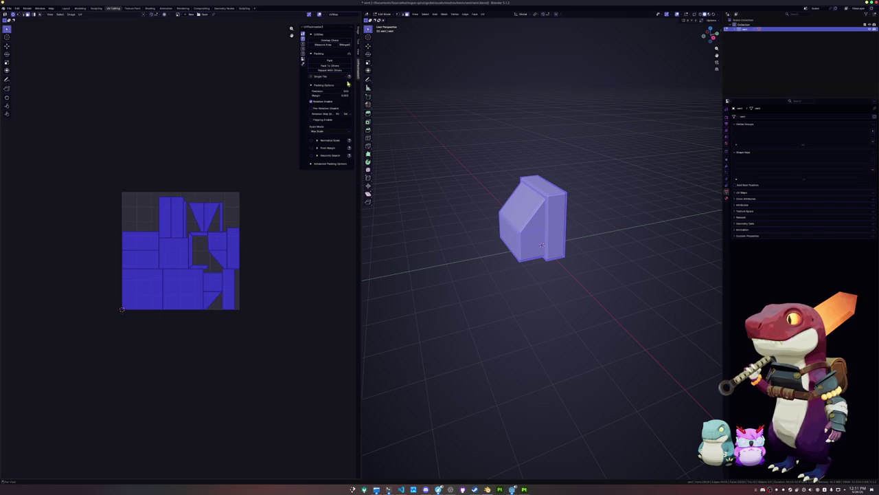
left_click(316, 147)
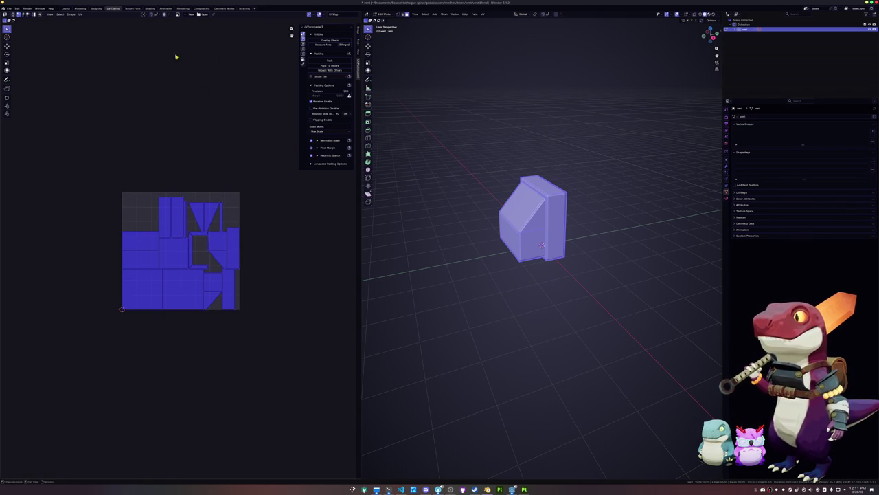
left_click(322, 61)
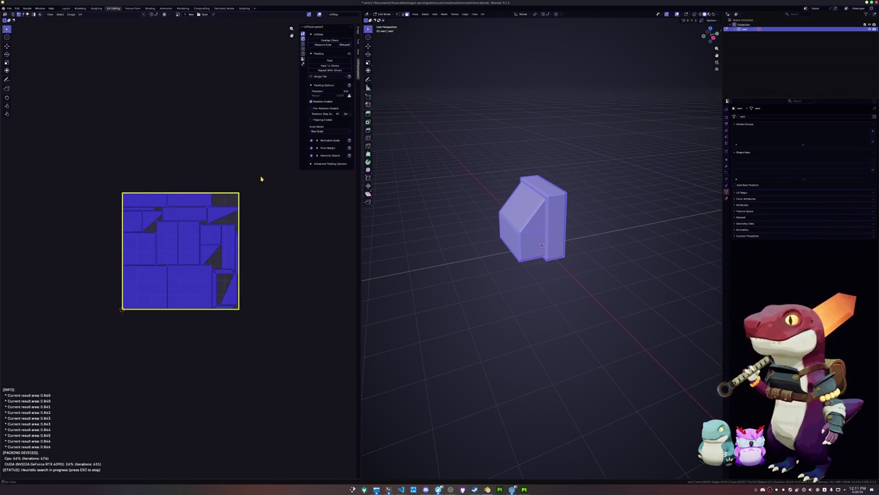
key("Escape")
key("Tab")
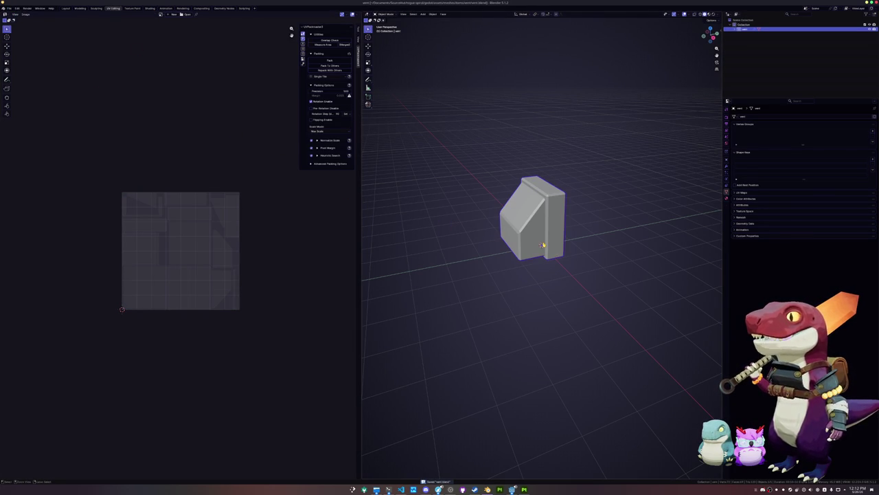
- Start an FBX export from the File menu, backing out of an accidental glTF export
left_click(728, 198)
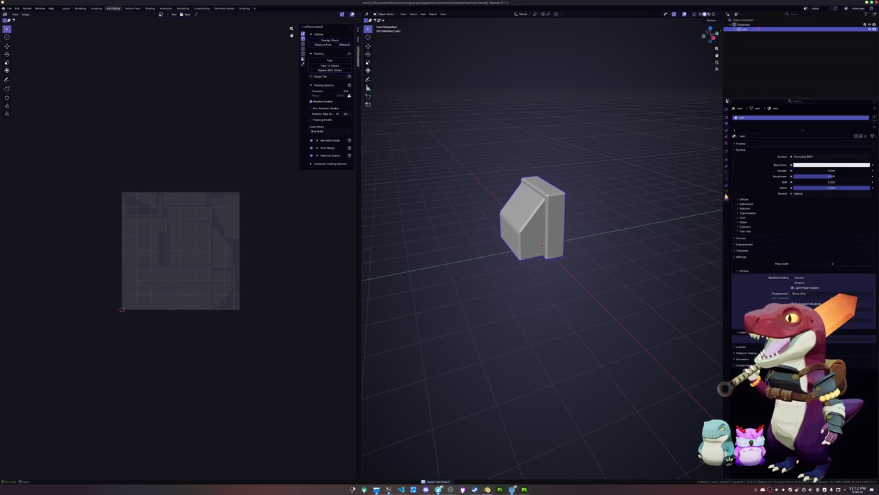
left_click(8, 8)
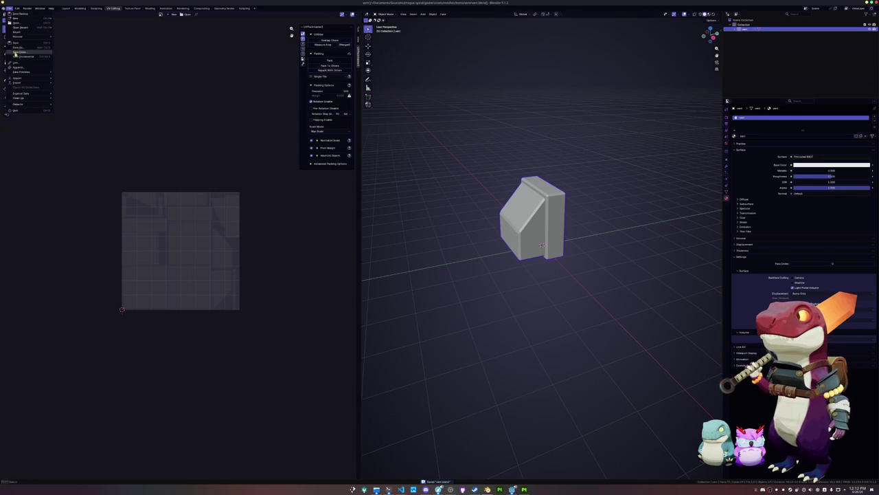
mouse_move(31, 83)
left_click(85, 123)
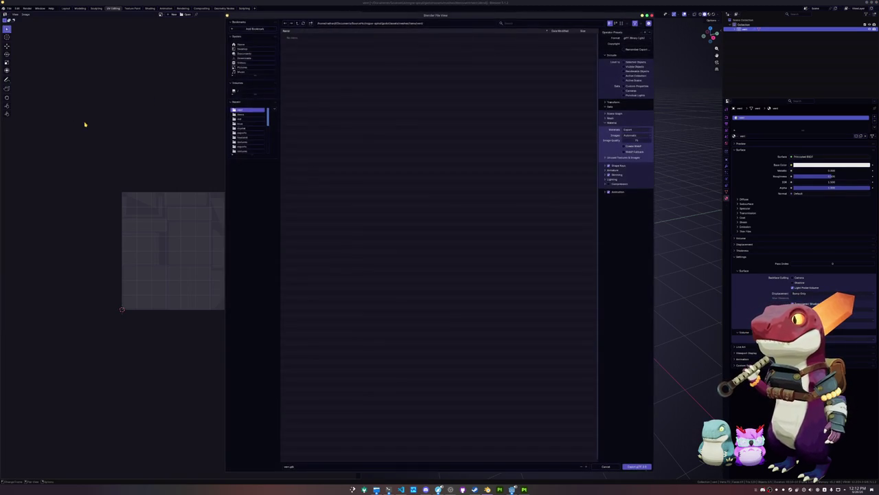
key("Escape")
left_click(9, 9)
mouse_move(28, 84)
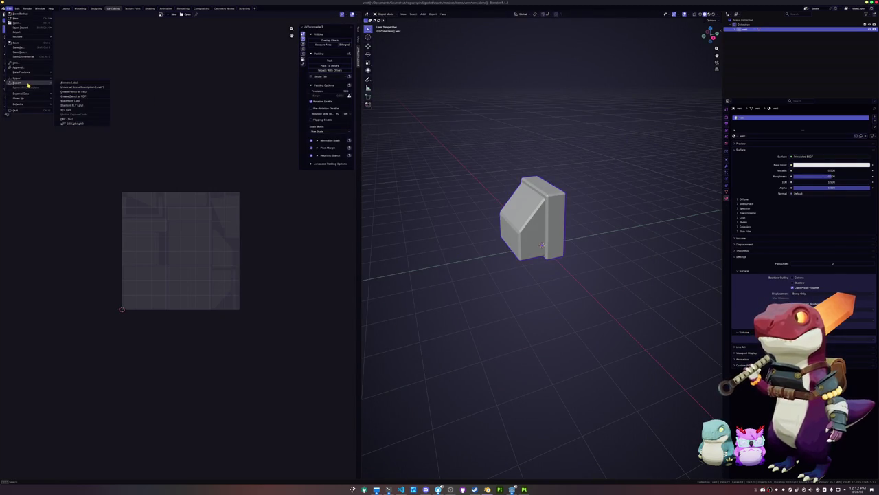
left_click(69, 120)
- Create a new folder, open it, and export vent.fbx into it
left_click(310, 24)
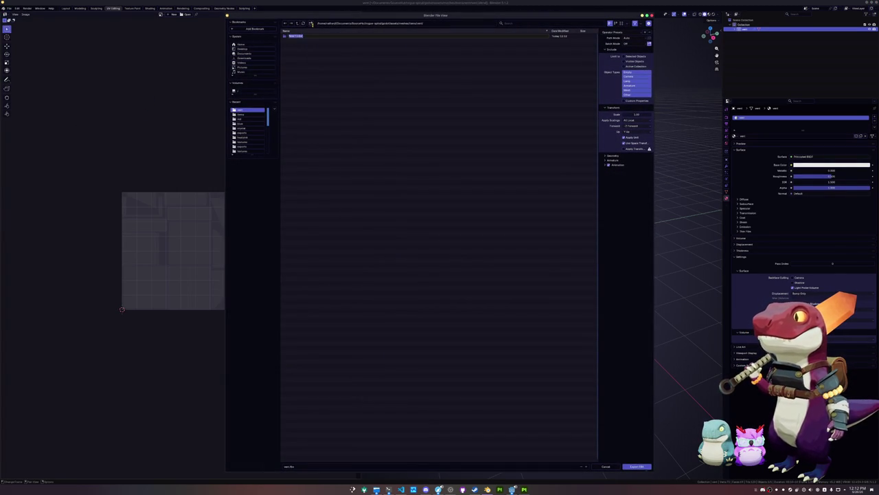
key("Return")
double_click(326, 37)
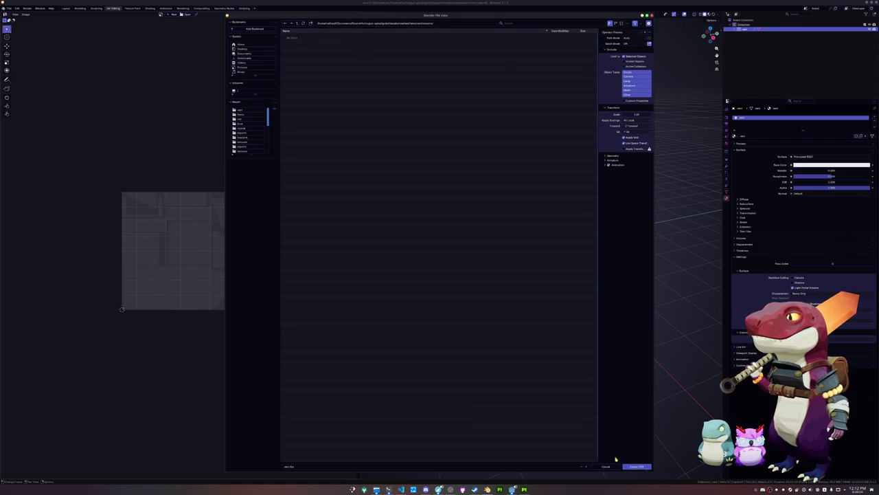
left_click(637, 466)
left_click(524, 489)
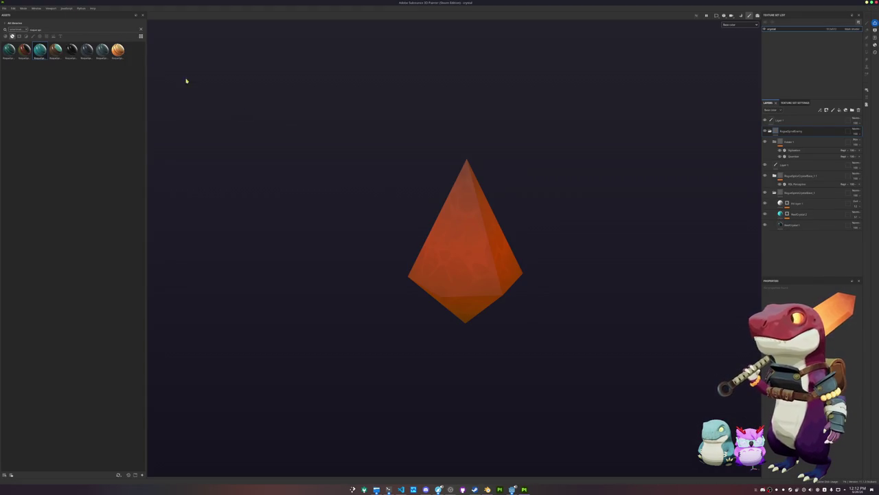
- Start a new project with the vent mesh from the exports folder and bake the selected mesh maps
left_click(5, 8)
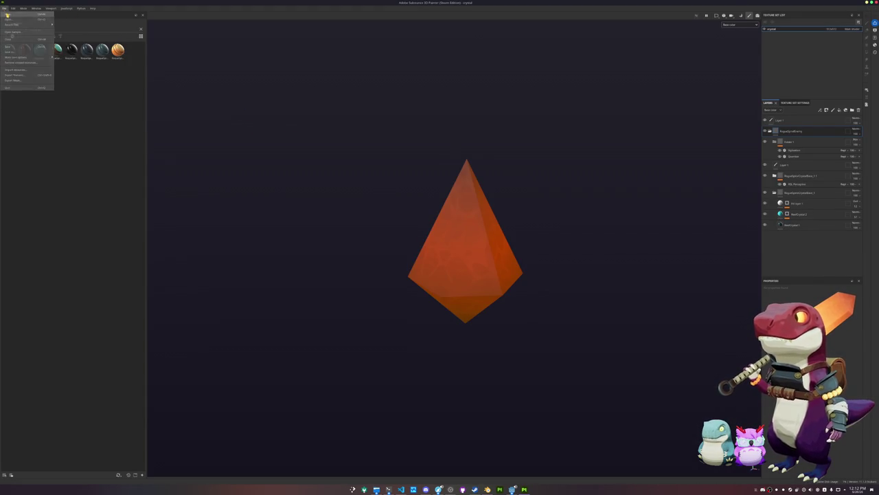
left_click(15, 15)
left_click(483, 184)
left_click(484, 187)
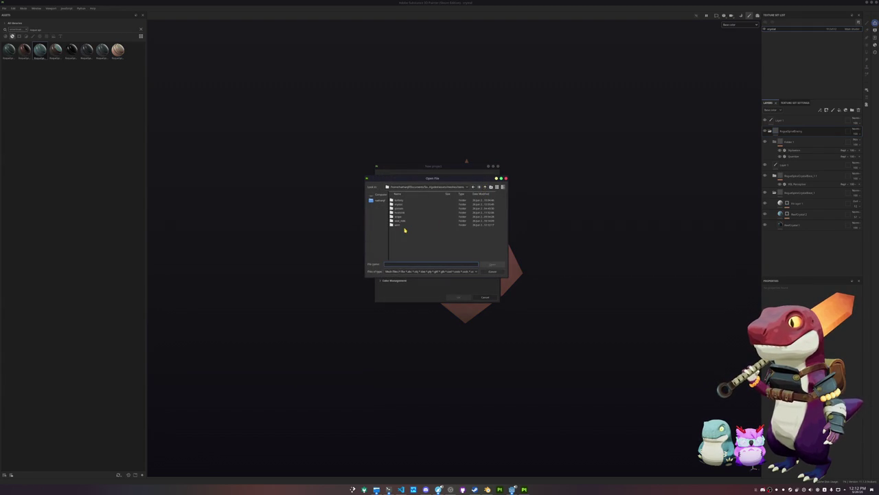
double_click(404, 224)
double_click(402, 201)
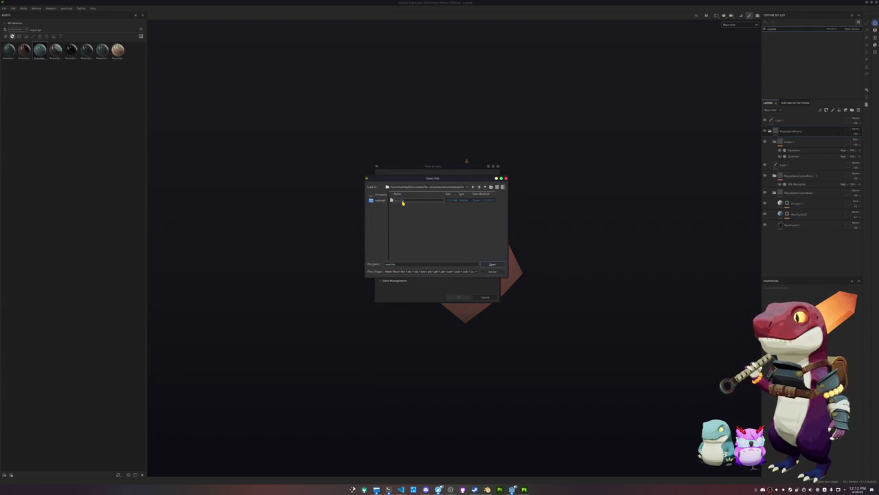
double_click(401, 200)
left_click(460, 298)
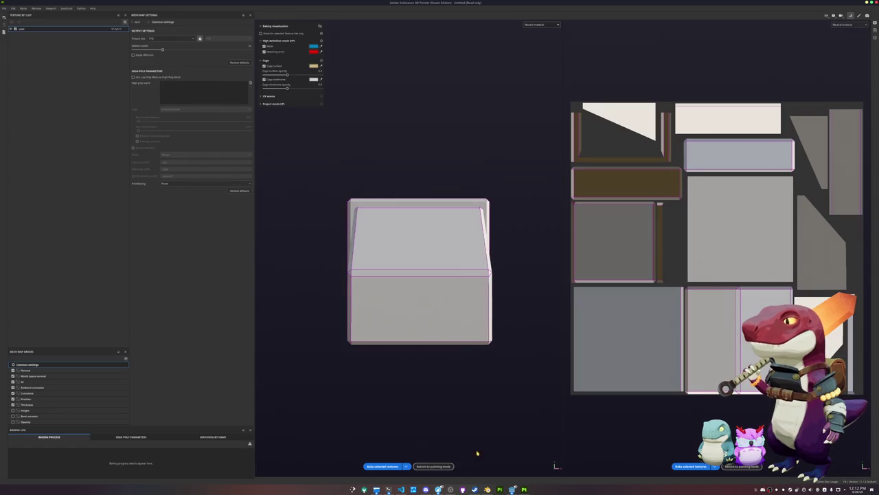
left_click(383, 465)
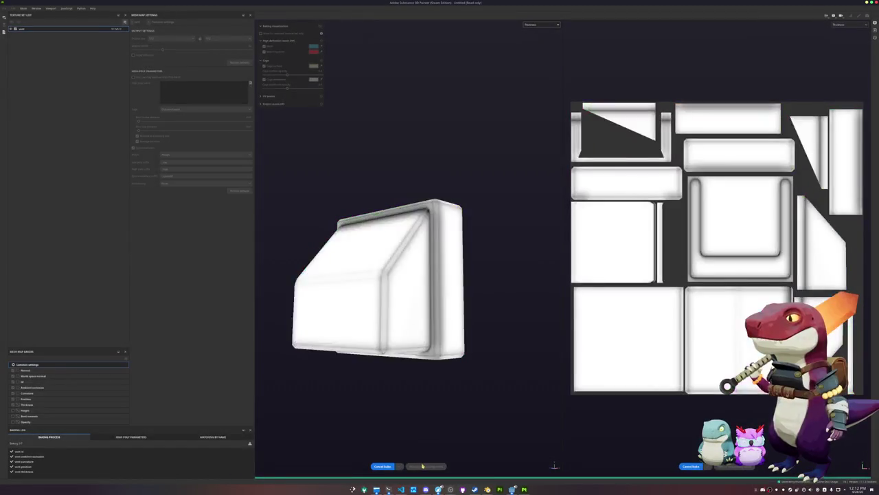
left_click(426, 466)
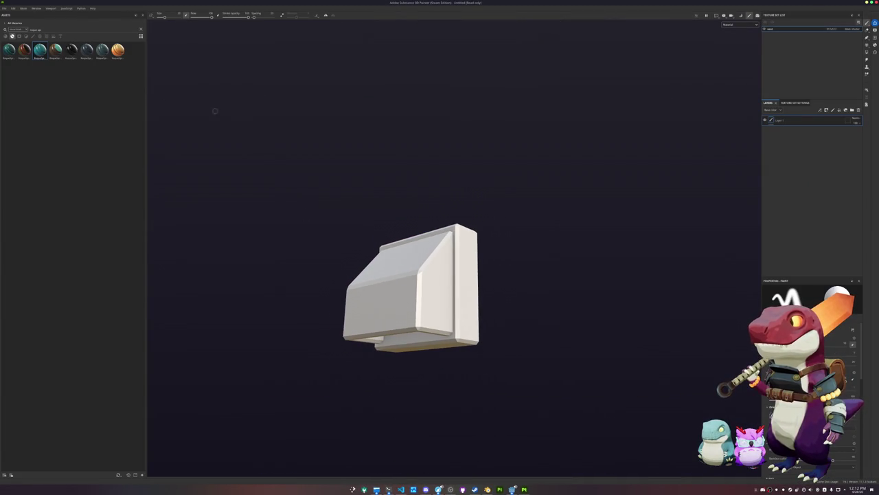
- Apply a smart material to the vent and view only its base colour channel
mouse_move(55, 49)
left_mouse_down()
mouse_move(99, 68)
mouse_move(448, 300)
left_mouse_up()
left_click(739, 24)
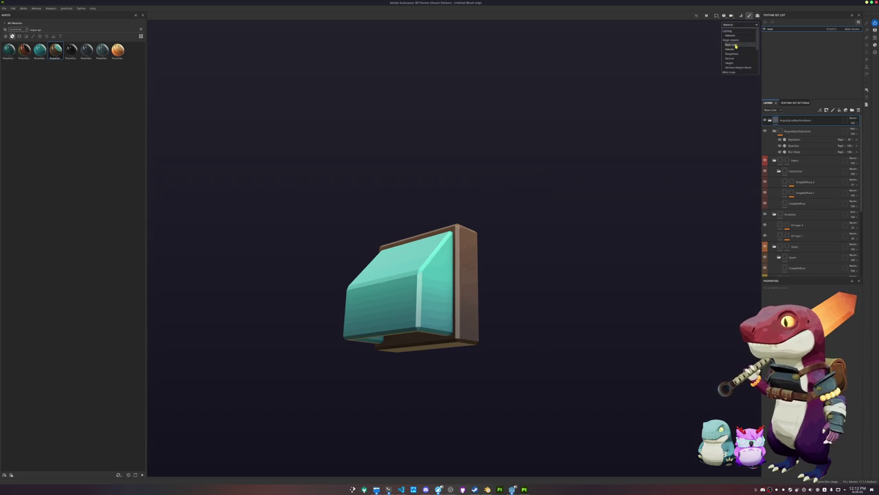
left_click(740, 45)
mouse_move(540, 186)
left_mouse_down()
mouse_move(526, 259)
mouse_move(337, 229)
mouse_move(426, 199)
mouse_move(529, 141)
mouse_move(535, 234)
left_mouse_up()
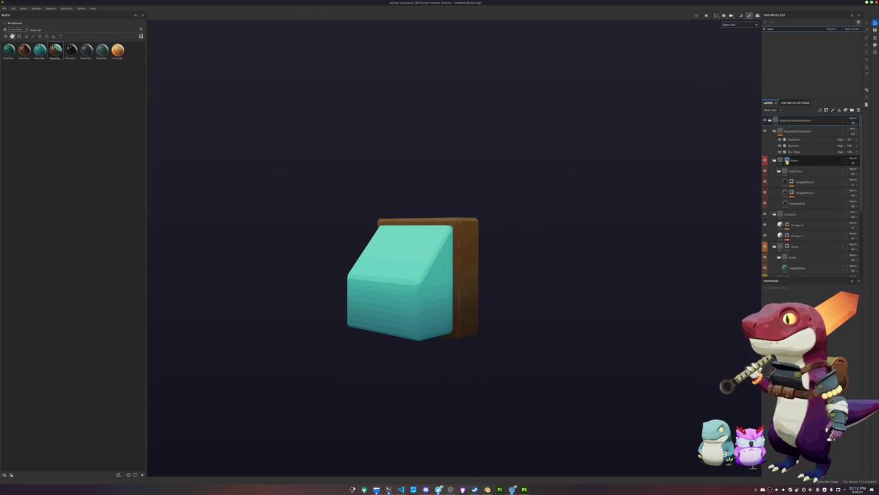
- Change the Fabric layer's mask so the vent's back frame turns white
right_click(787, 160)
left_click(805, 209)
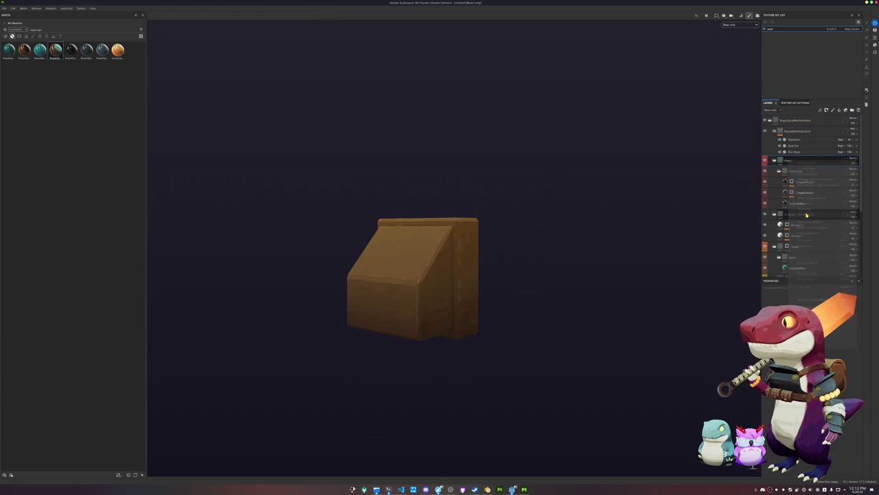
key("ctrl+z")
right_click(787, 171)
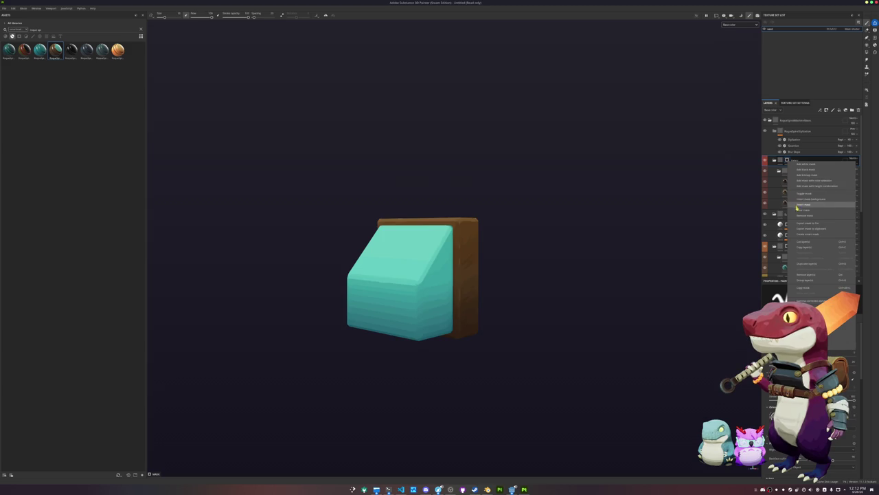
left_click(807, 209)
mouse_move(561, 224)
left_mouse_down()
mouse_move(542, 130)
mouse_move(529, 224)
mouse_move(491, 220)
mouse_move(561, 238)
mouse_move(581, 209)
mouse_move(563, 274)
mouse_move(547, 278)
mouse_move(545, 259)
left_mouse_up()
scroll(810, 236, "down", 5)
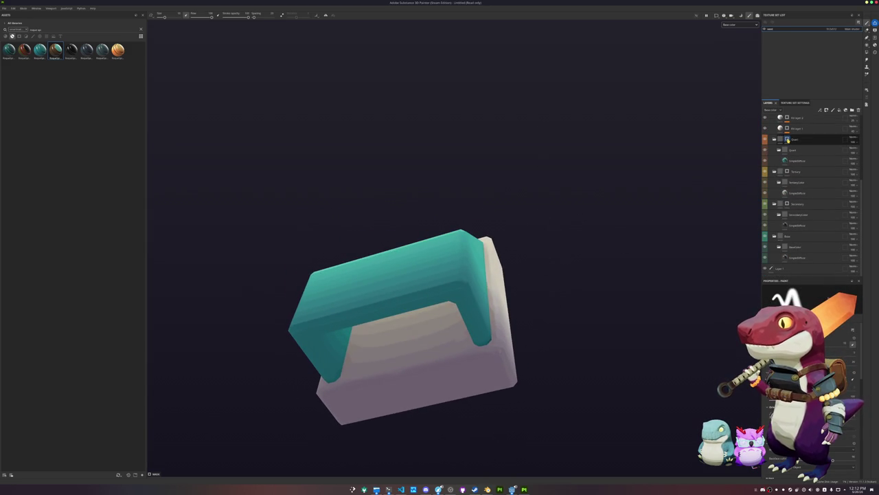
scroll(787, 150, "up", 2)
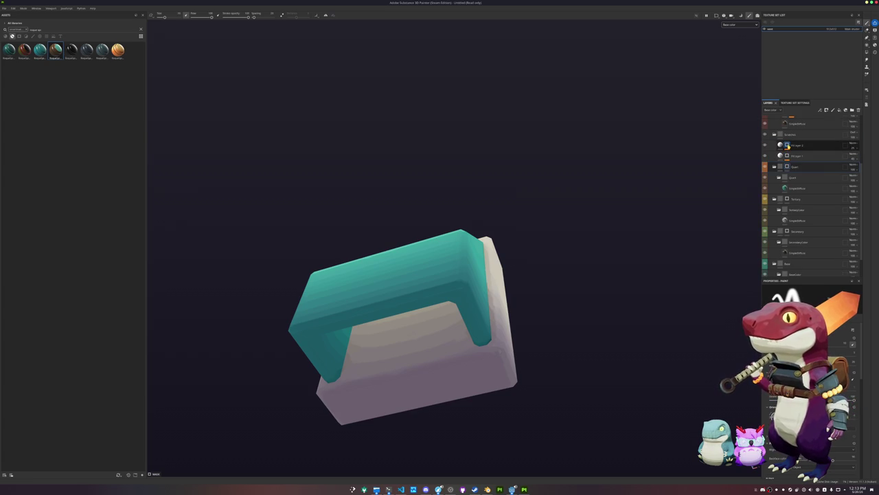
scroll(794, 158, "up", 3)
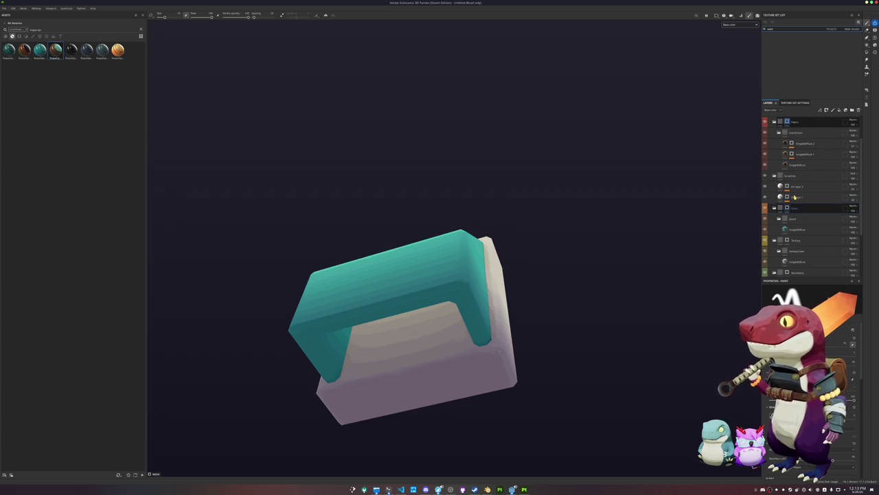
scroll(794, 197, "down", 2)
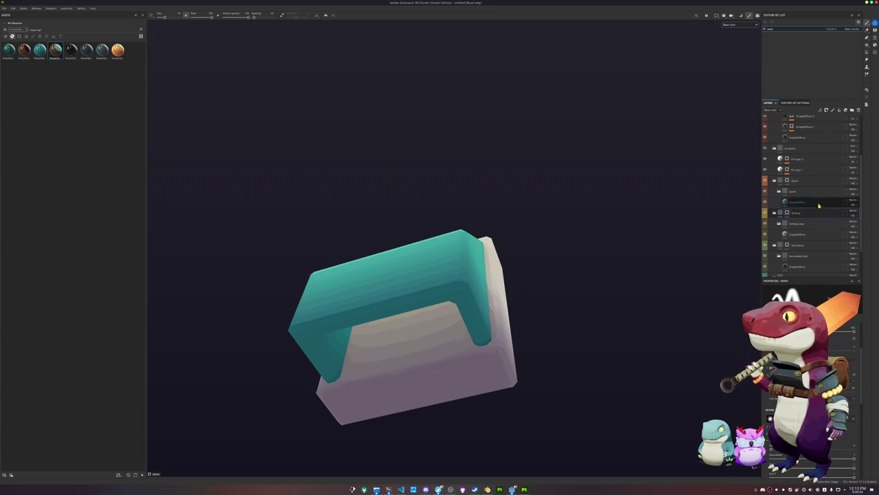
- Use polygon fill to paint the box's inner faces a dark colour
left_click(867, 54)
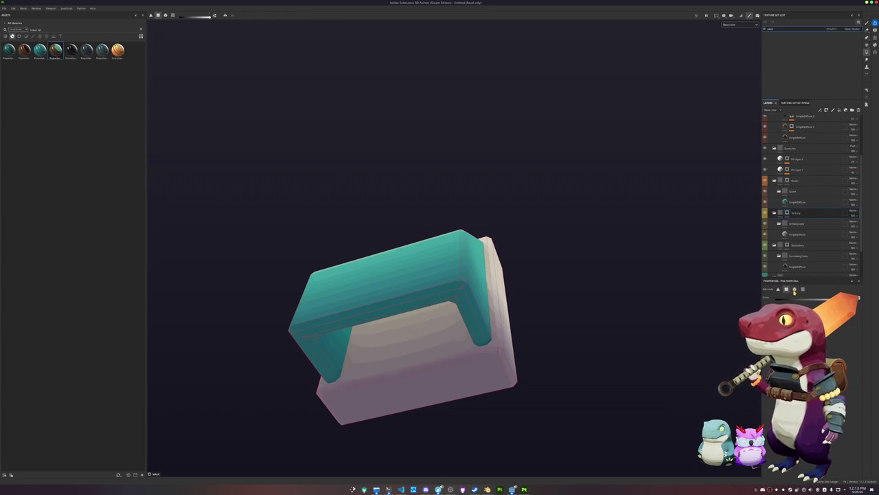
left_click(432, 341)
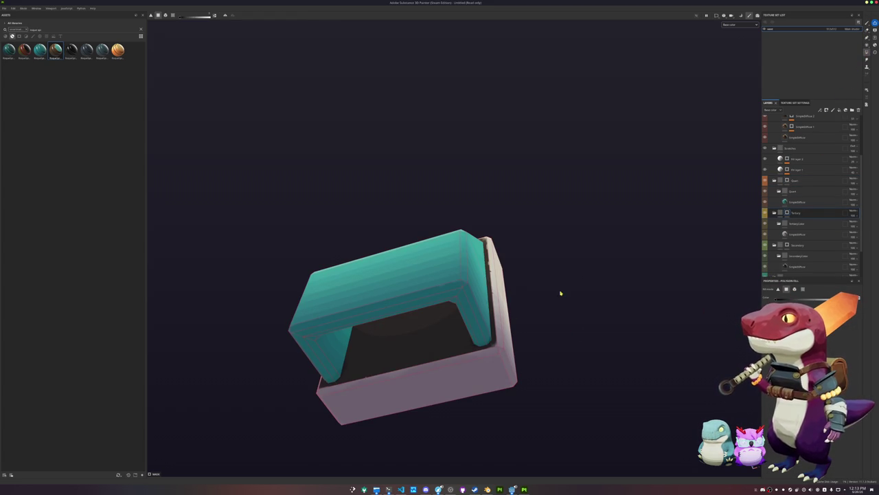
mouse_move(598, 250)
left_mouse_down()
mouse_move(543, 384)
mouse_move(552, 324)
mouse_move(556, 332)
mouse_move(542, 344)
left_mouse_up()
key("ctrl+s")
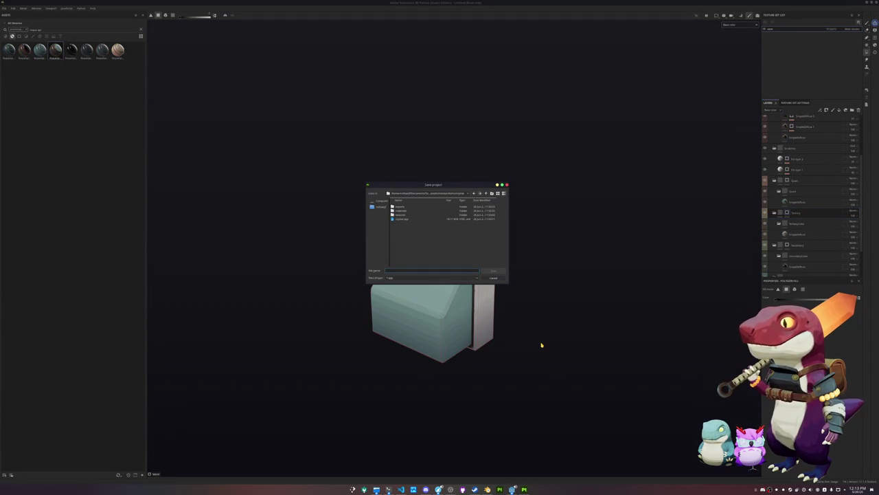
- Save the Substance project as vent in its project folder
left_click(485, 194)
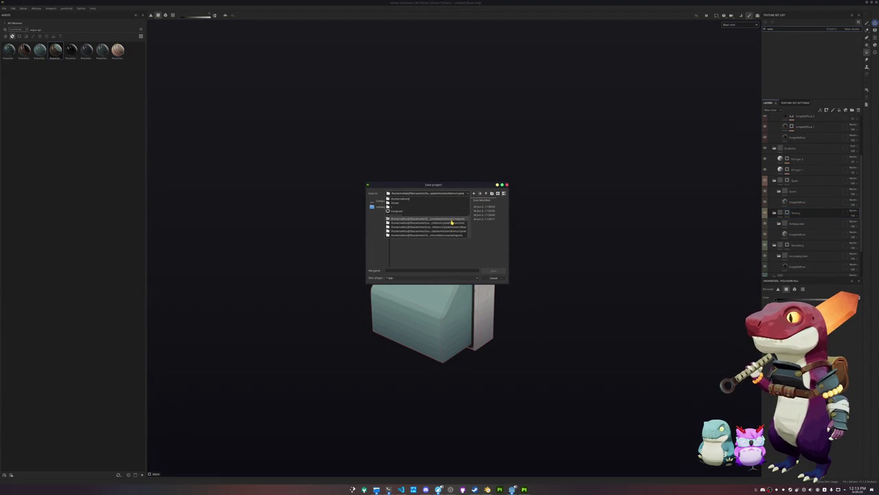
left_click(486, 194)
type("st")
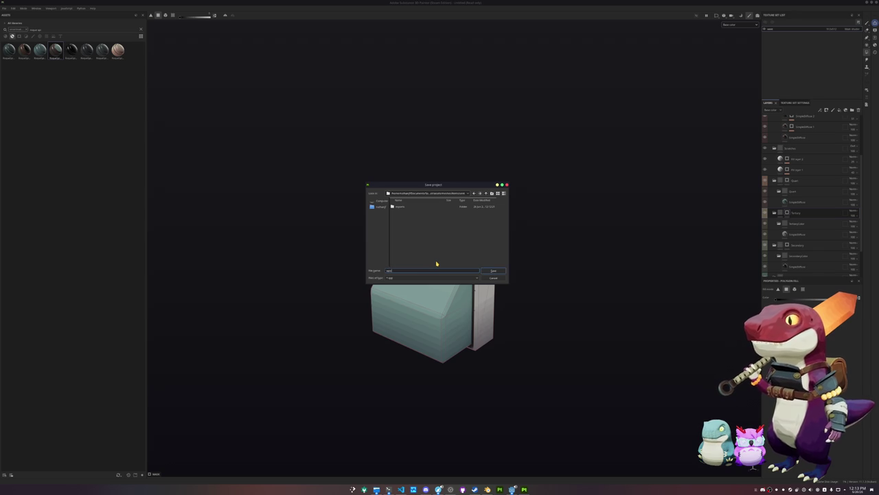
key("Return")
- Export the textures into a new 'textures' folder, then return to Blender's Shading workspace
key("ctrl+shift+e")
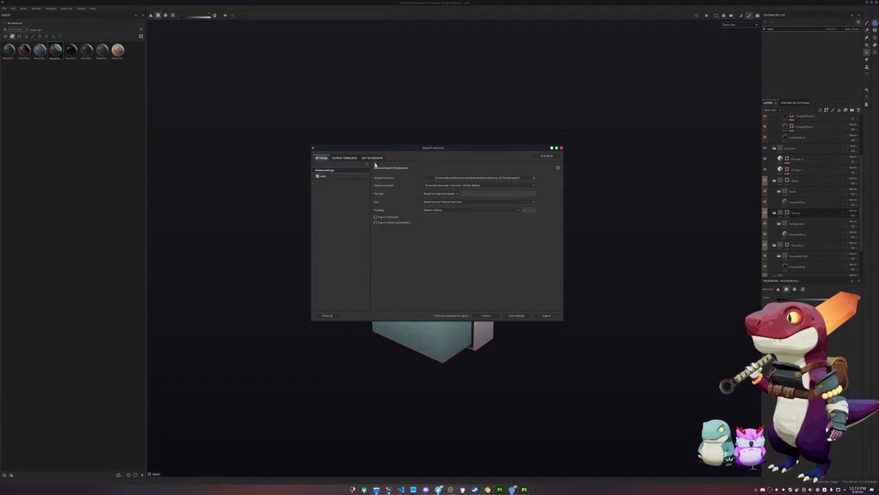
left_click(455, 180)
left_click(453, 199)
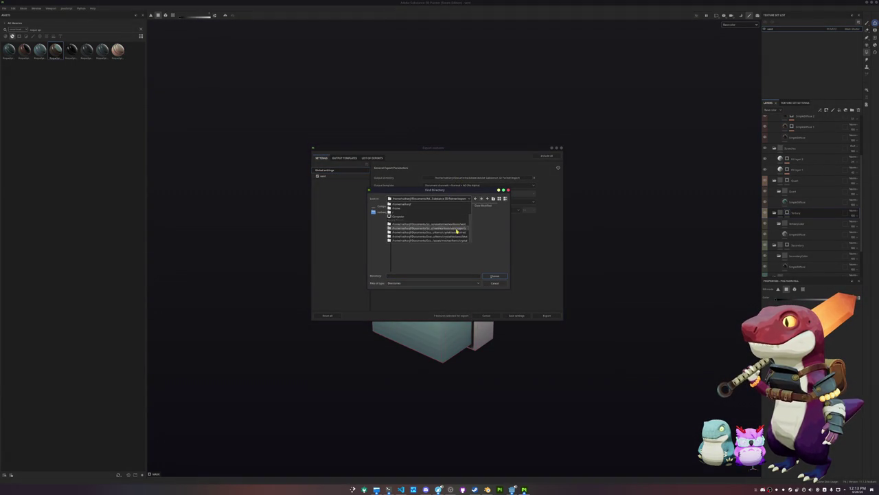
left_click(460, 227)
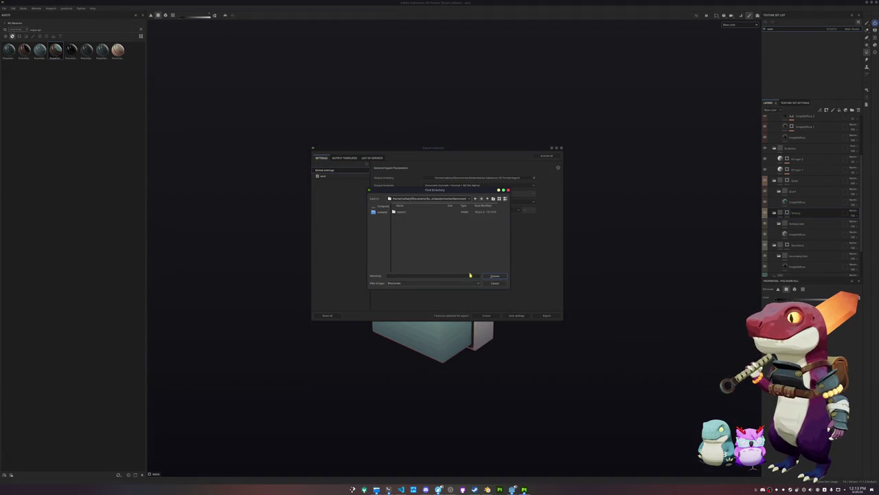
left_click(493, 199)
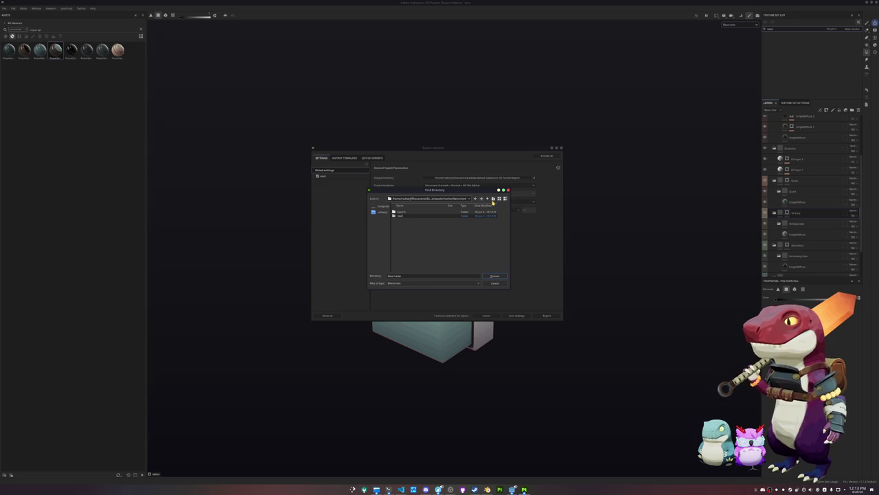
type("textures")
key("Return")
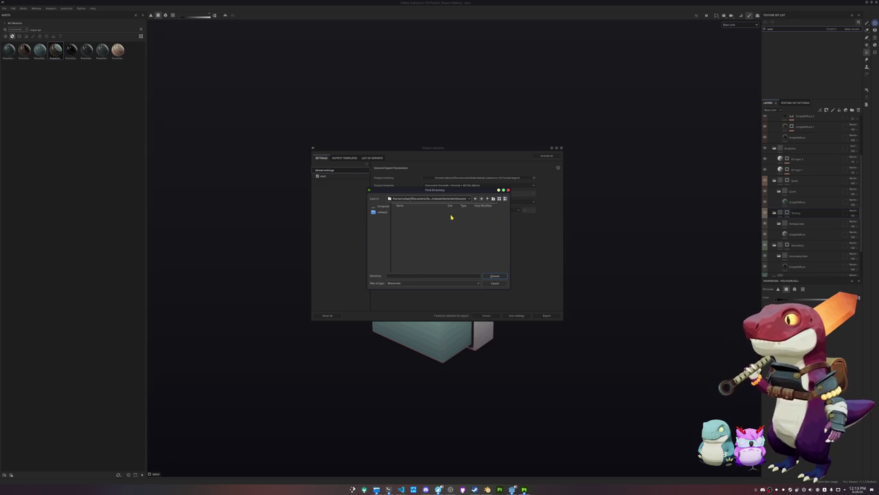
left_click(494, 275)
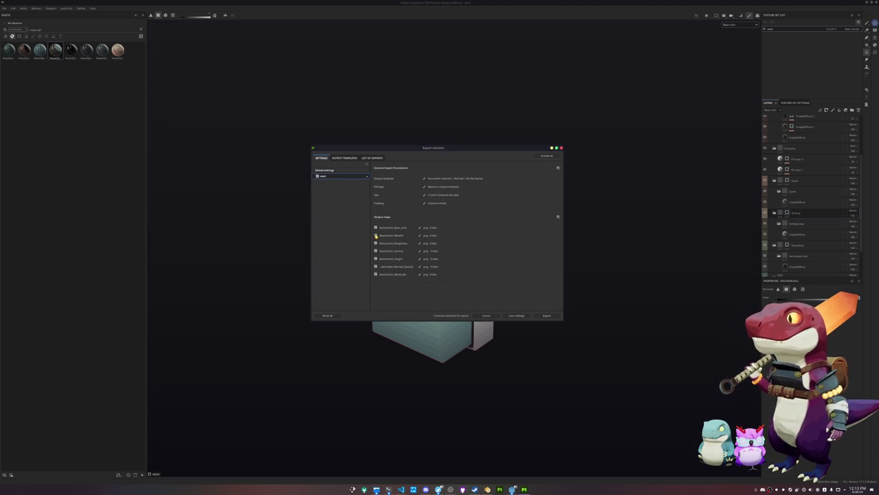
left_click(546, 315)
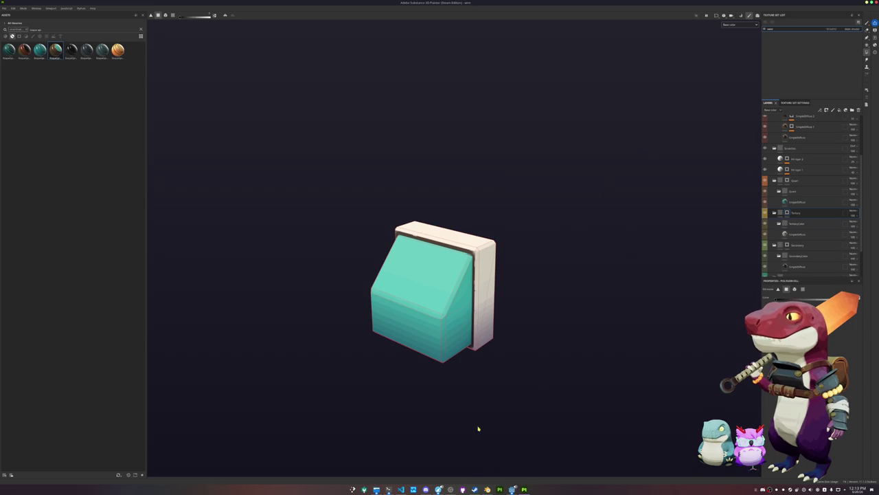
key("alt+Tab")
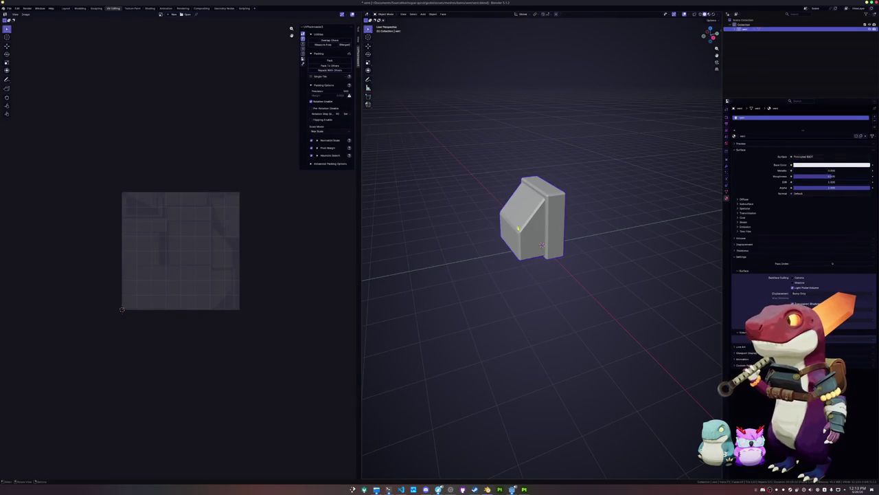
left_click(150, 8)
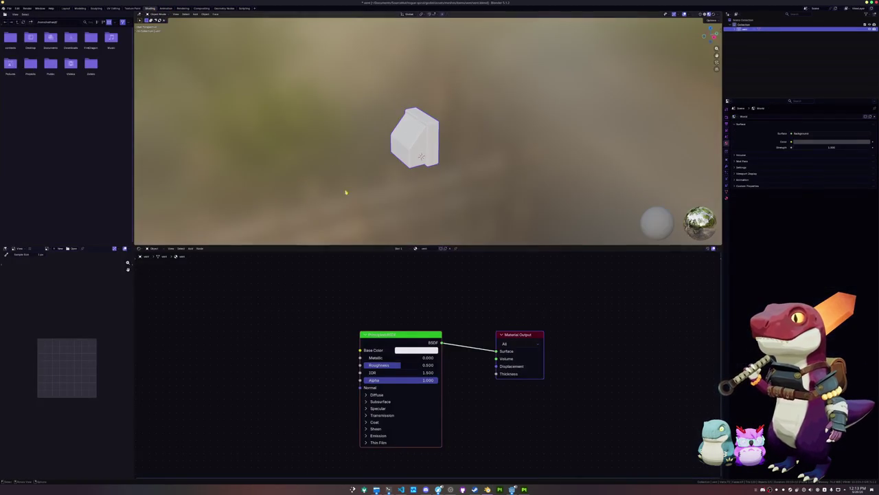
- Replace the Principled BSDF with an Image Texture loading vent_Base_color.png into the Material Output
key("x")
left_click(518, 336)
key("ctrl+t")
left_click(468, 373)
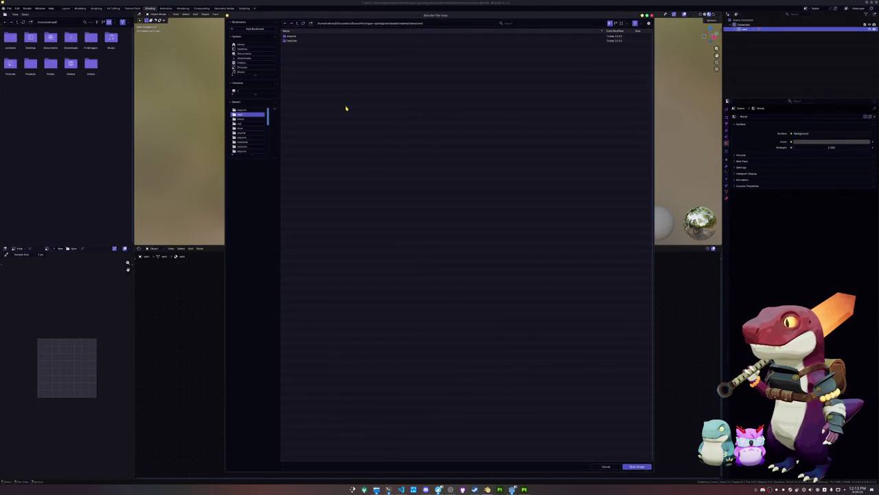
left_click(293, 42)
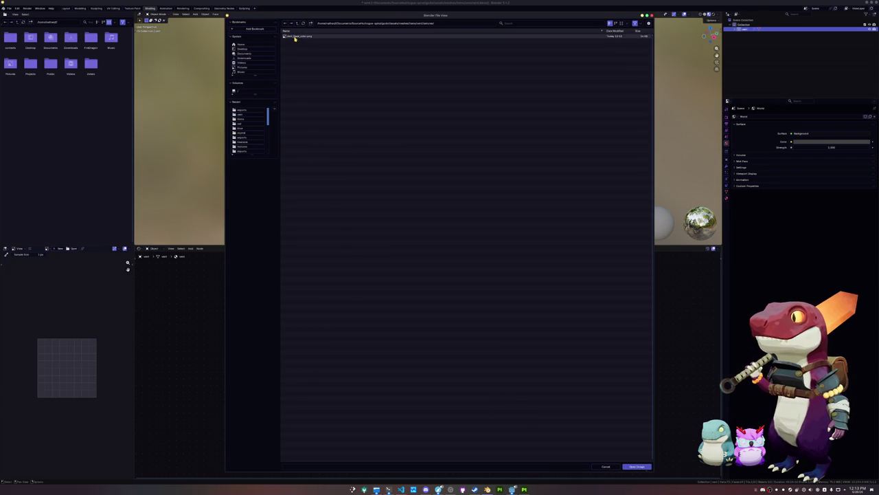
double_click(293, 41)
- Add a camera to the scene
key("shift+a")
mouse_move(351, 180)
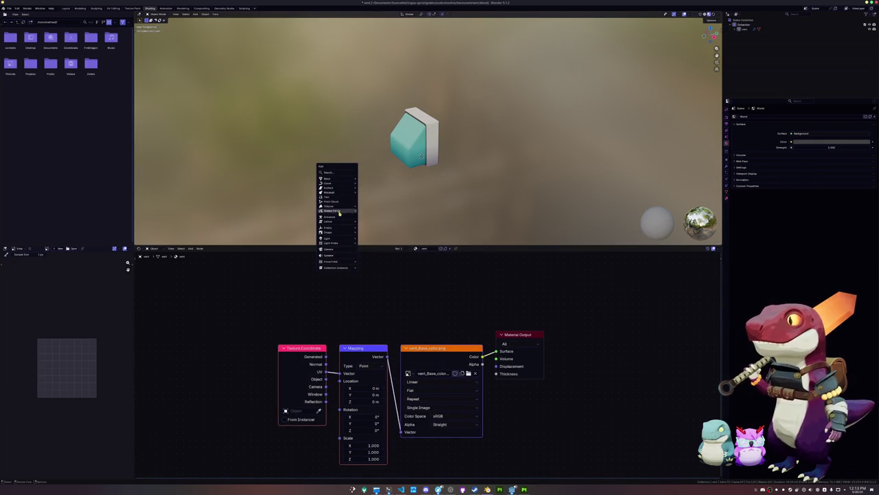
left_click(330, 249)
- Move the camera vertically and check the camera view until the vent is framed head-on
scroll(434, 195, "down", 2)
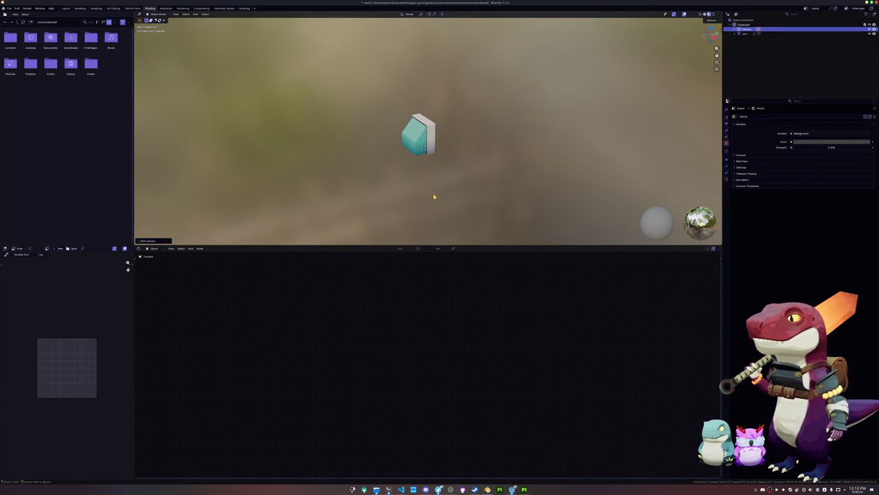
key("g")
key("y")
key("Escape")
key("g")
key("x")
key("z")
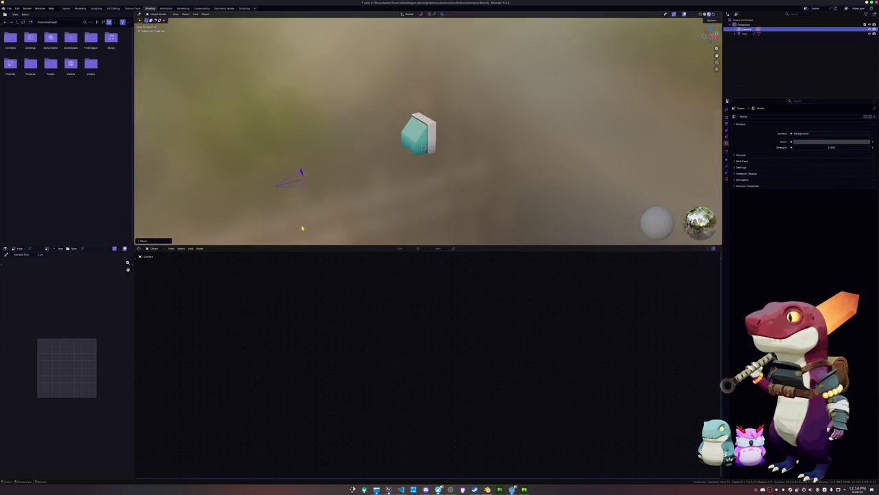
key("KP_0")
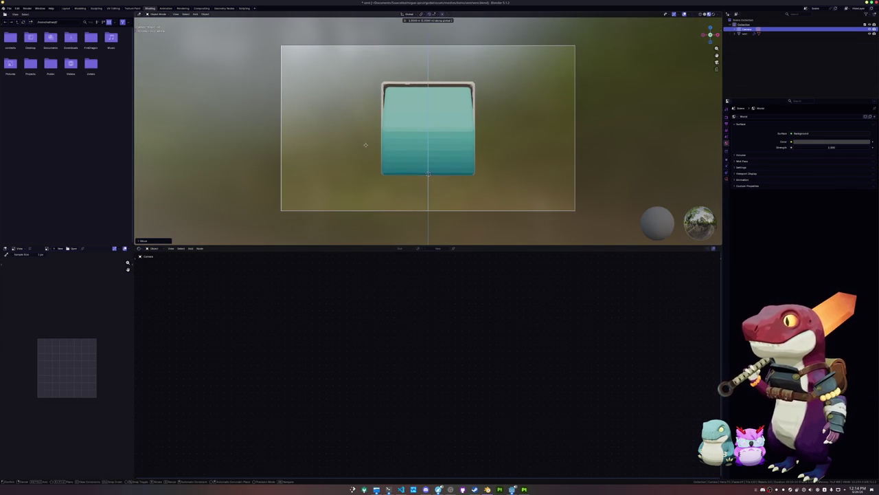
left_click(373, 179)
- Bring the itch.io browser window to the front
left_click(438, 489)
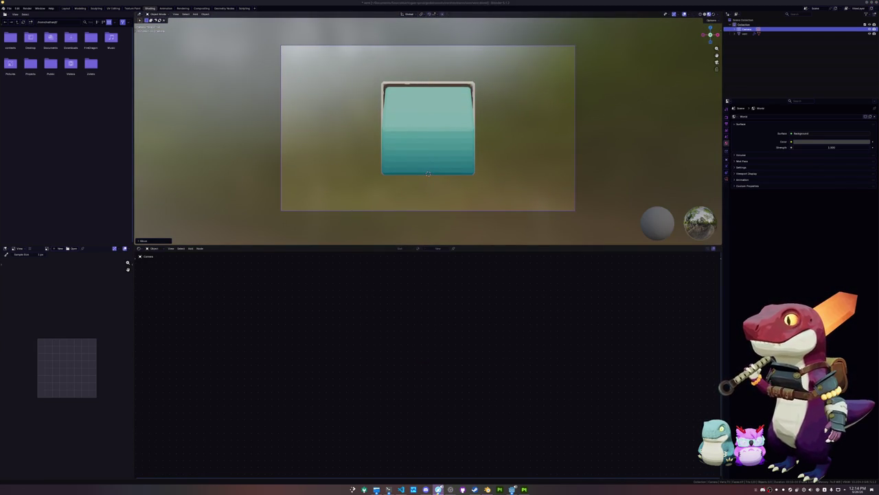
key("super+shift+Right")
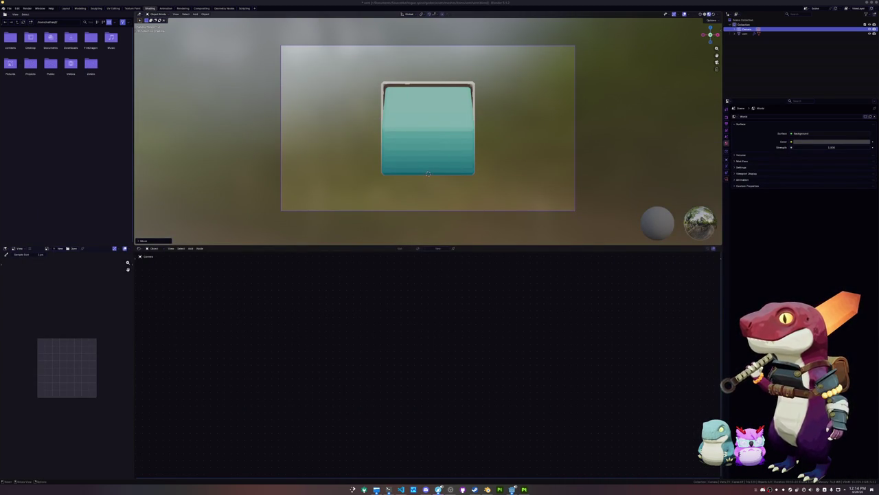
key("super+shift+Left")
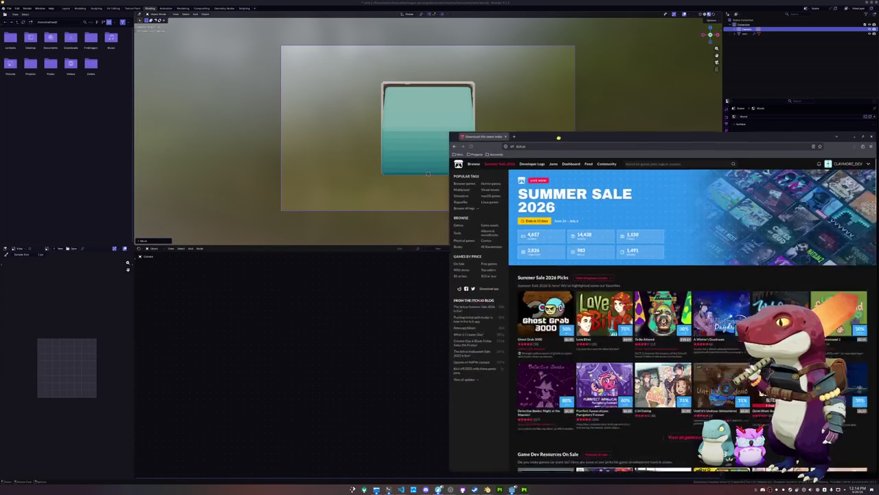
- Search itch.io for 'jumper' and open The Very Serious Juniper Dev Game Jam page
left_click(536, 127)
type("jumper")
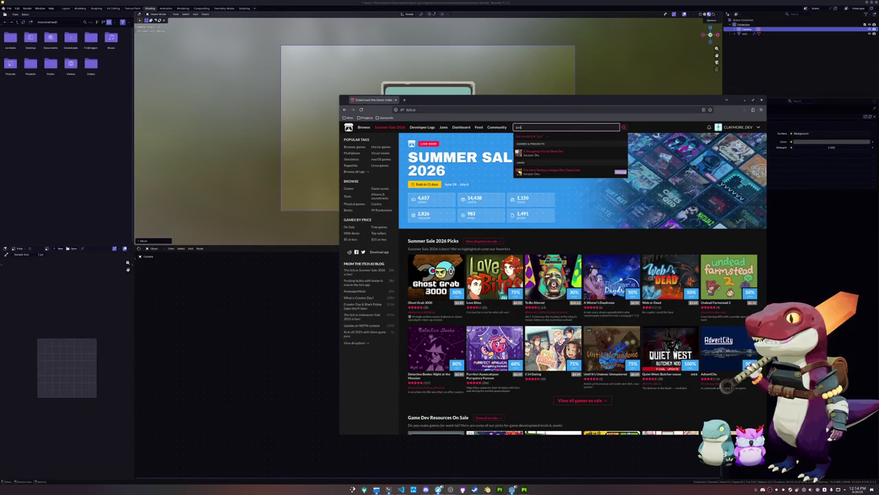
left_click(562, 170)
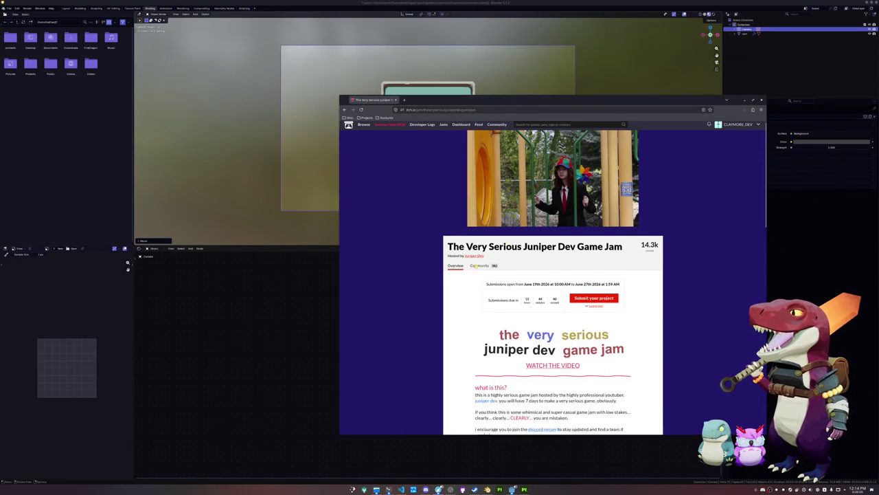
- Scroll through the jam's rules and sponsors, then close the browser
scroll(473, 268, "down", 1)
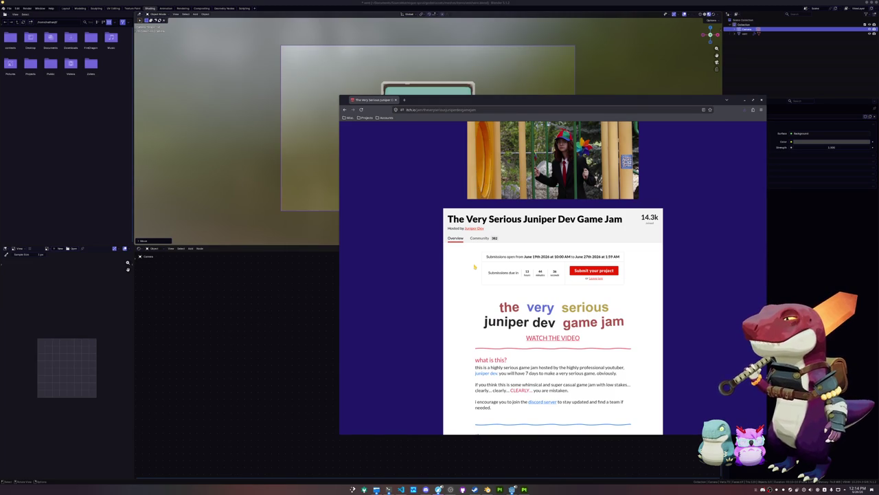
scroll(474, 267, "down", 1)
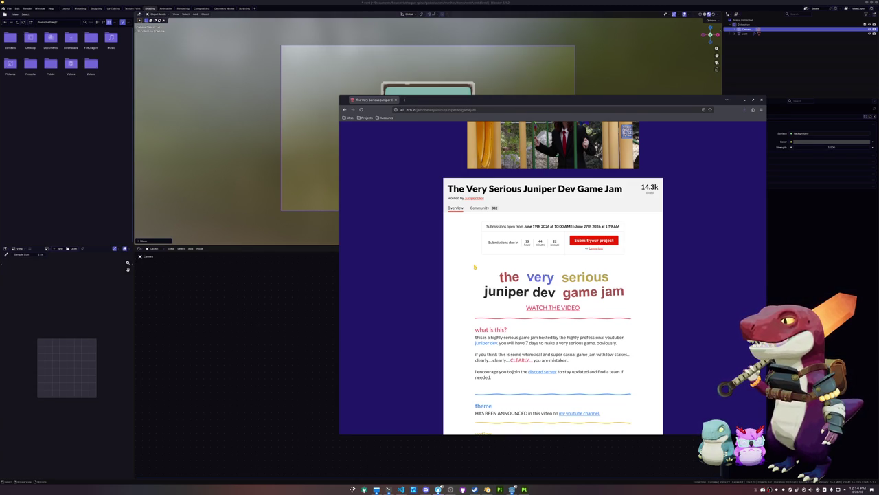
scroll(474, 267, "down", 5)
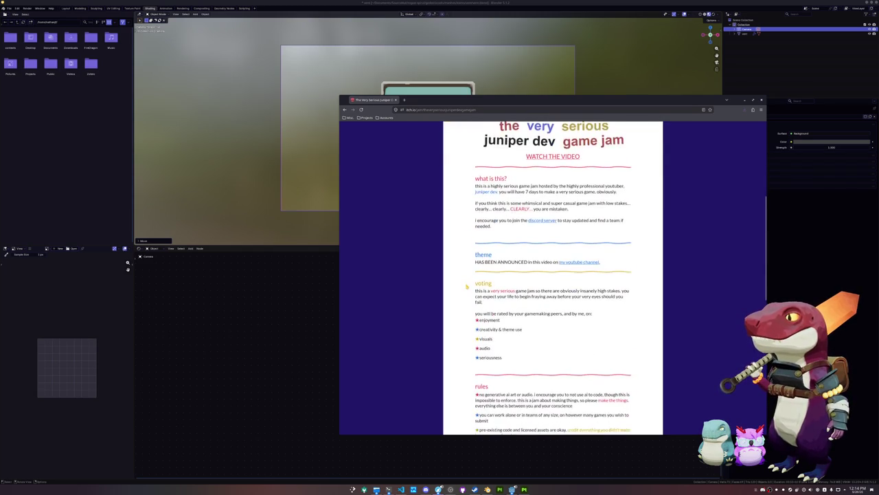
scroll(466, 286, "down", 5)
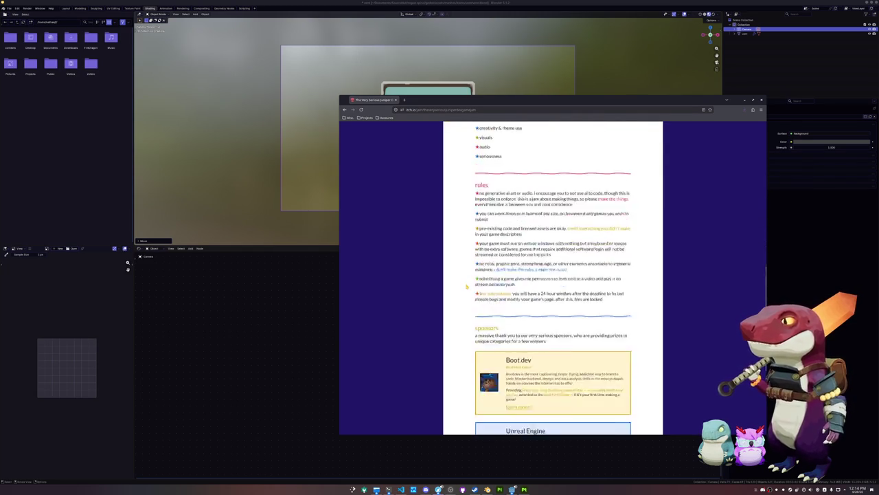
scroll(466, 286, "down", 3)
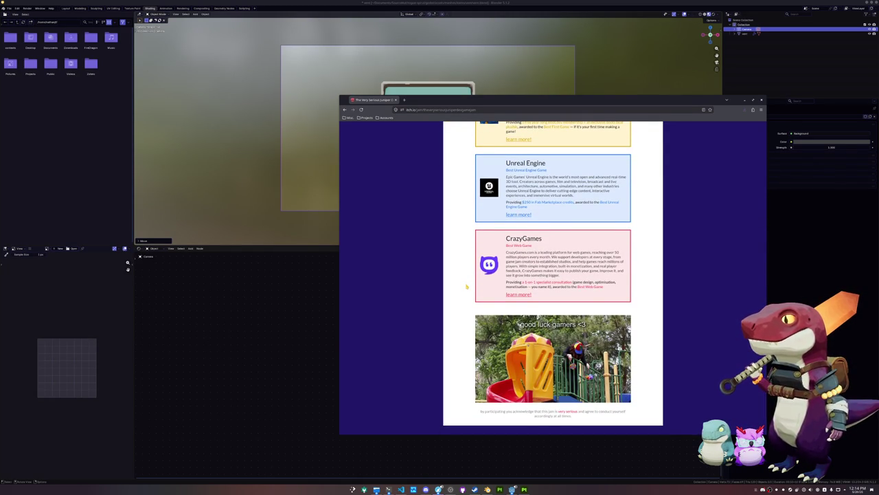
scroll(466, 287, "up", 2)
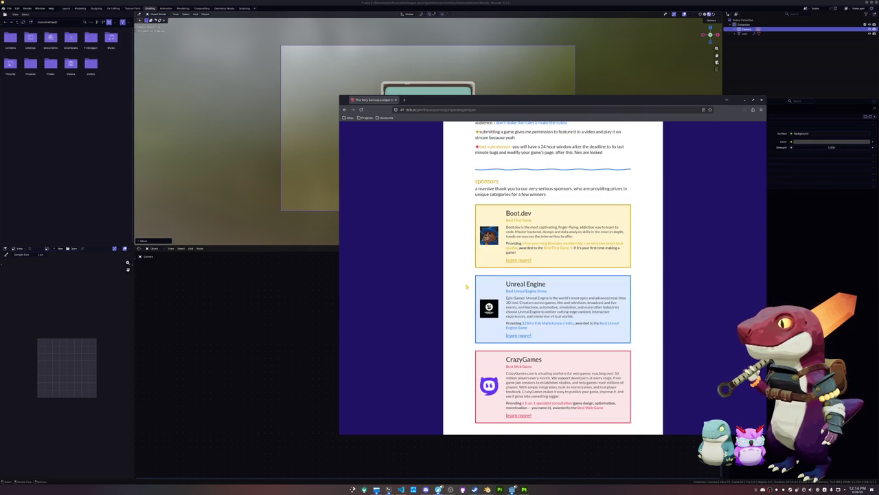
scroll(466, 286, "up", 4)
scroll(467, 286, "up", 4)
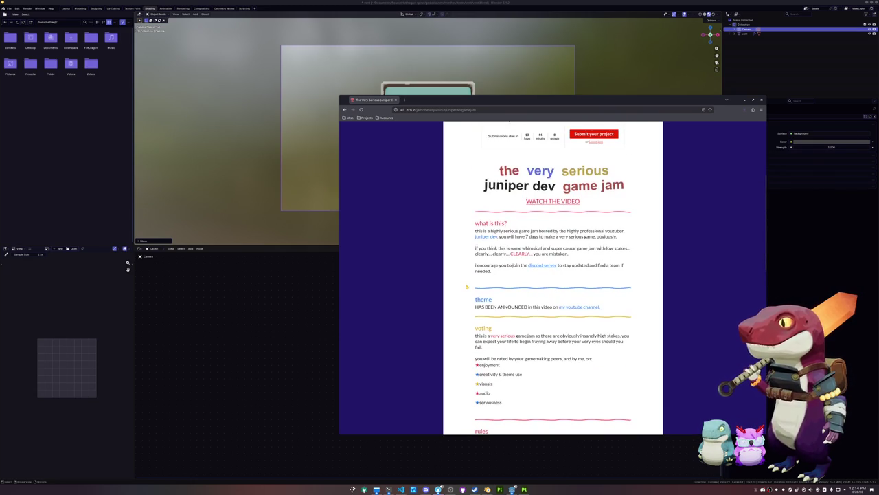
scroll(467, 286, "up", 3)
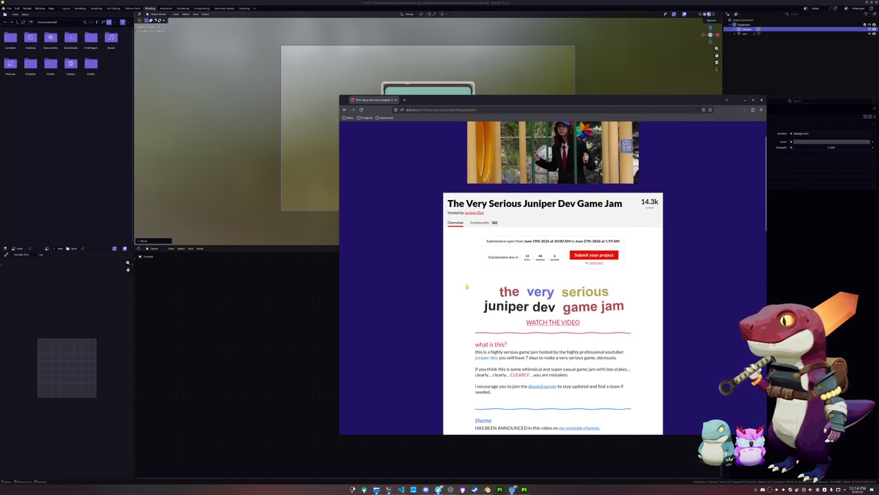
scroll(460, 275, "down", 1)
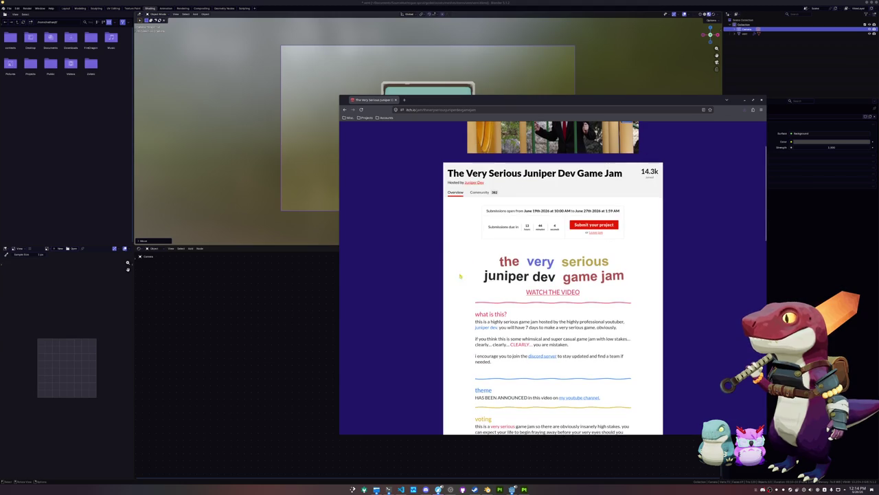
left_click(396, 100)
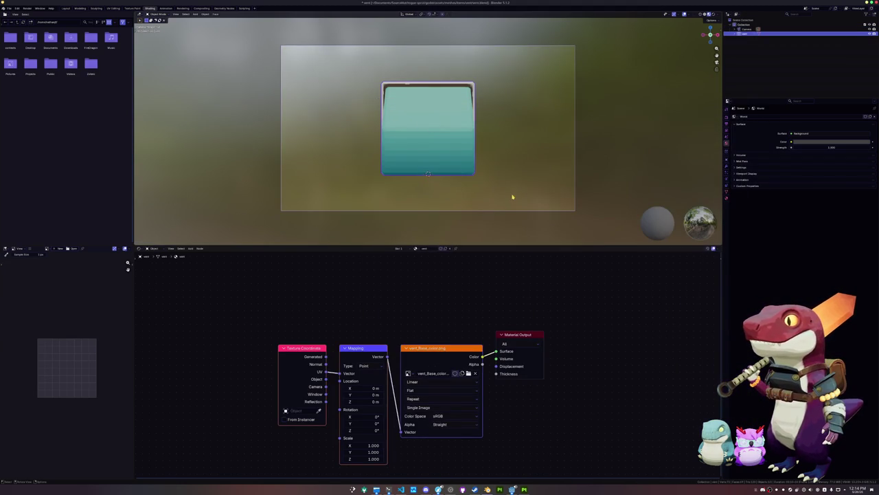
- Raise the camera's focal length so the vent fills the frame, keeping a perspective camera
left_click(512, 213)
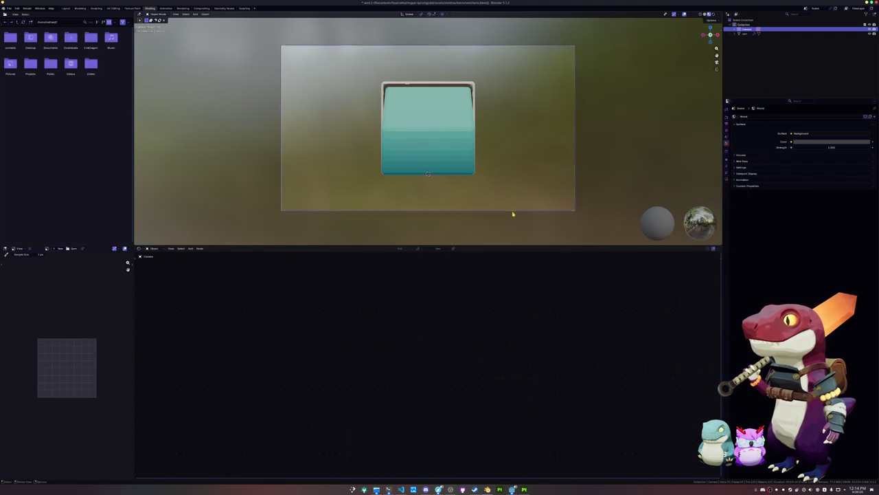
left_click(729, 180)
mouse_move(814, 138)
left_mouse_down()
mouse_move(848, 138)
mouse_move(839, 138)
left_mouse_up()
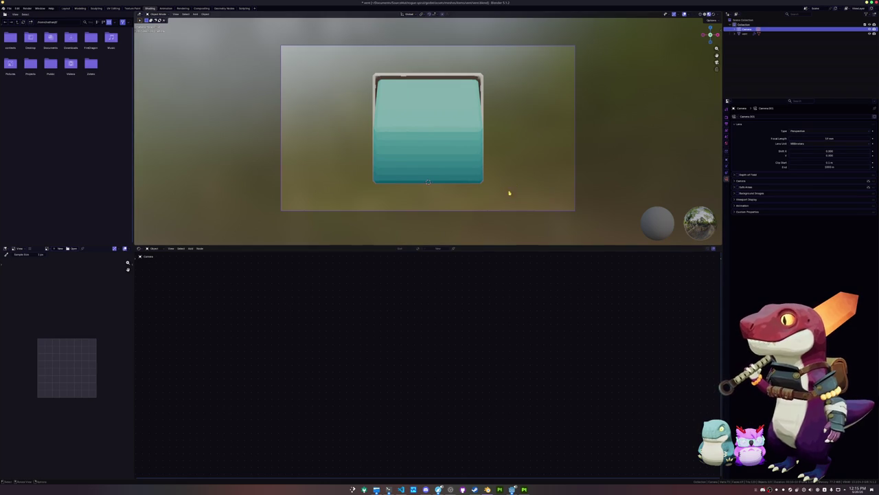
left_click_drag(532, 185, 524, 191)
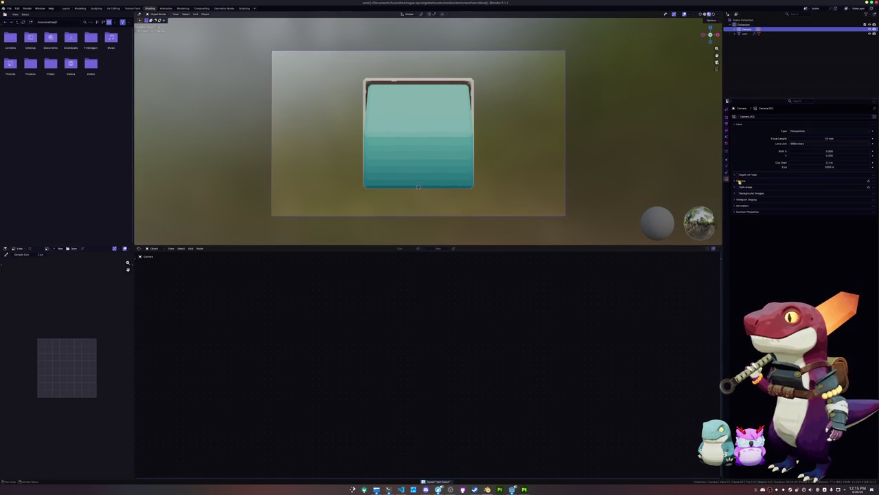
left_click(825, 132)
left_click(794, 144)
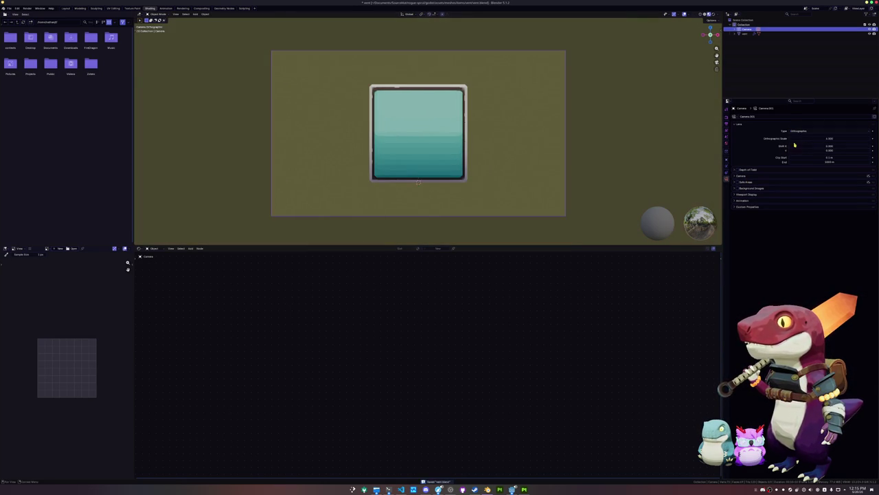
left_click_drag(811, 139, 821, 139)
left_click_drag(829, 138, 817, 138)
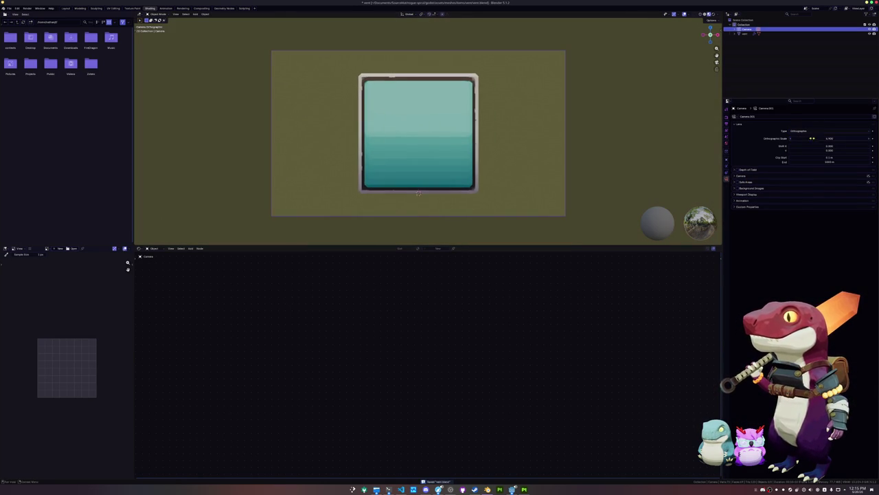
left_click(817, 131)
left_click(807, 132)
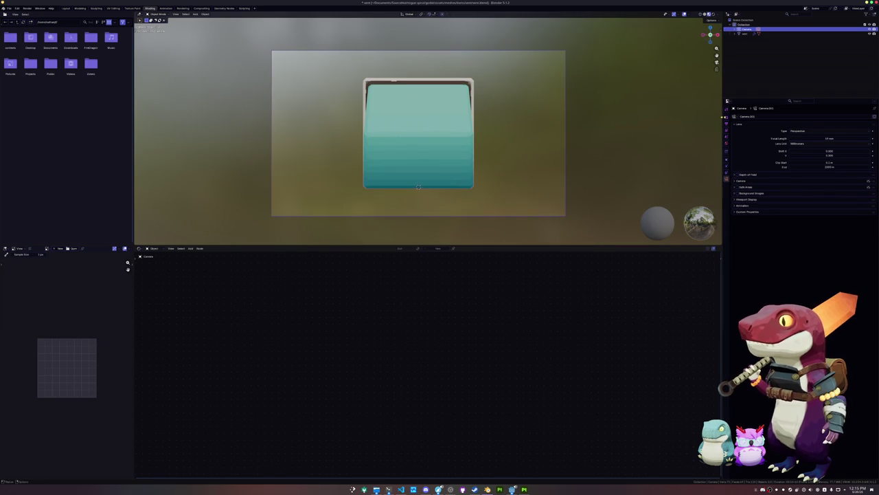
- Set the output resolution to 128 × 128 px, enable a transparent film background, and save
left_click(727, 119)
left_click(726, 123)
left_click_drag(808, 122, 808, 127)
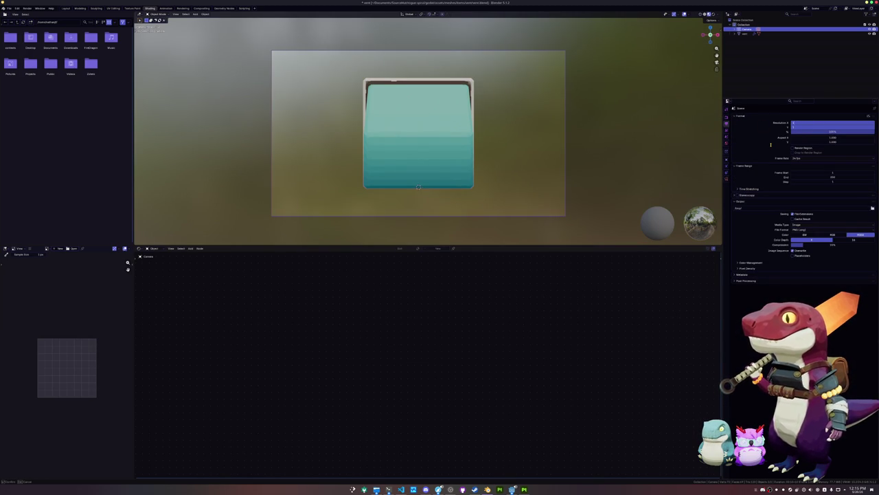
key("Return")
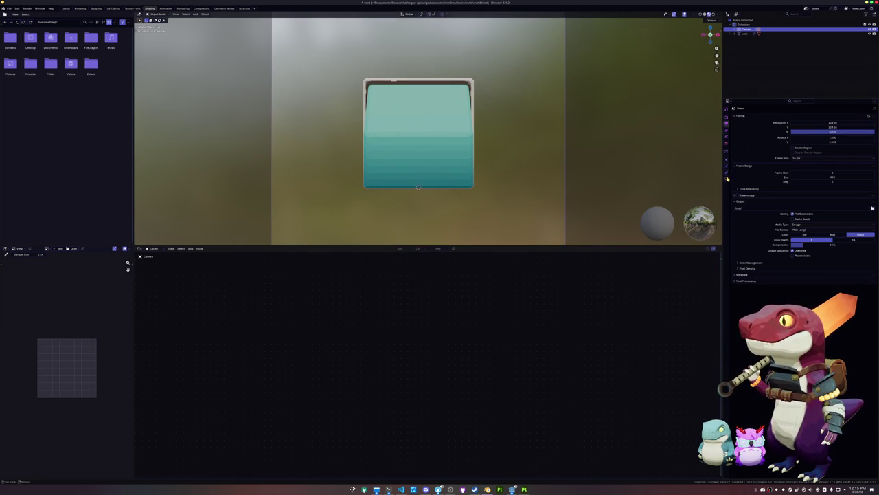
left_click(726, 118)
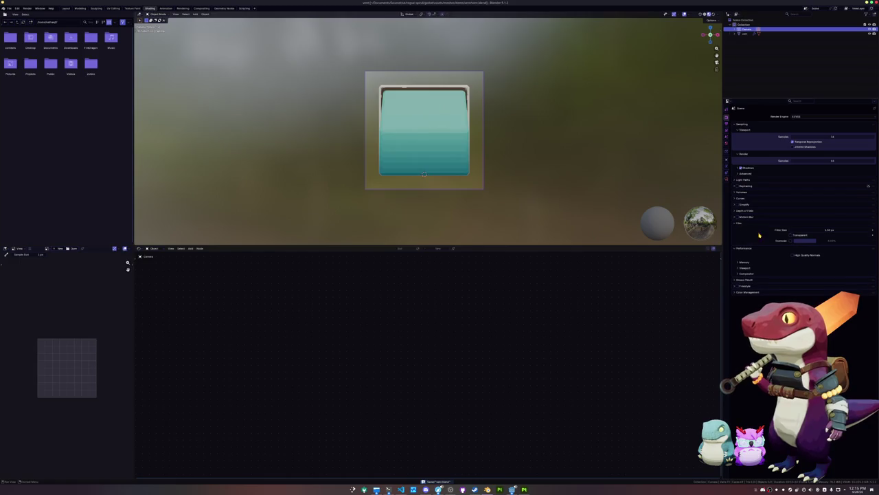
left_click(791, 235)
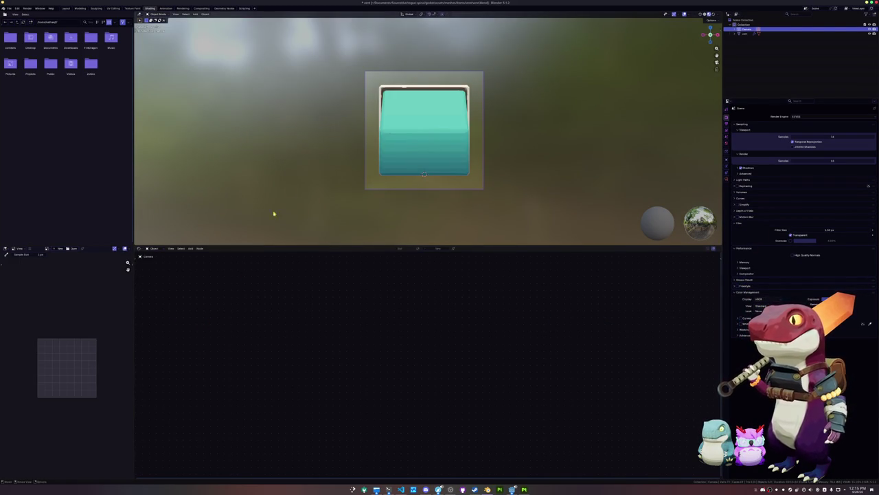
key("ctrl+s")
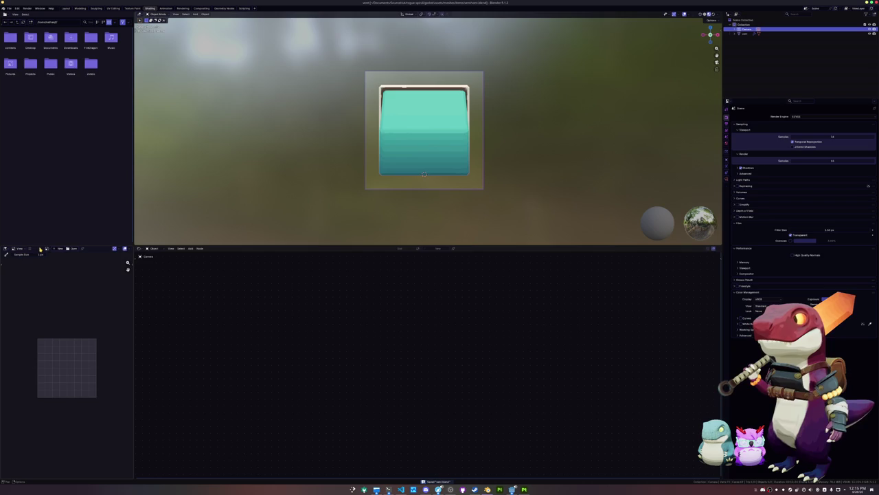
- Save the Viewer Node render of the teal vent as vent.png via Image > Save As
left_click(47, 248)
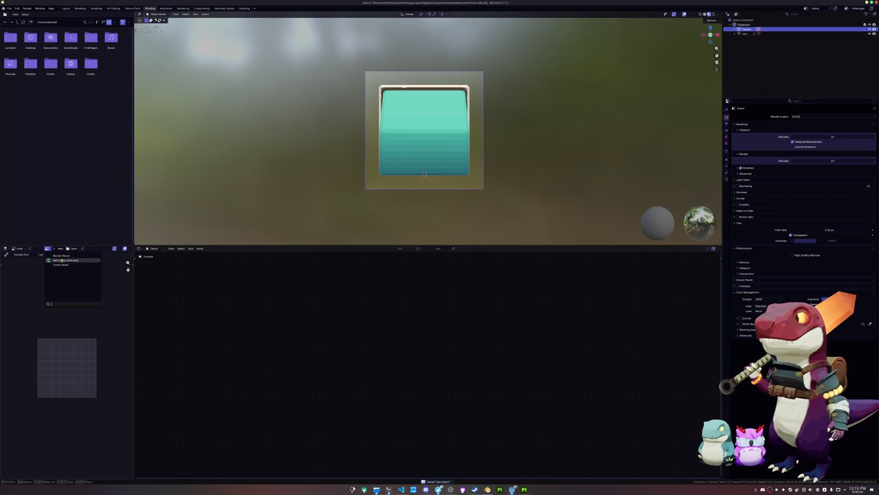
left_click(62, 264)
left_click(30, 248)
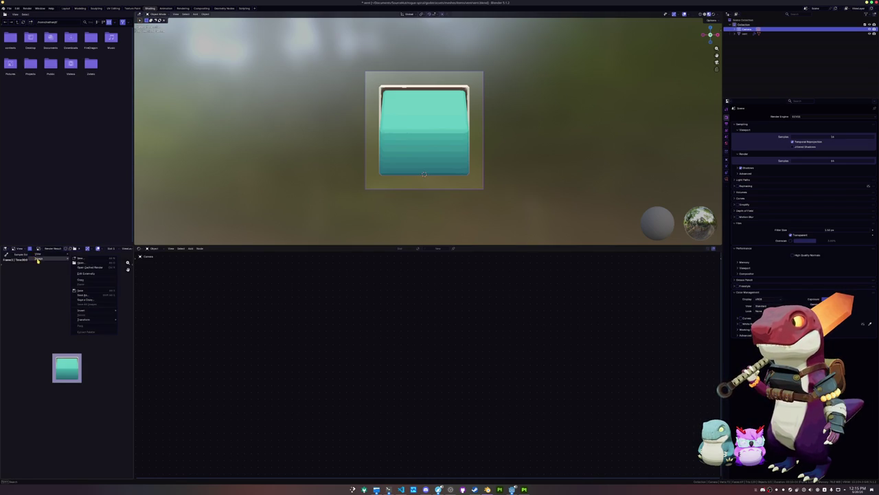
left_click(94, 296)
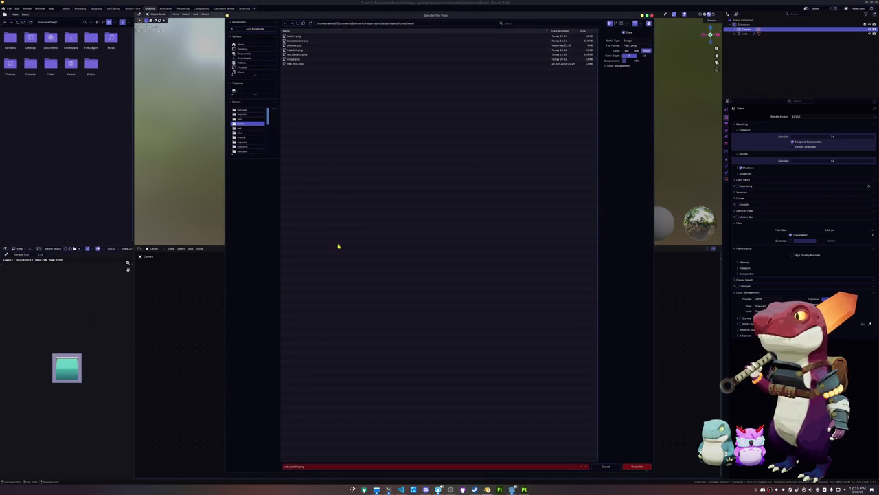
type("vert")
key("Return")
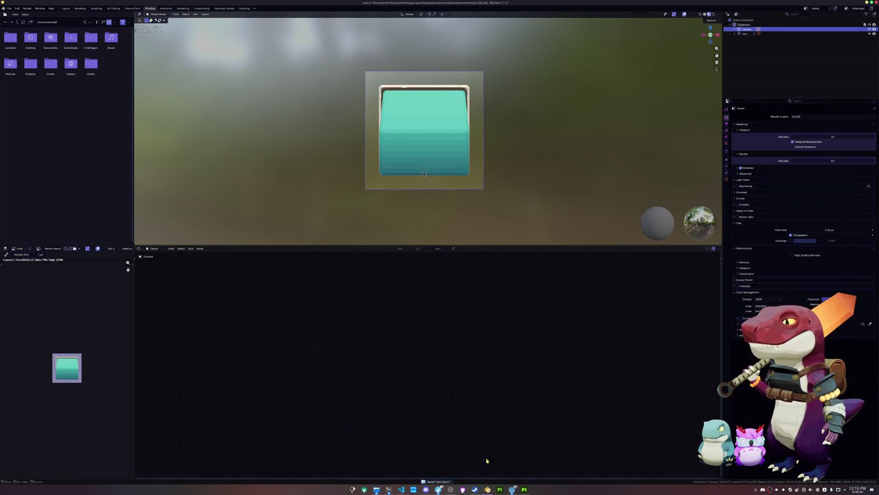
mouse_move(512, 488)
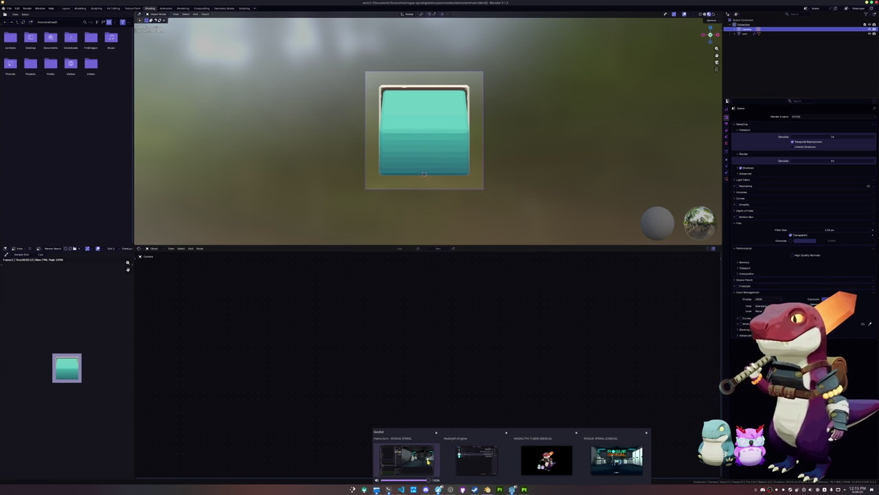
- Save the blend file and select the vent object
left_click(409, 146)
key("ctrl+s")
left_click(411, 159)
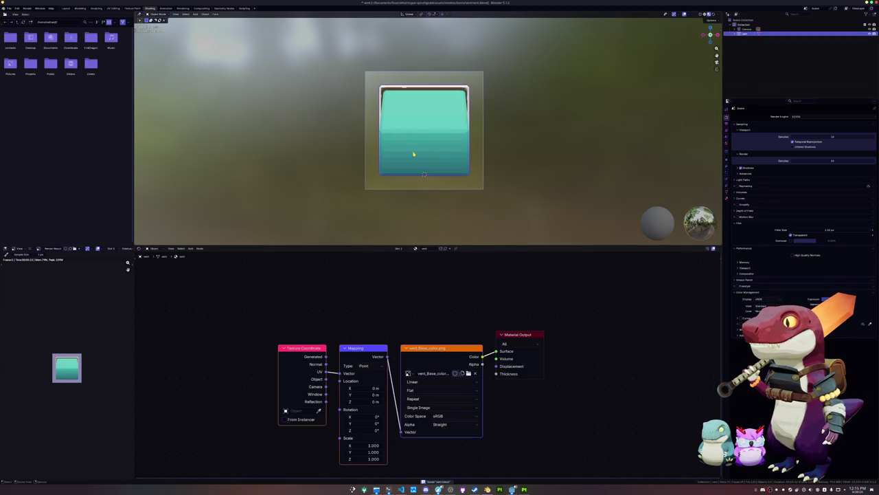
left_click(281, 121)
left_click(410, 129)
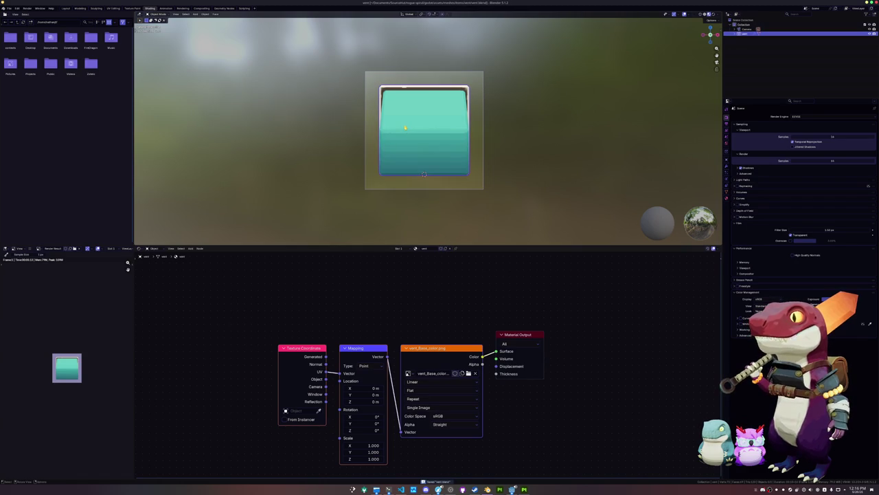
- Export the vent as glTF 2.0 with Images set to None
left_click(10, 8)
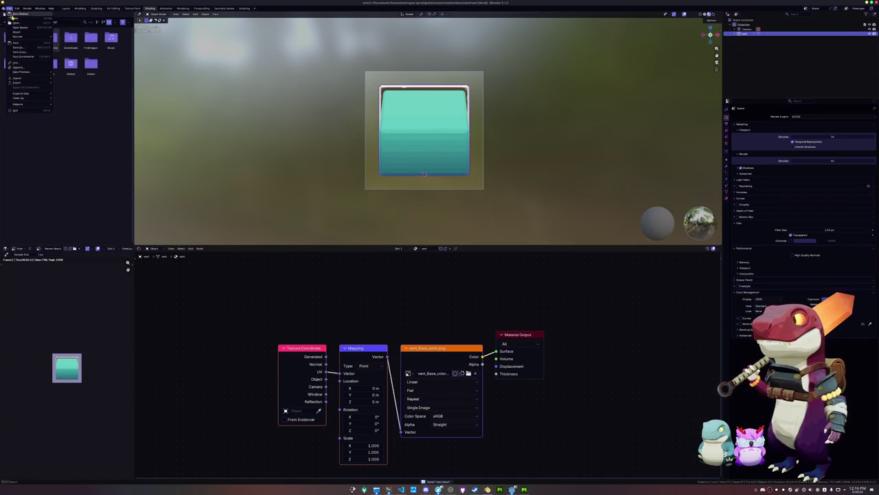
mouse_move(25, 83)
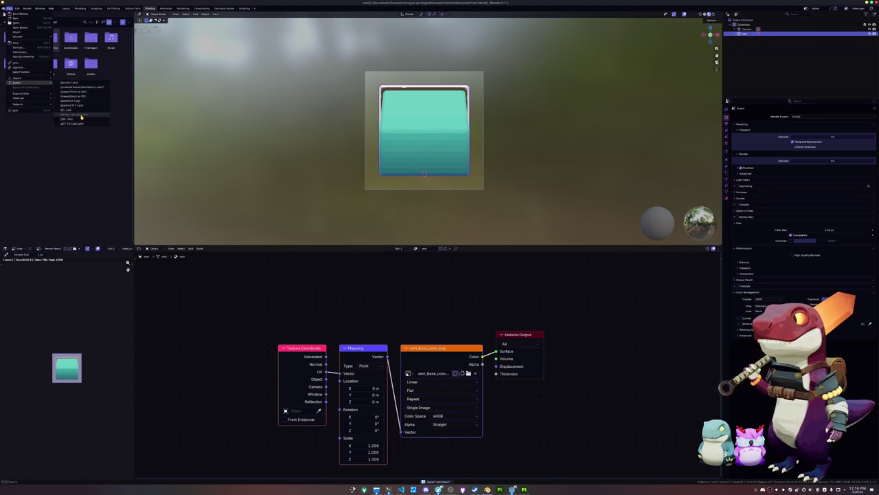
left_click(75, 124)
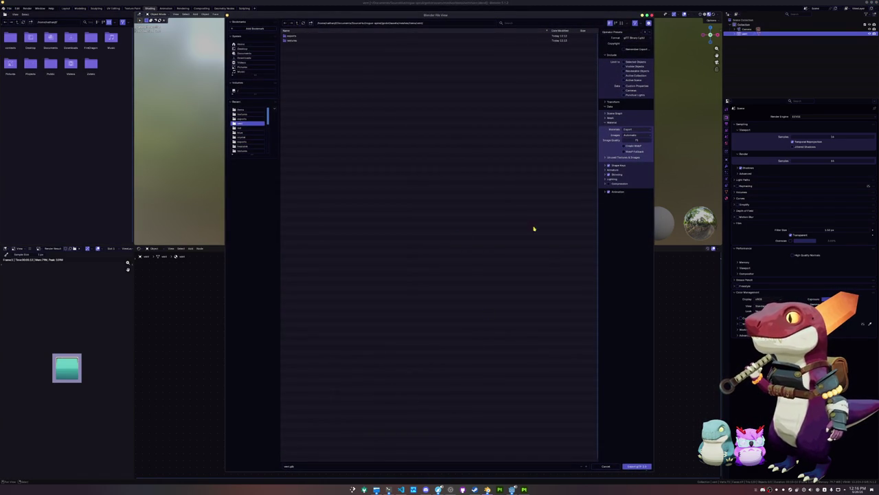
left_click(636, 135)
left_click(631, 156)
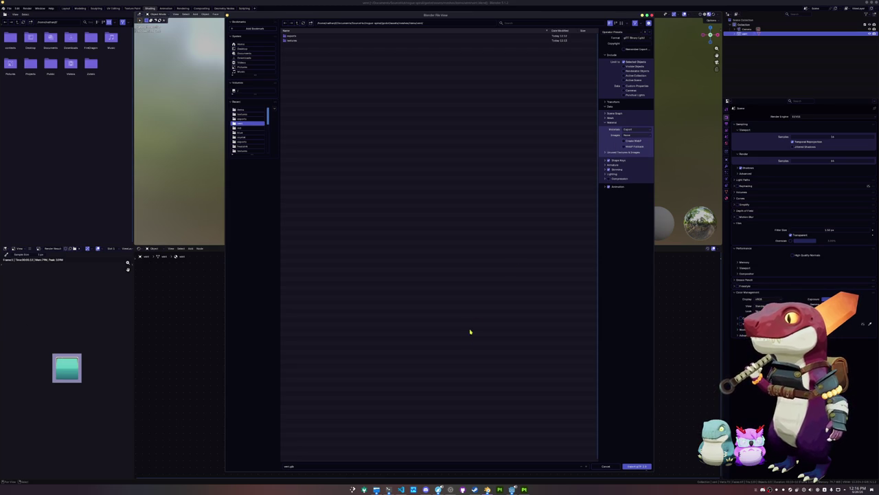
left_click(358, 465)
key("Return")
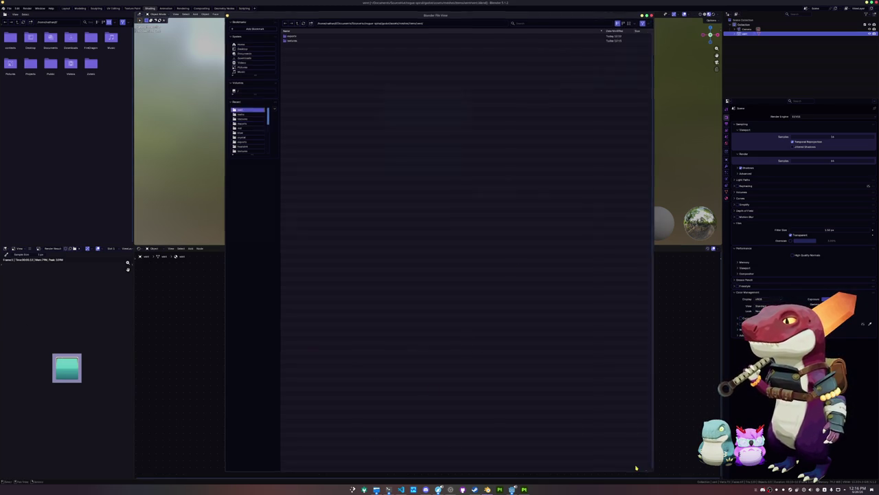
left_click(635, 466)
- In Godot's FileSystem dock, collapse the sounds, music and crystal folders and expand the vent folder
key("alt+Tab")
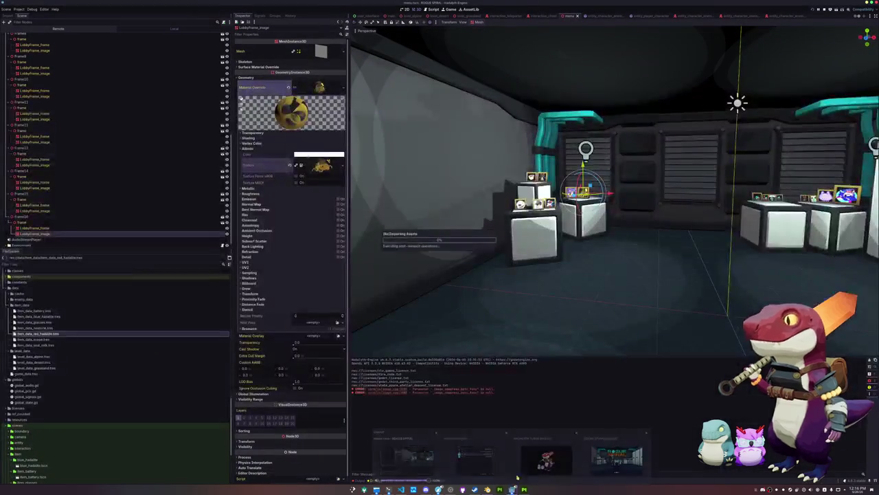
scroll(119, 345, "down", 1)
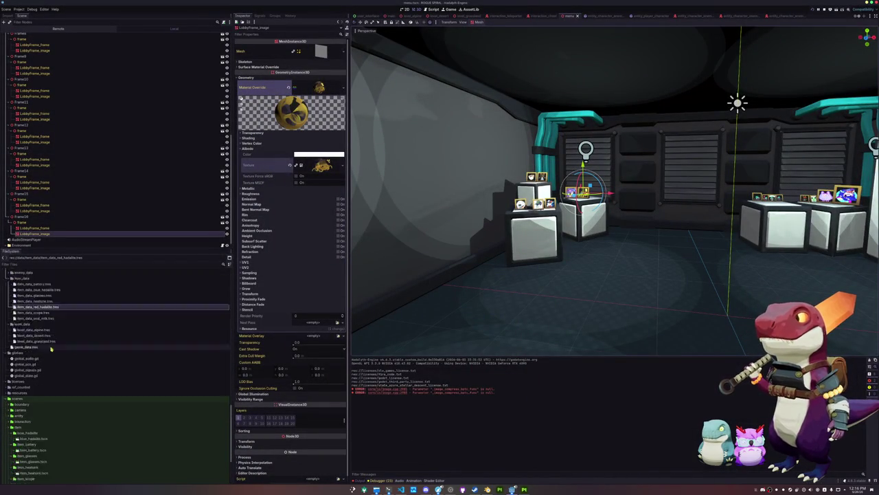
scroll(44, 367, "up", 7)
scroll(44, 367, "up", 5)
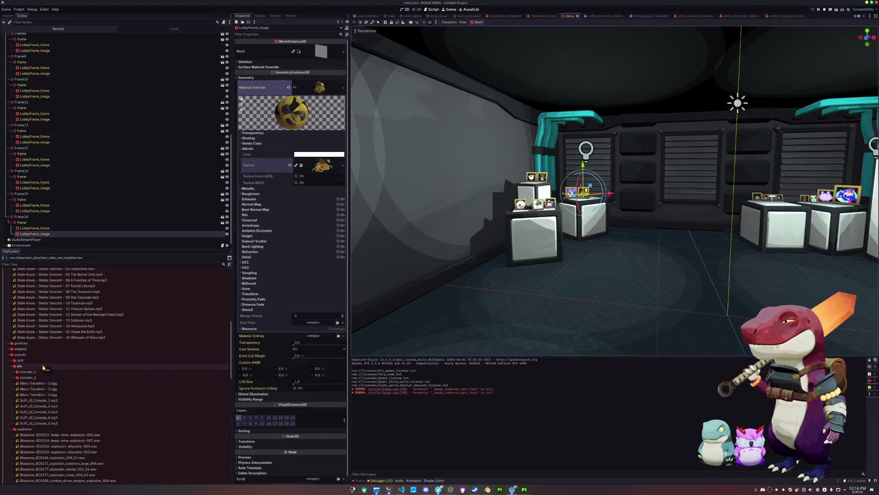
double_click(33, 355)
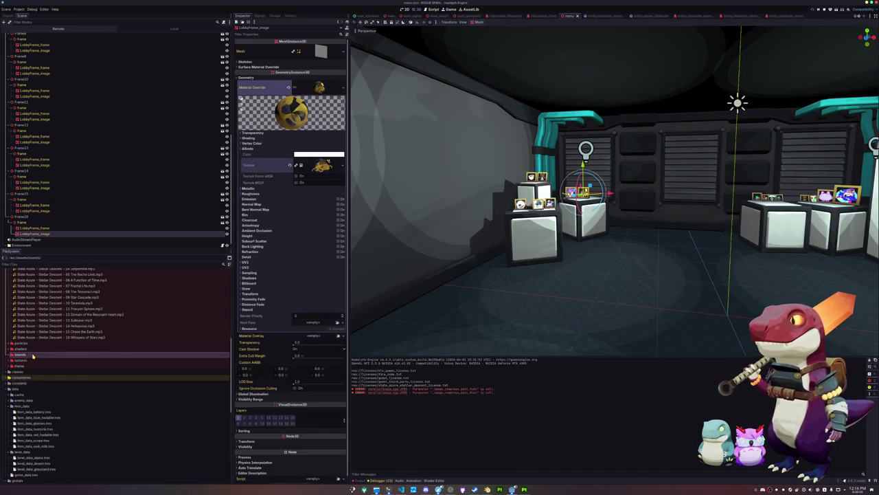
double_click(28, 326)
scroll(37, 335, "up", 3)
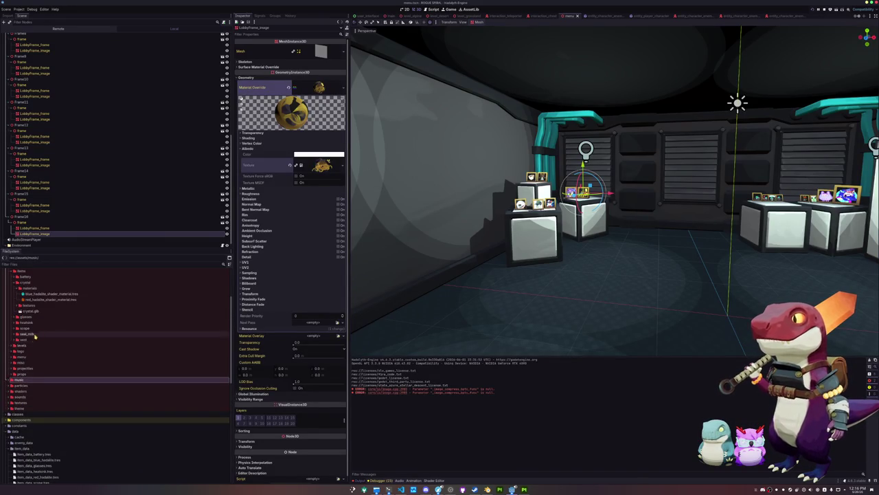
double_click(26, 336)
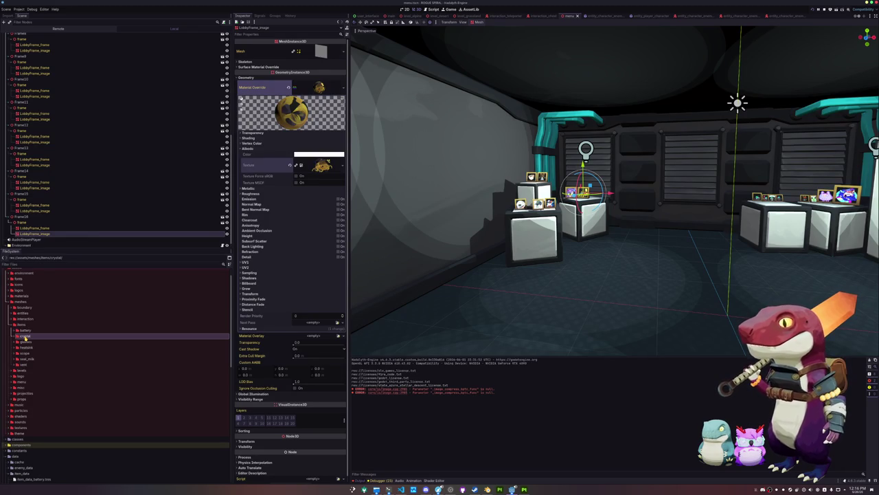
scroll(27, 338, "up", 1)
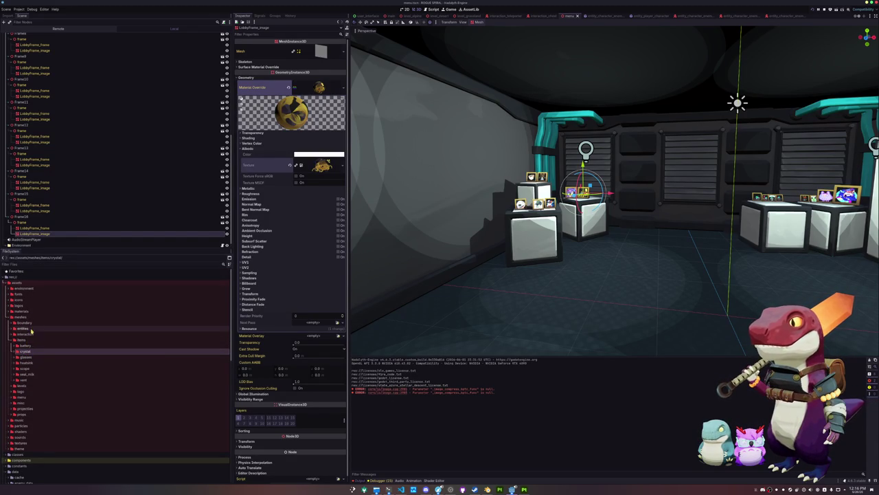
double_click(25, 380)
- Create a new materials folder inside the vent mesh folder
right_click(27, 379)
left_click(99, 384)
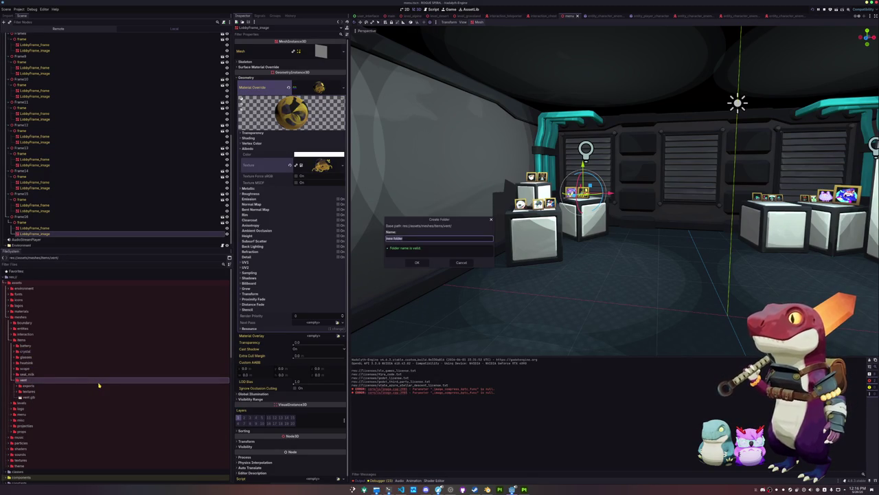
type("models")
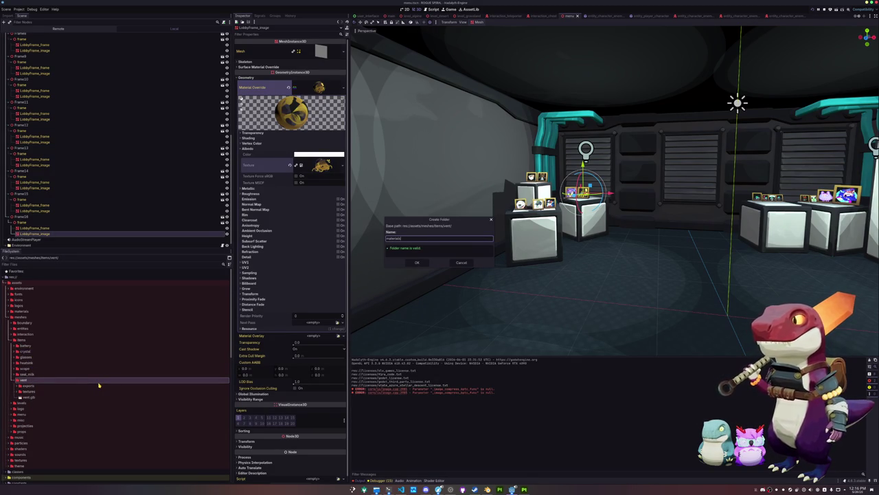
key("Return")
- Save a new ShaderMaterial resource as vent_shader_material.tres in the materials folder
left_click(27, 391)
right_click(30, 392)
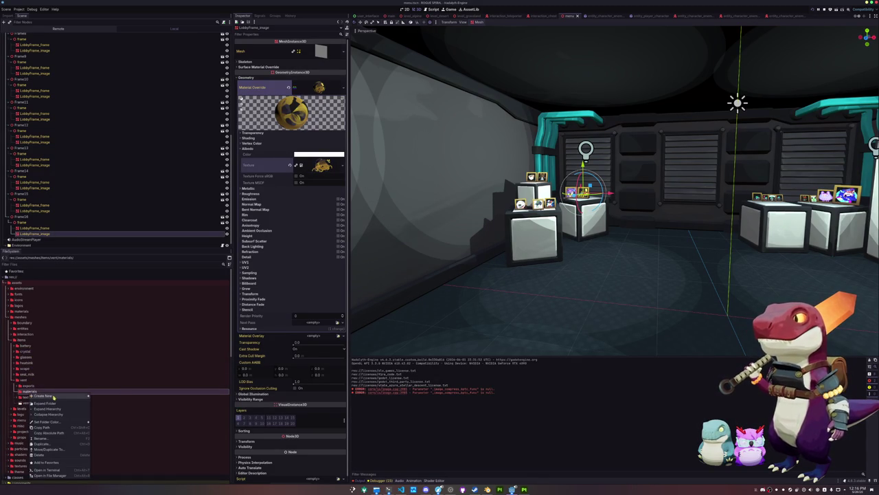
mouse_move(54, 396)
left_click(102, 401)
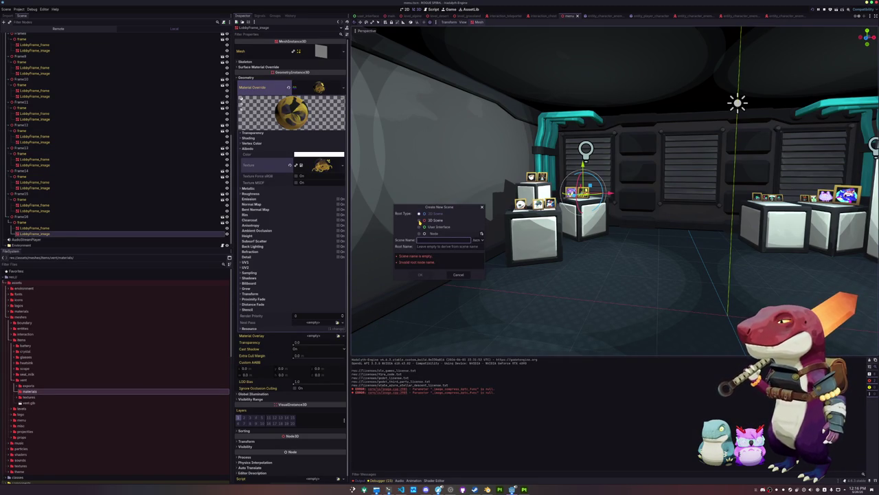
left_click(458, 274)
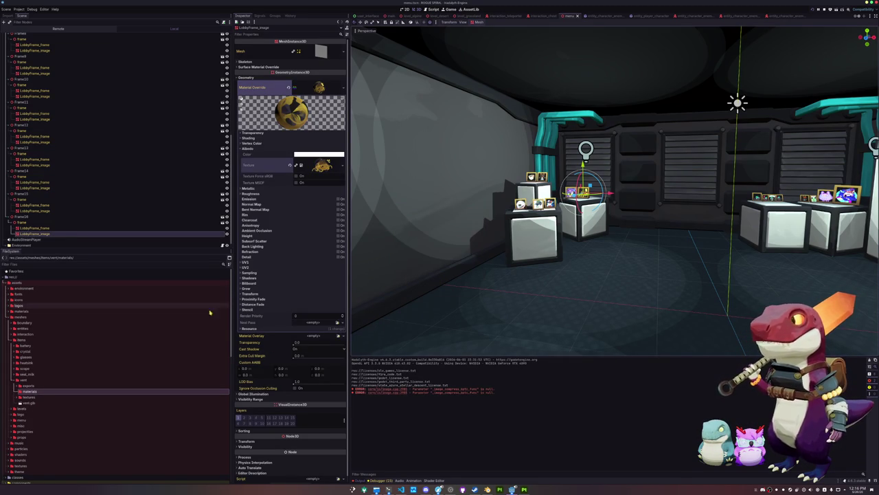
right_click(28, 391)
mouse_move(60, 396)
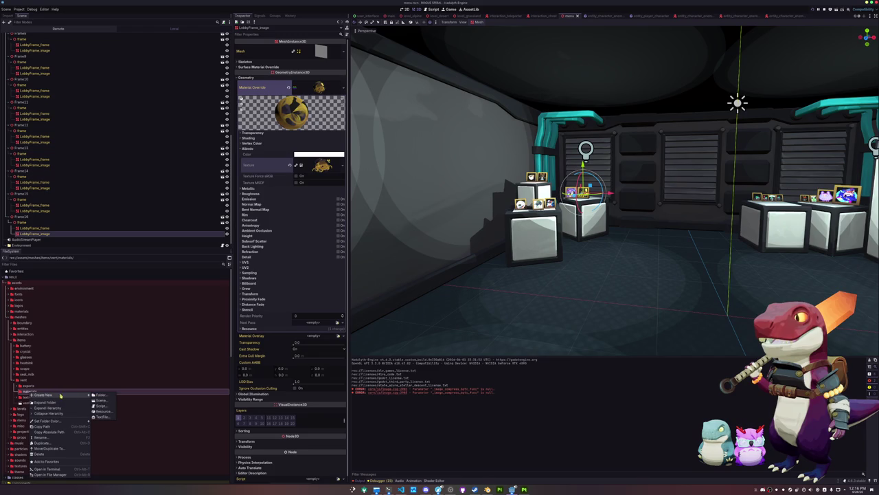
left_click(104, 411)
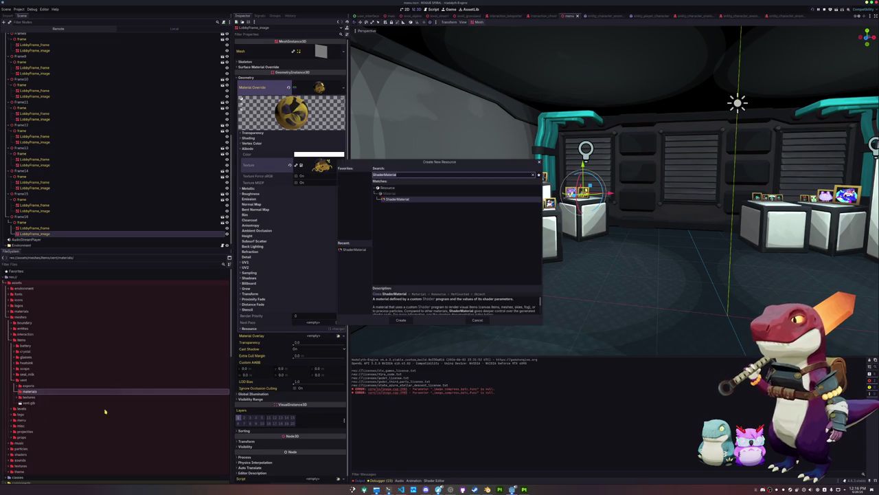
left_click(401, 320)
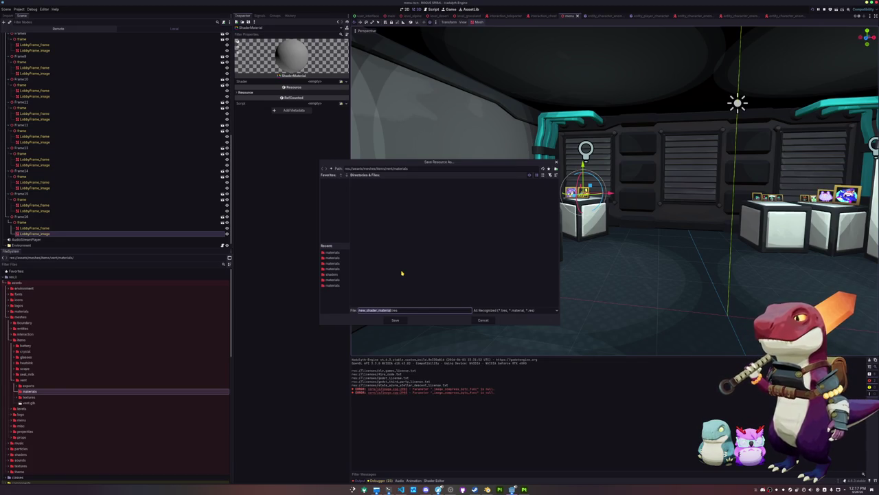
type("w")
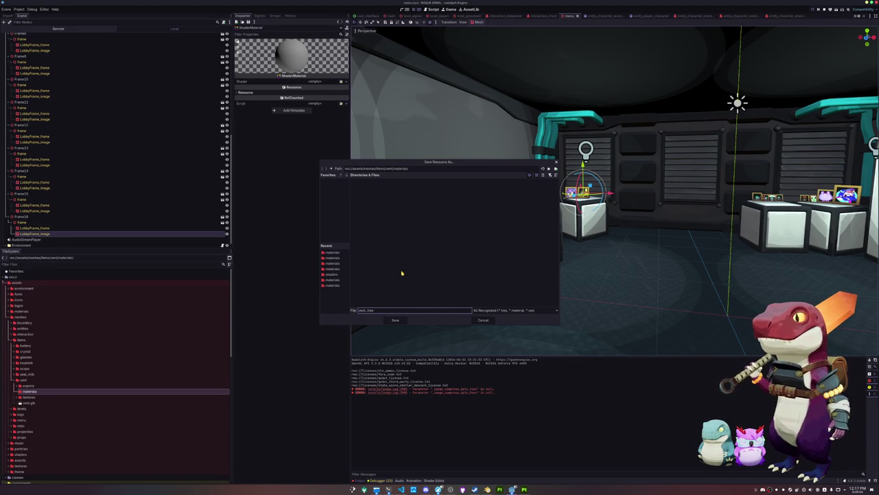
type("_m")
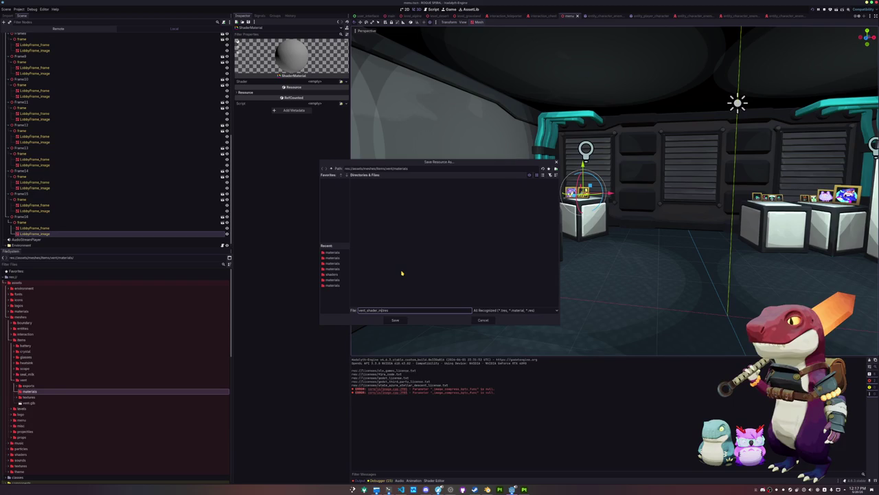
type("ial")
key("Return")
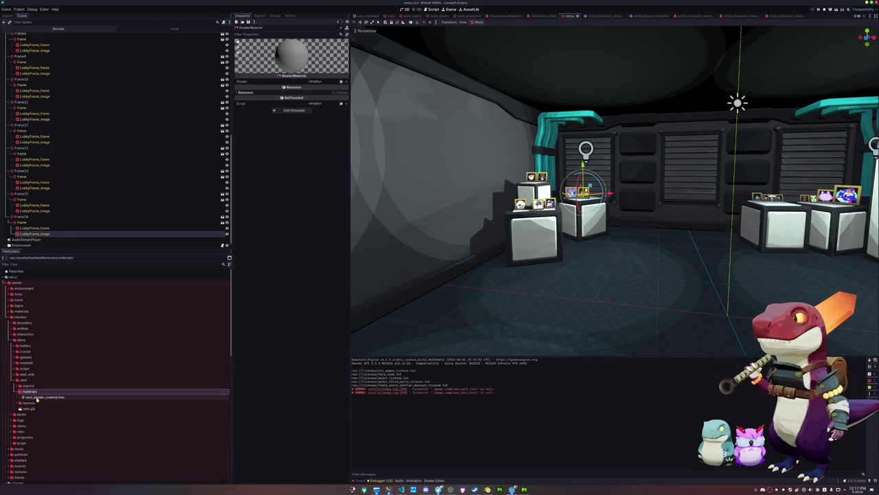
- Assign standard_material_cell_shader as the vent shader material's Shader
left_click(43, 397)
left_click(342, 81)
left_click(333, 127)
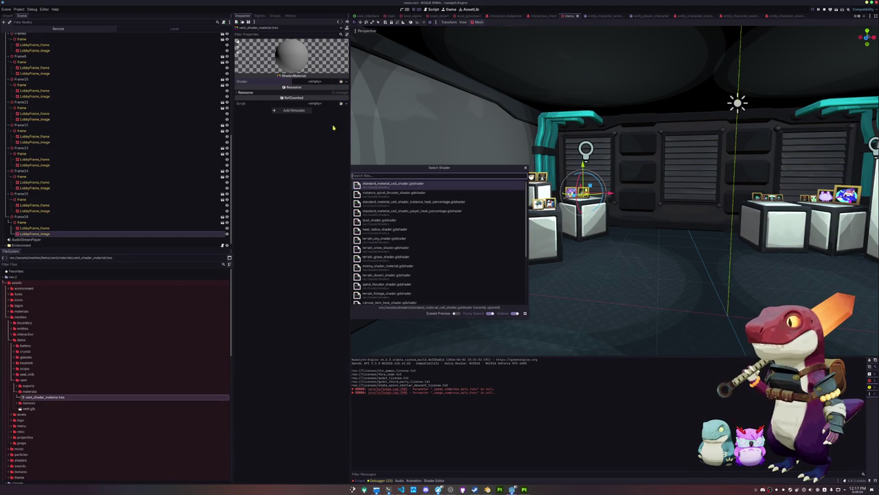
type("cell")
key("Return")
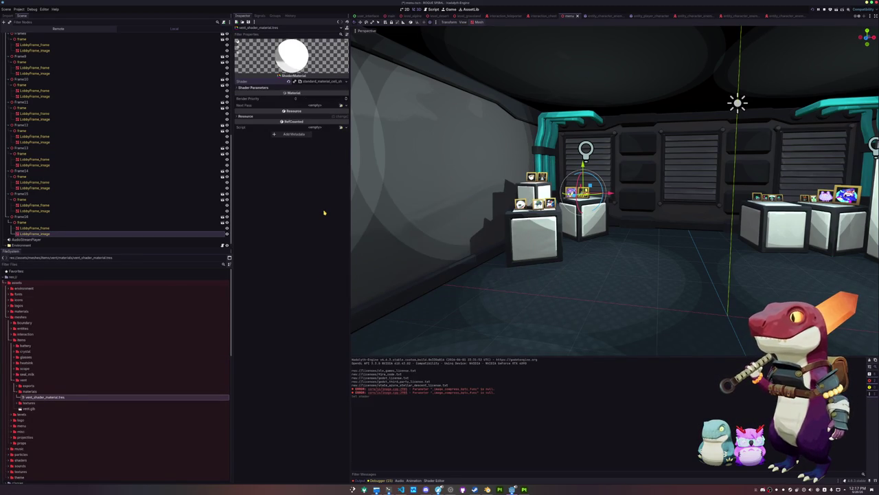
- Load the teal vent.png as the material's Albedo Texture
left_click(340, 94)
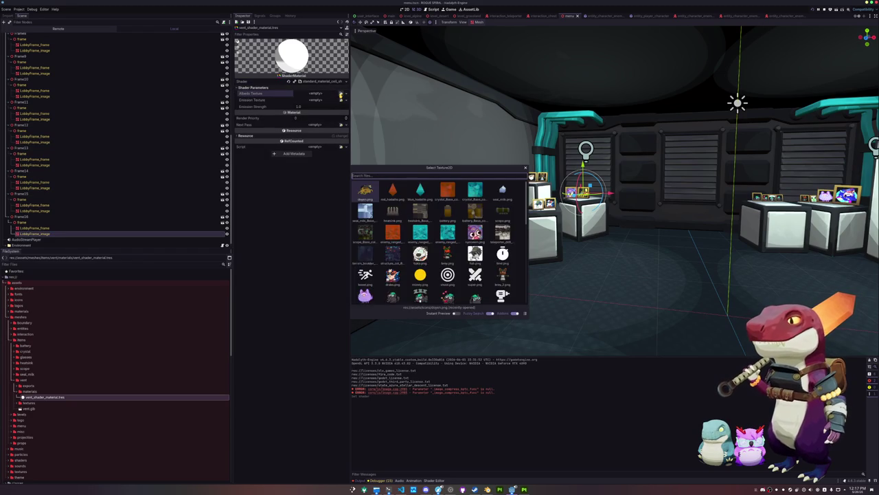
type("vent")
key("Return")
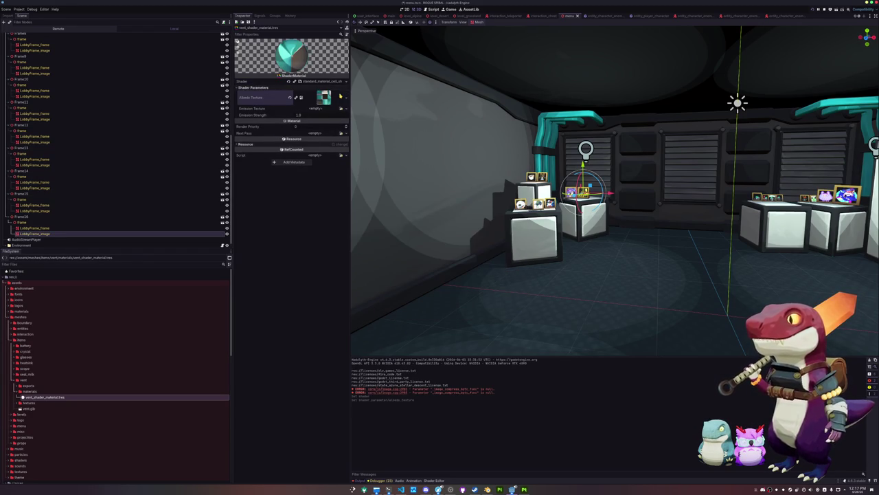
scroll(131, 379, "down", 10)
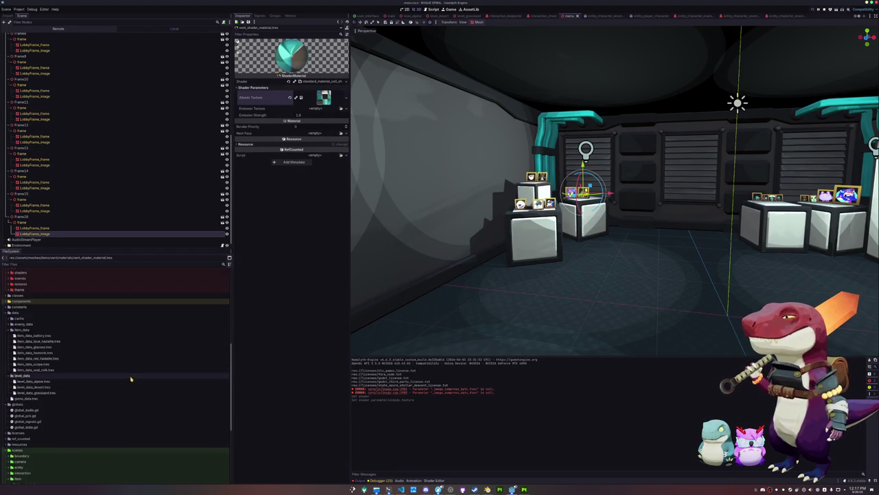
- Duplicate the red_hadalite folder as vent and rename its scene to vent.tscn
left_click(69, 422)
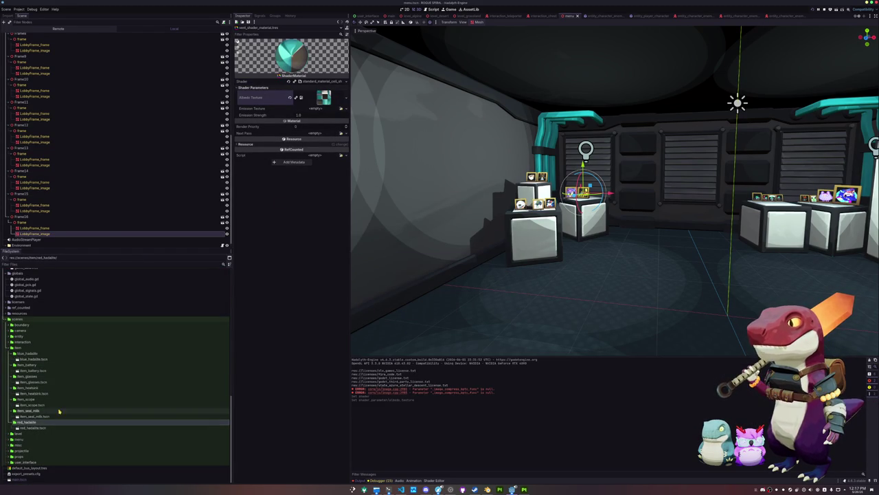
key("ctrl+d")
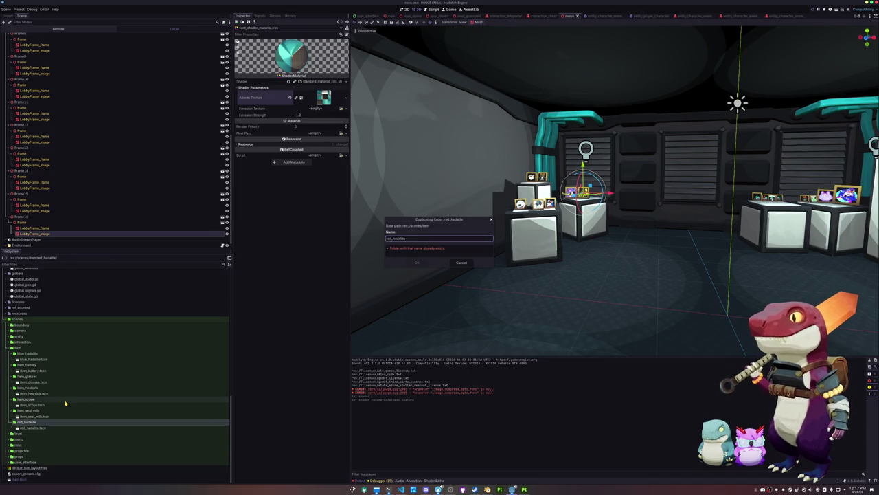
type("vent")
key("Return")
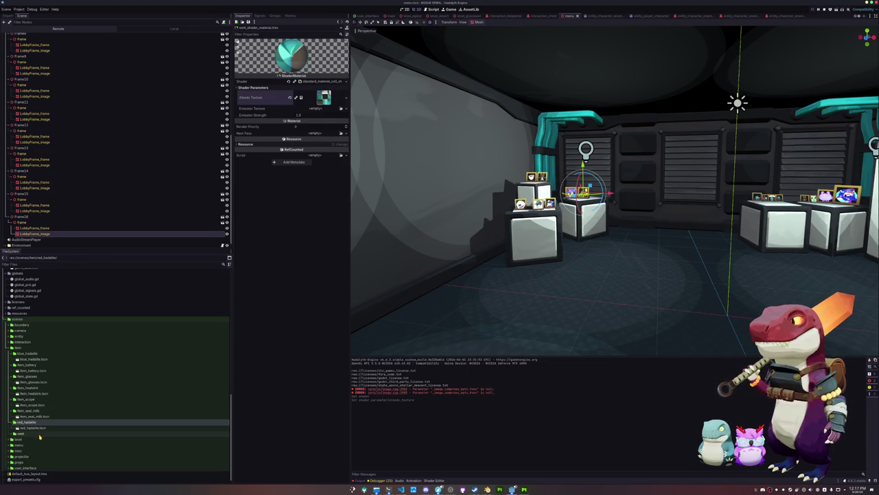
left_click(41, 435)
scroll(41, 434, "down", 1)
left_click(60, 427)
key("F2")
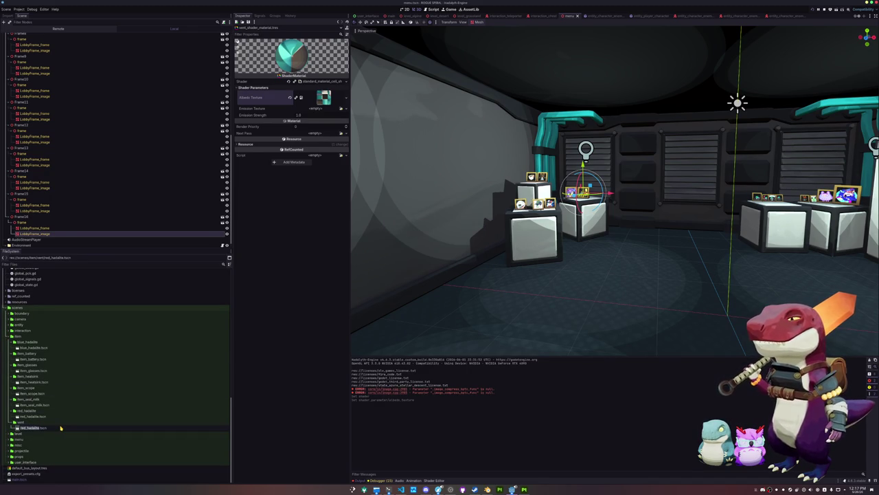
type("vent")
key("Return")
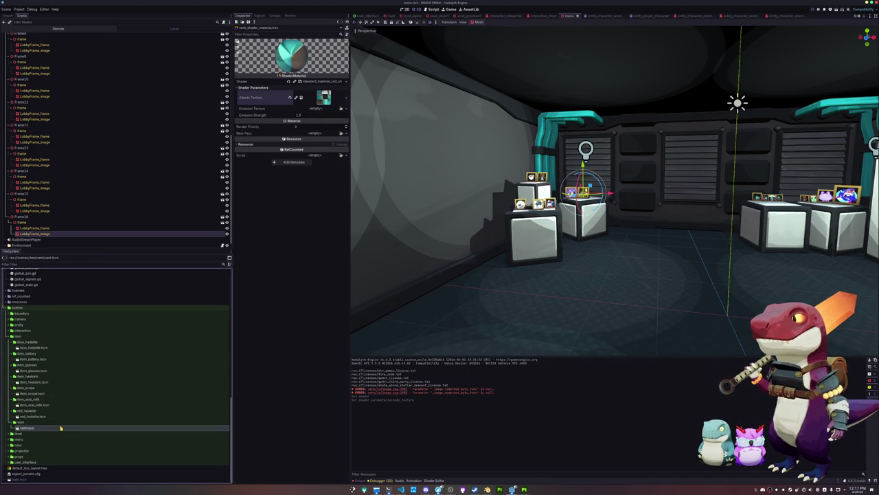
- In vent.tscn, rename the root node to Vent and delete crystal2
double_click(60, 427)
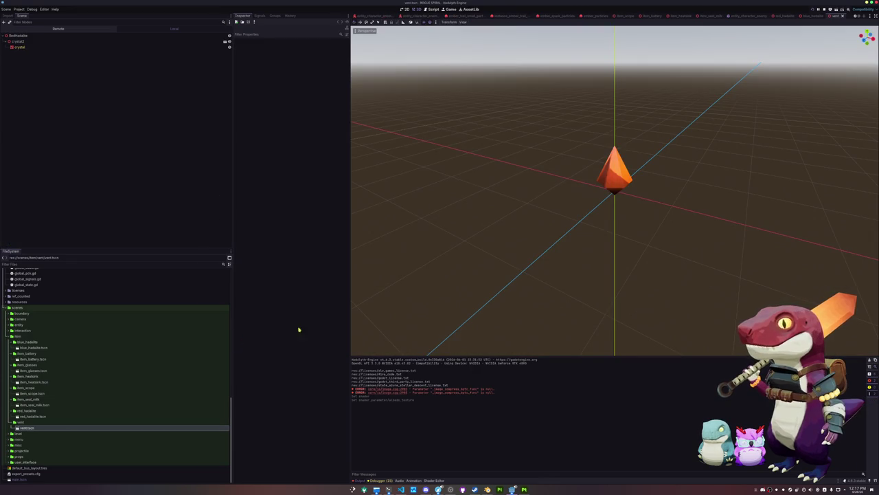
left_click(59, 35)
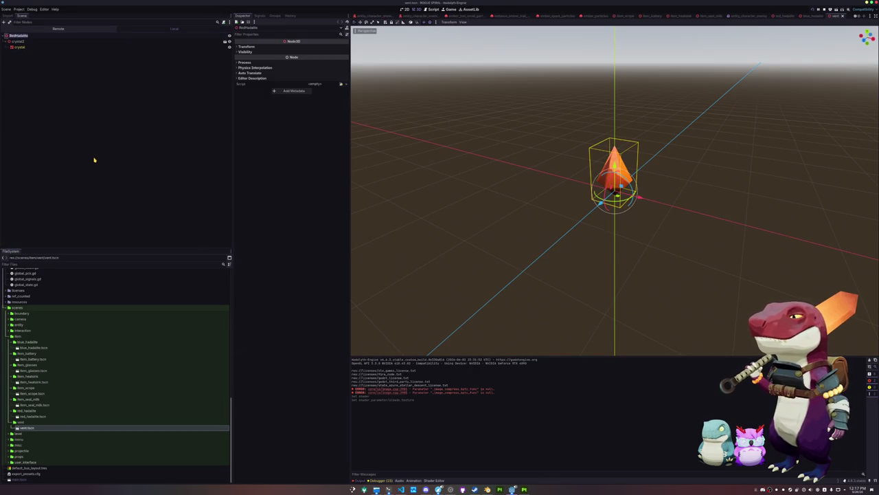
type("Vent")
key("Return")
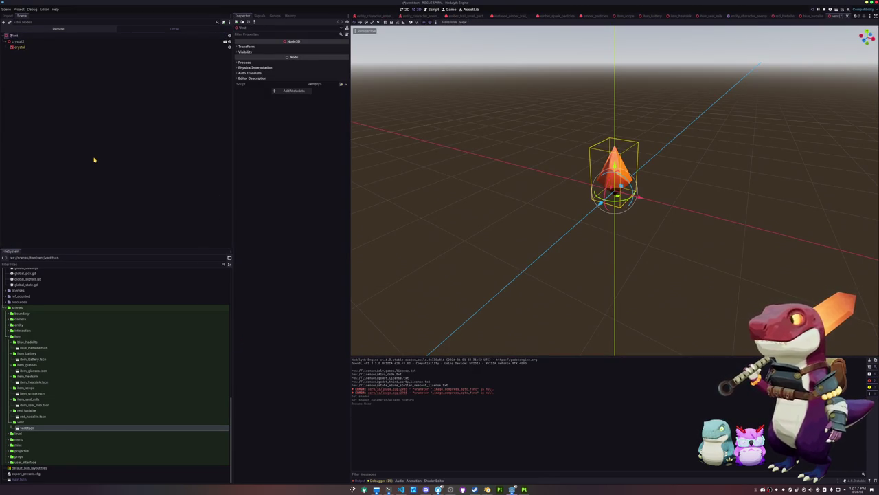
key("Down")
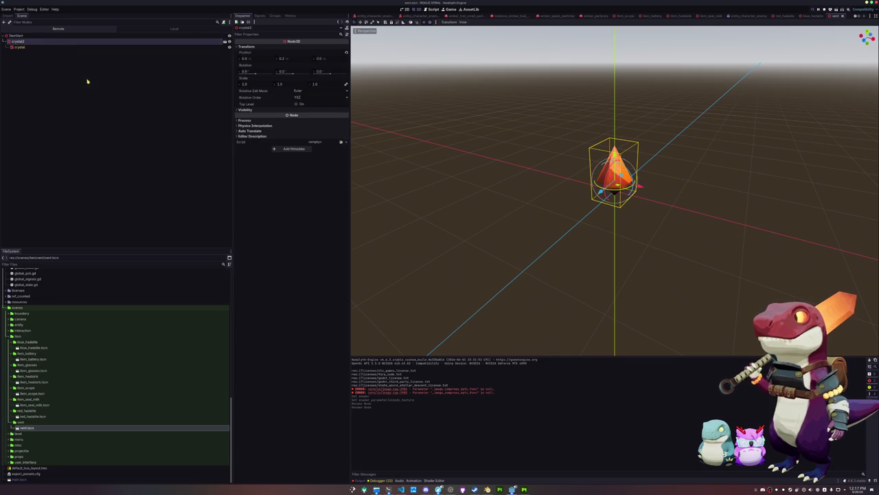
key("Delete")
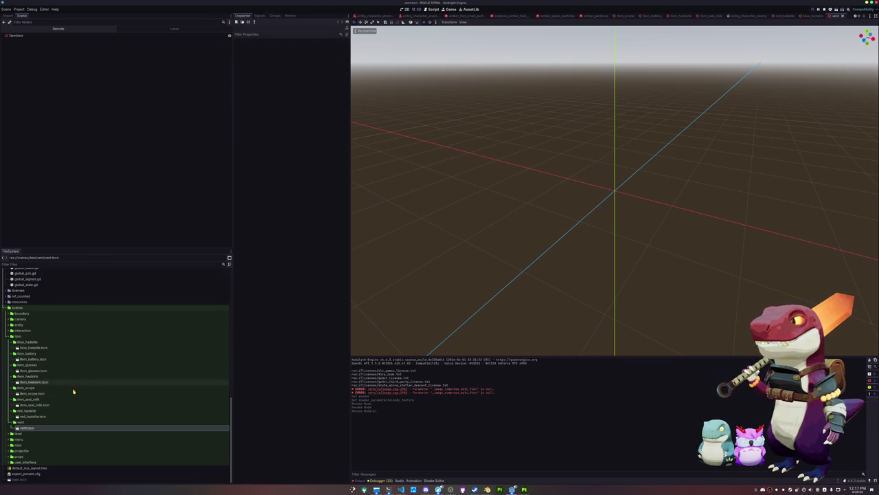
scroll(77, 386, "up", 10)
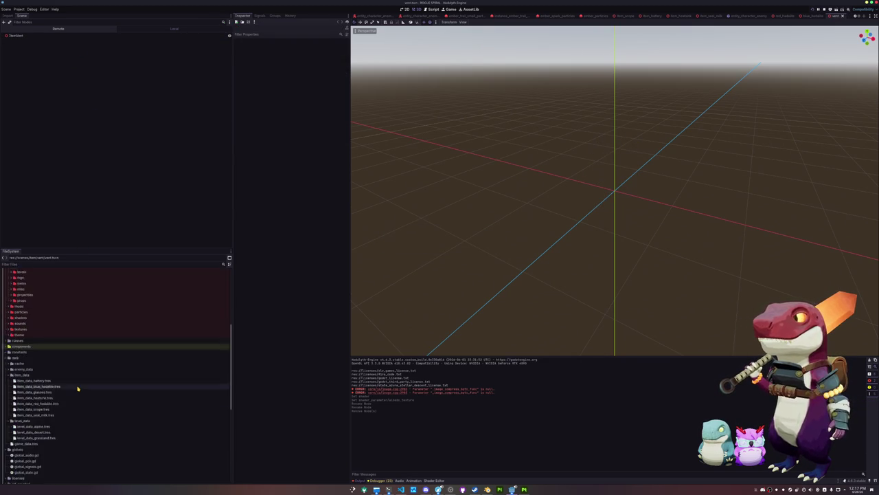
scroll(78, 389, "up", 5)
- Instance vent.glb with editable children, give its mesh vent_shader_material as Material Override, and save
mouse_move(35, 400)
left_mouse_down()
mouse_move(86, 161)
mouse_move(52, 41)
left_mouse_up()
right_click(61, 42)
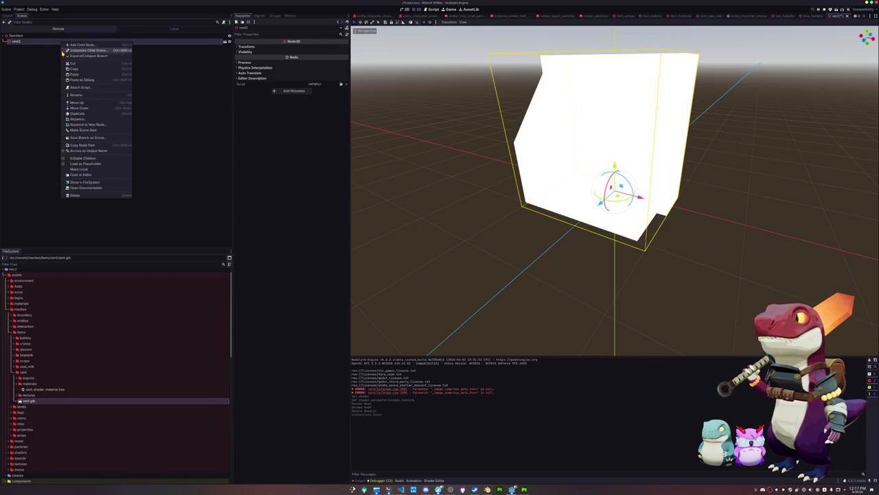
left_click(82, 160)
left_click(18, 47)
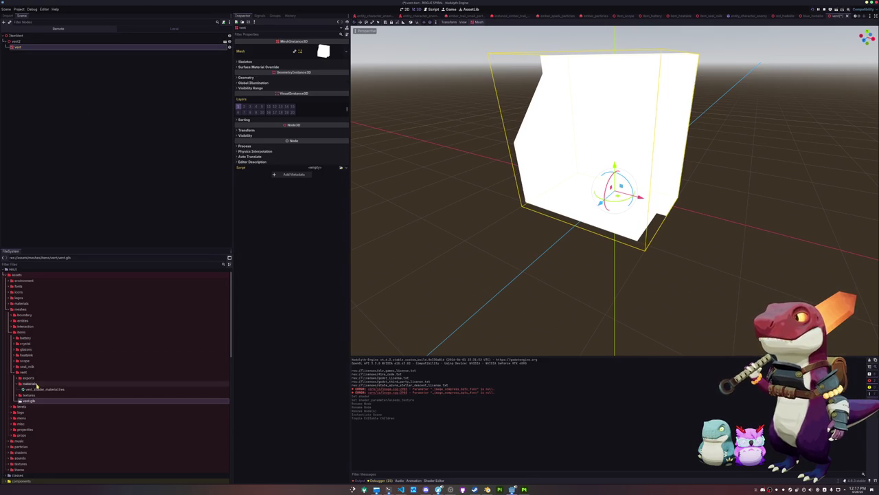
mouse_move(37, 389)
left_mouse_down()
mouse_move(64, 371)
mouse_move(264, 93)
mouse_move(265, 79)
mouse_move(314, 84)
left_mouse_up()
scroll(405, 147, "down", 4)
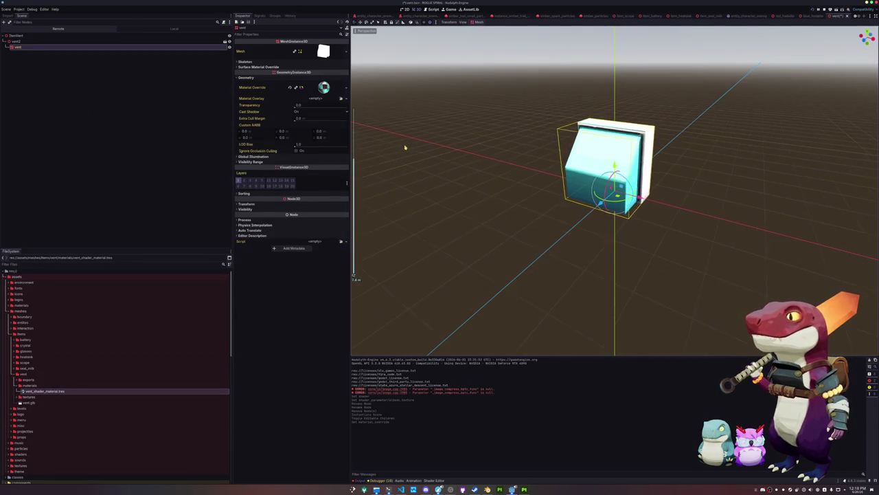
key("ctrl+s")
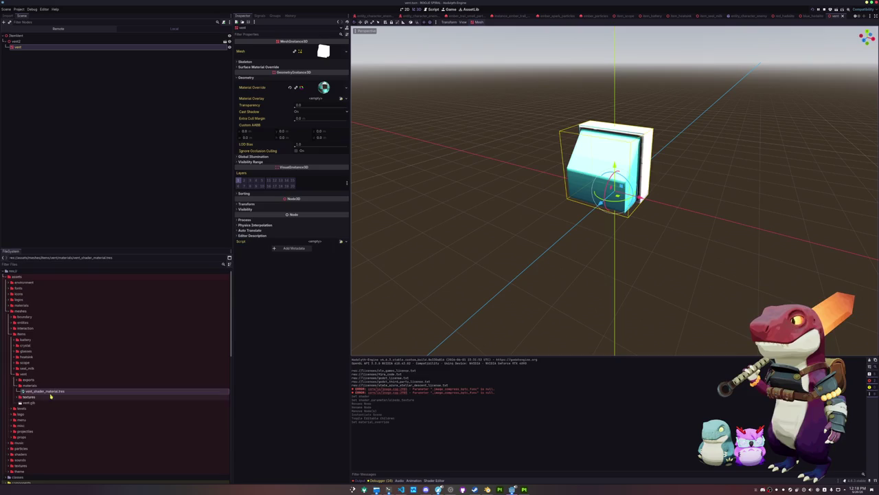
scroll(49, 382, "down", 10)
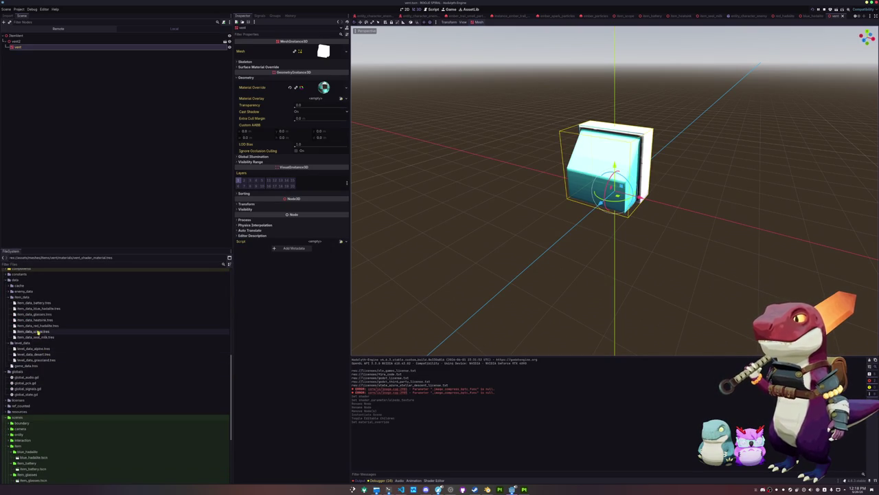
- Duplicate item_data_seal_milk.tres as item_data_vent.tres
left_click(39, 337)
key("ctrl+d")
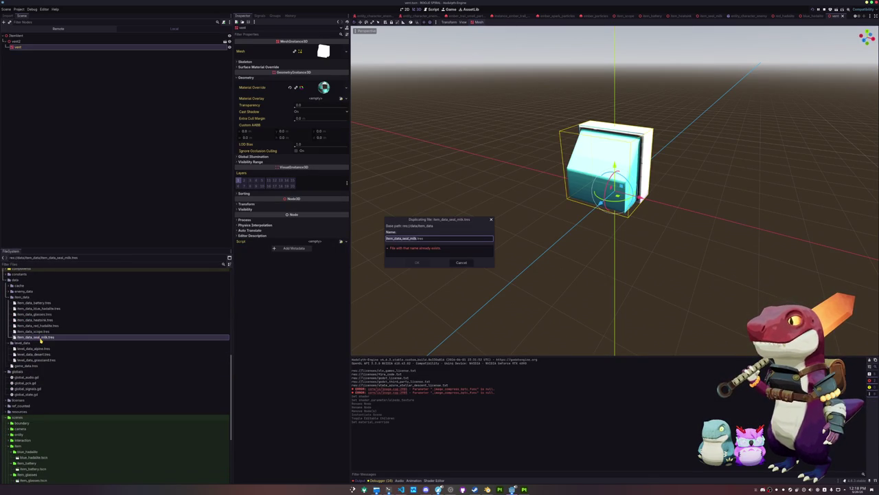
key("Right")
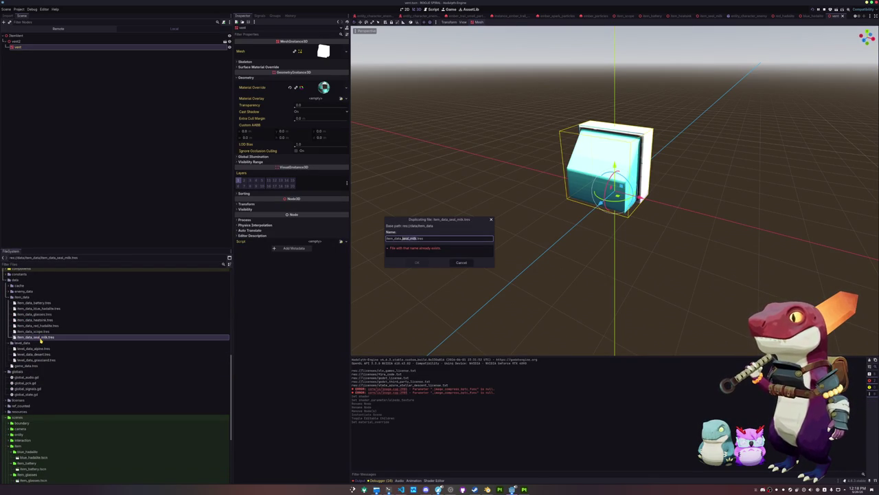
key("BackSpace")
key("Return")
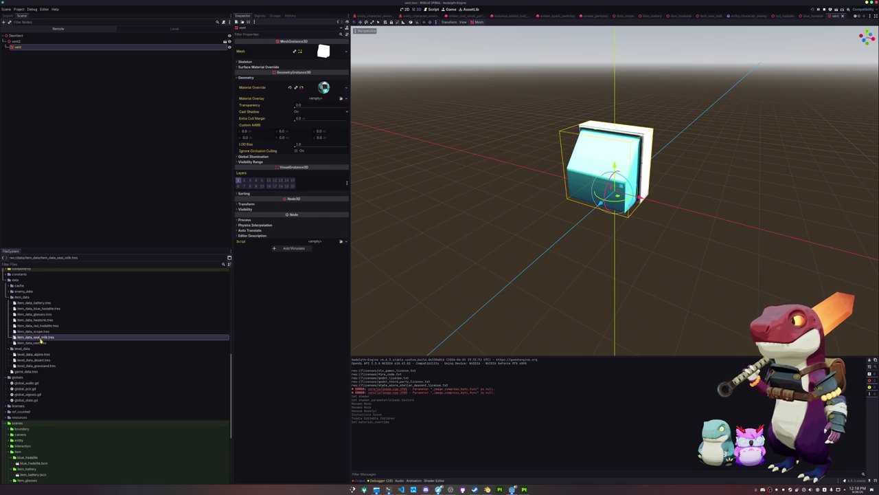
- Set vent.png as the Item Icon of item_data_vent
left_click(41, 341)
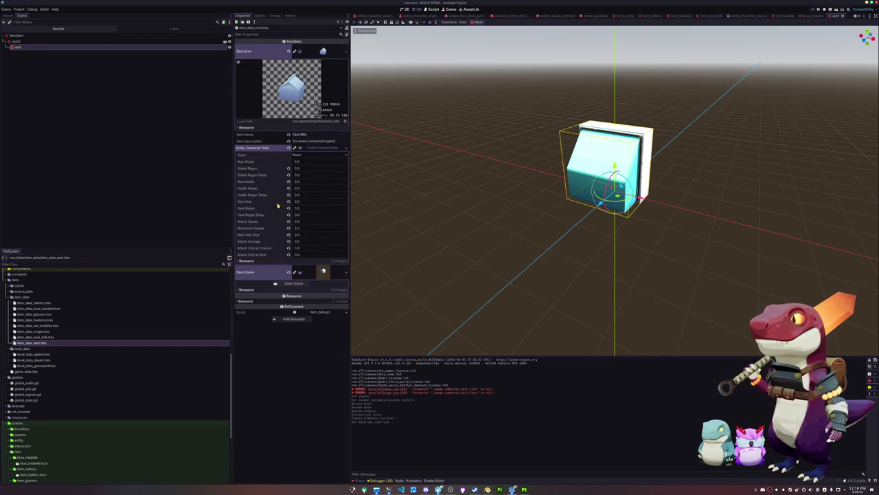
left_click(345, 52)
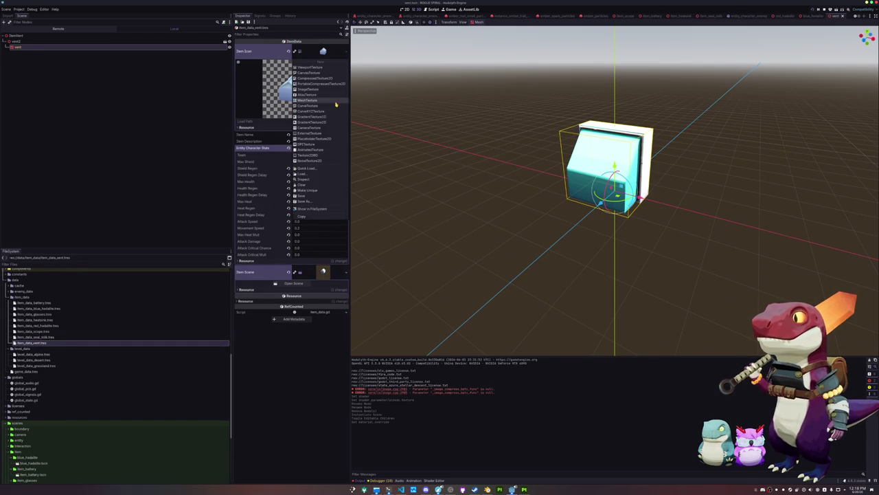
left_click(321, 169)
type("vent")
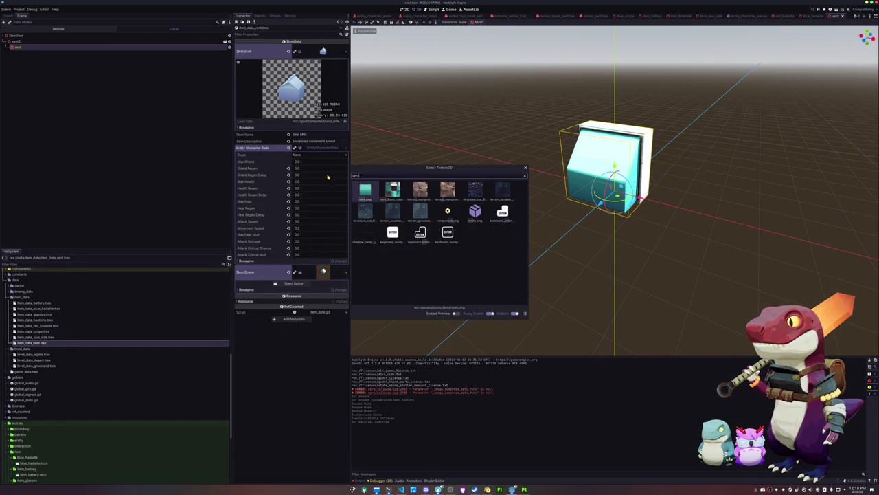
double_click(369, 192)
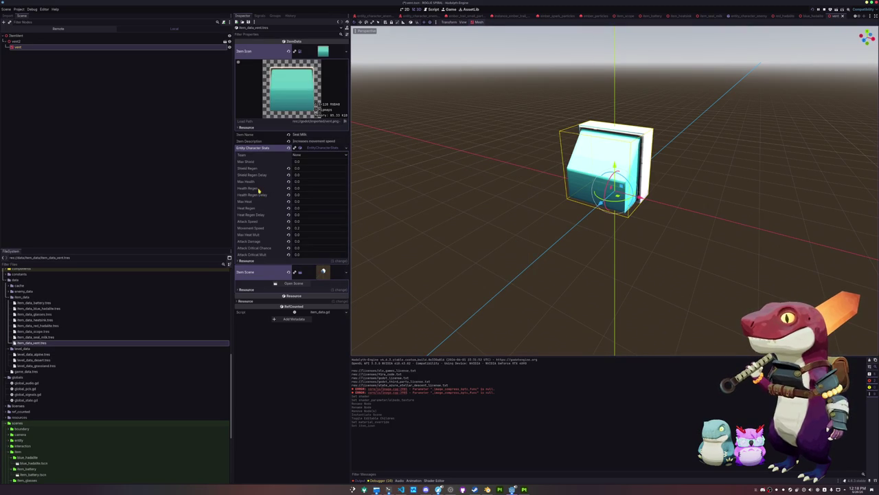
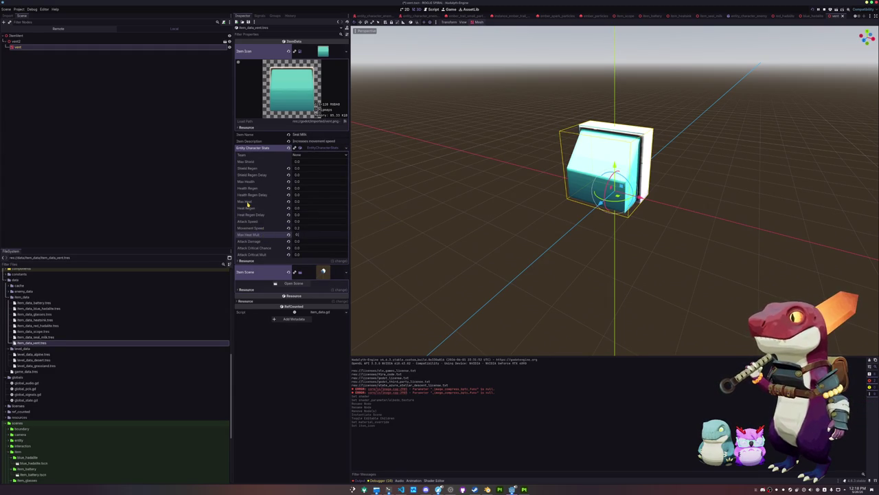
- Set Max Heat Mult to 0.25 and Movement Speed to 0.0, making the Entity Character Stats resource unique
type("25")
key("Return")
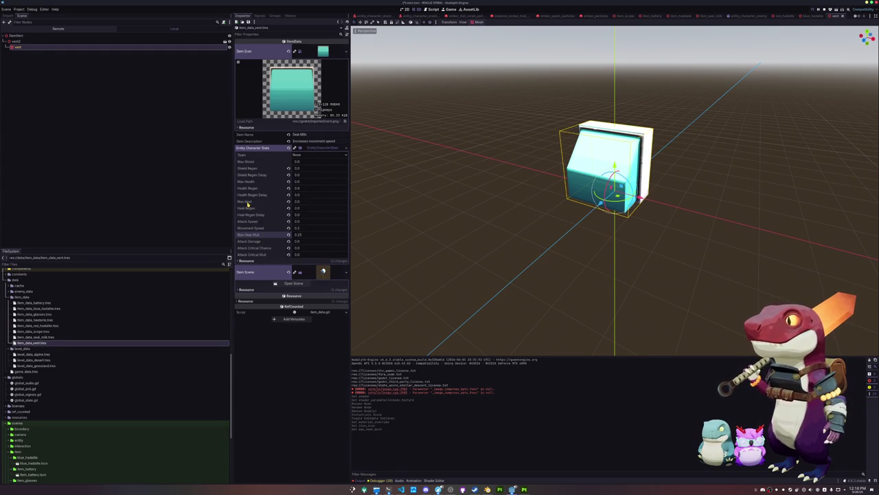
left_click(297, 228)
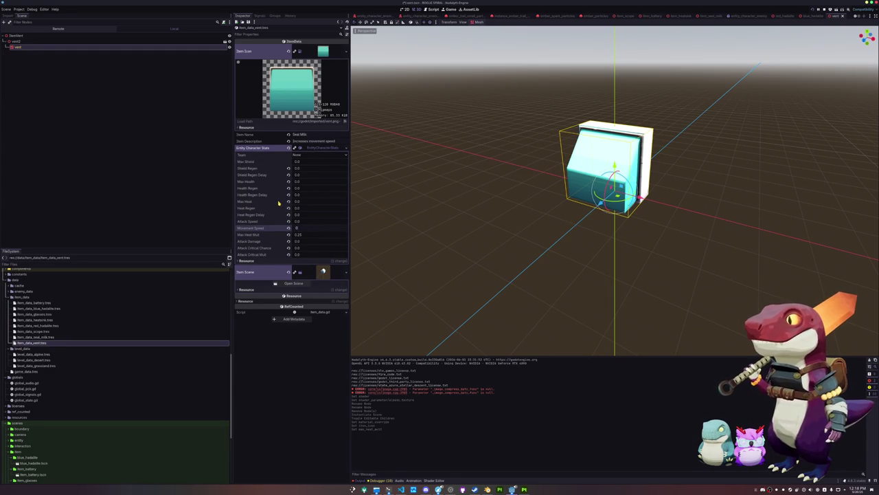
key("Return")
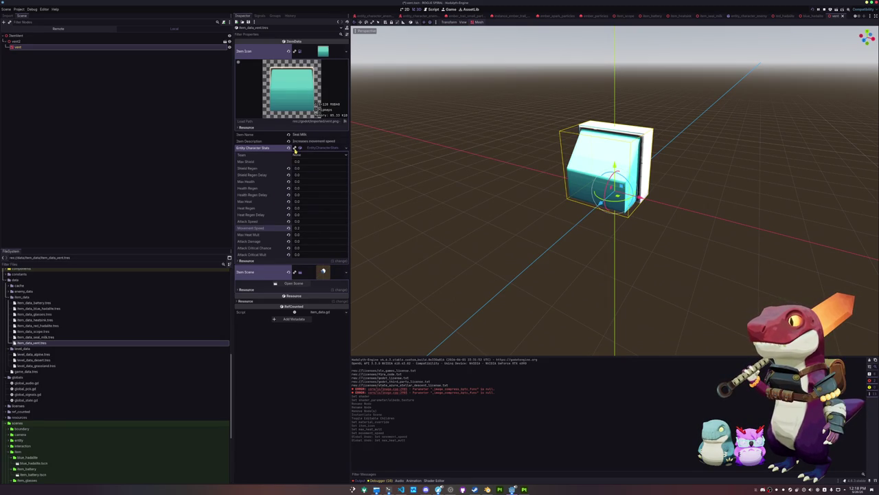
left_click(295, 148)
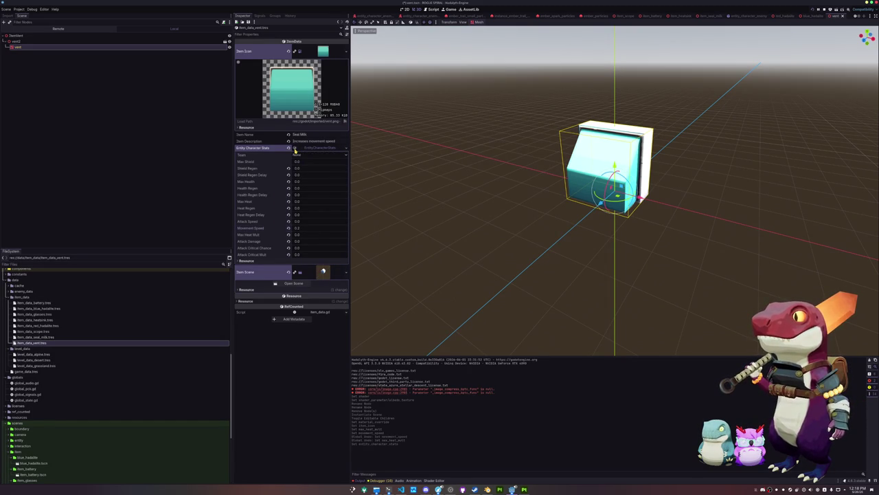
left_click(300, 236)
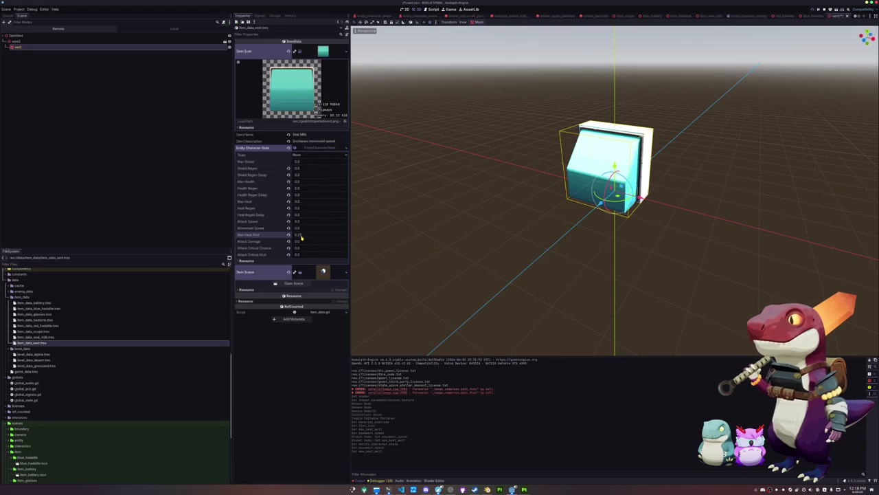
left_click(346, 272)
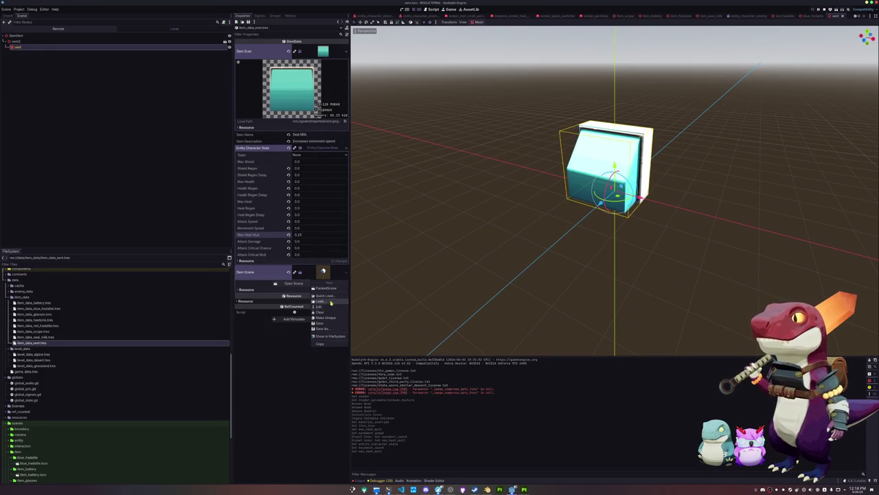
- Quick-load vent.tscn as the vent item data's Item Scene
left_click(331, 297)
type("vent")
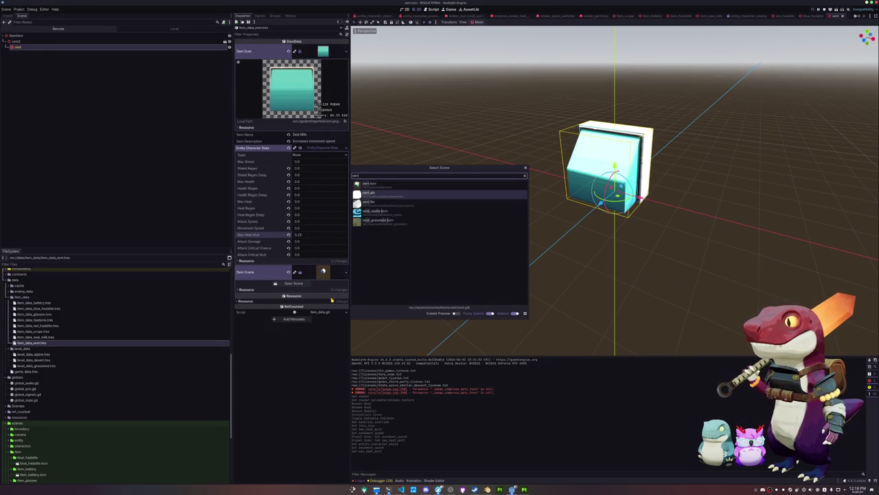
key("Return")
- Place the item_scope.tscn scene in the viewport beside the vent cube
left_click_drag(373, 125, 507, 169)
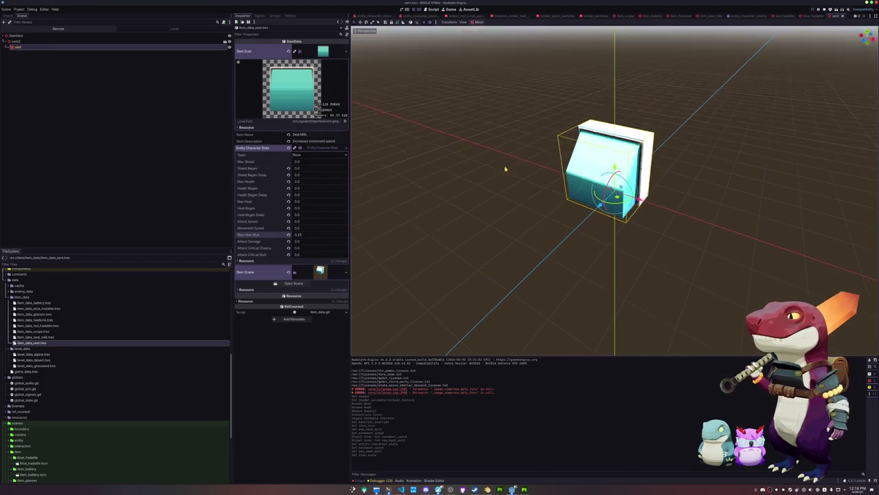
scroll(90, 354, "down", 4)
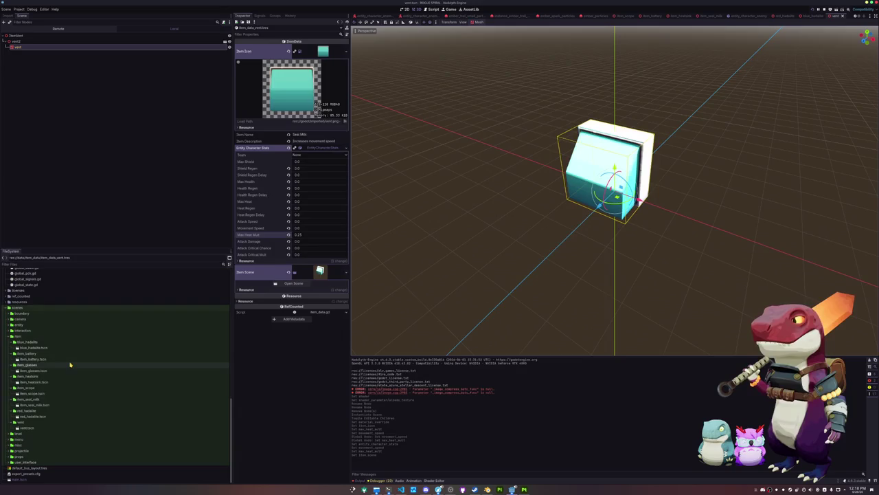
mouse_move(38, 393)
left_mouse_down()
mouse_move(426, 260)
mouse_move(660, 215)
left_mouse_up()
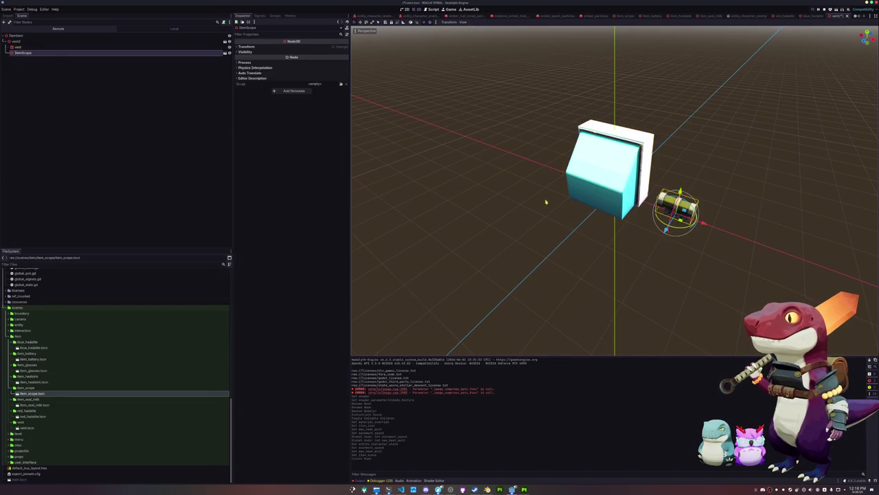
- Try scaling the vent2 root and the vent mesh, then undo the mesh scale change
left_click(38, 48)
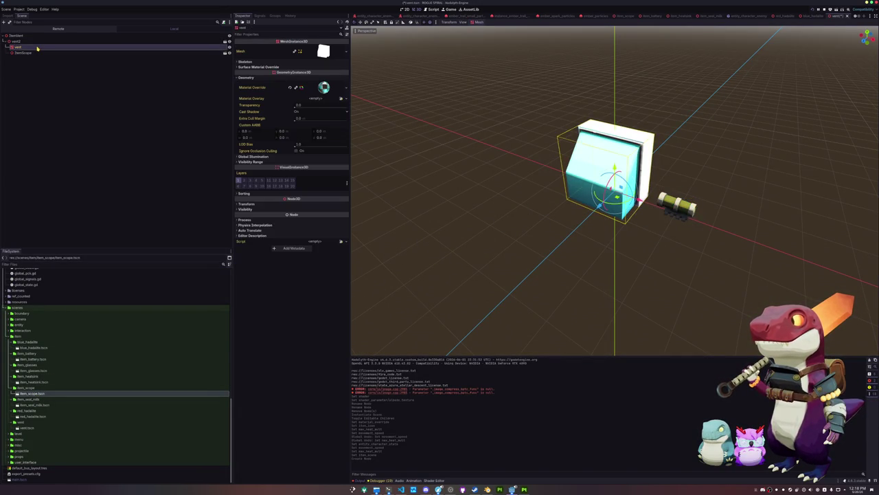
left_click(40, 42)
left_click(260, 46)
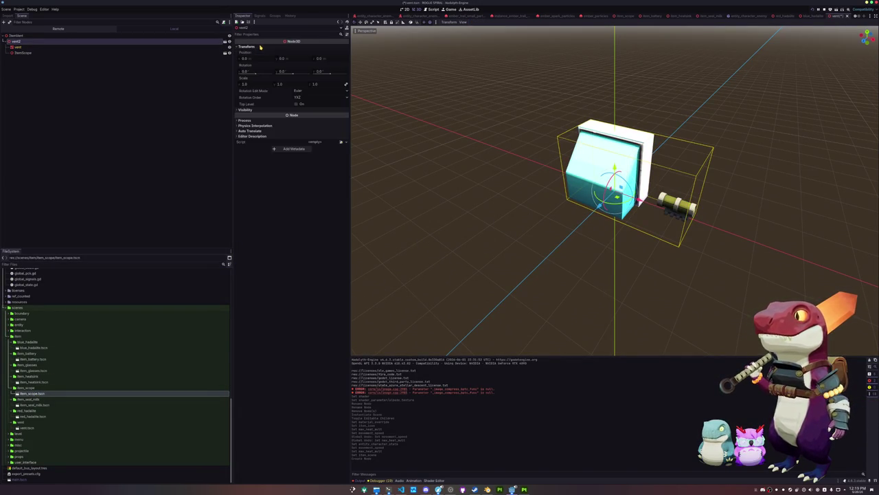
mouse_move(254, 86)
left_mouse_down()
mouse_move(227, 86)
mouse_move(254, 87)
left_mouse_up()
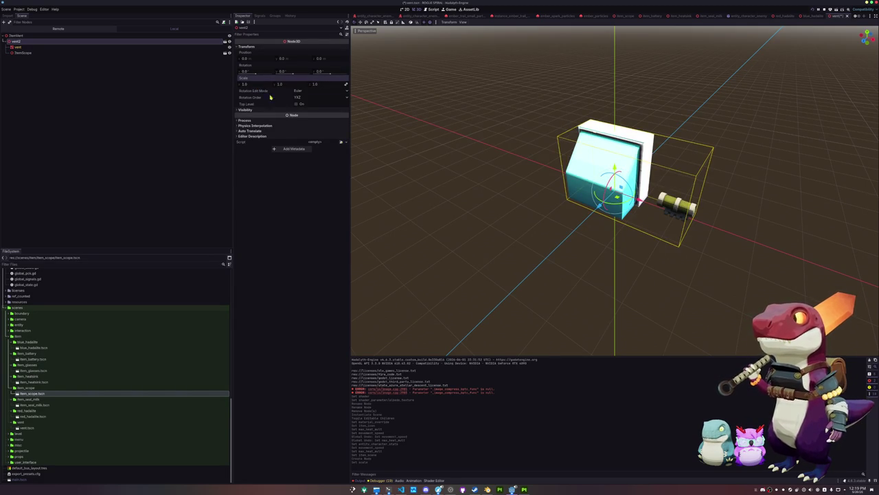
left_click(23, 53)
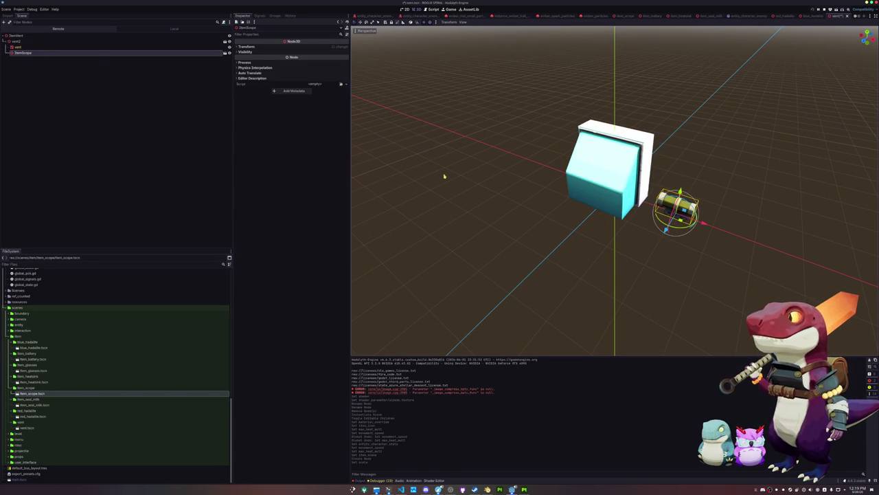
left_click(20, 47)
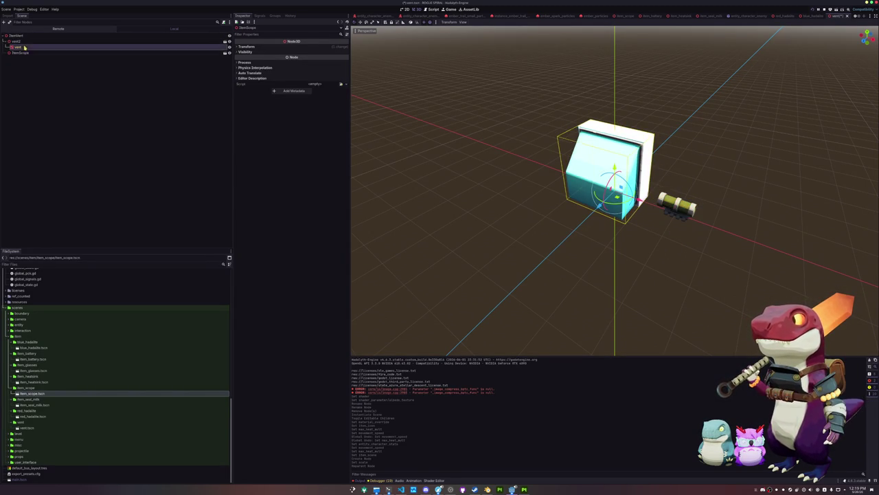
left_click(248, 204)
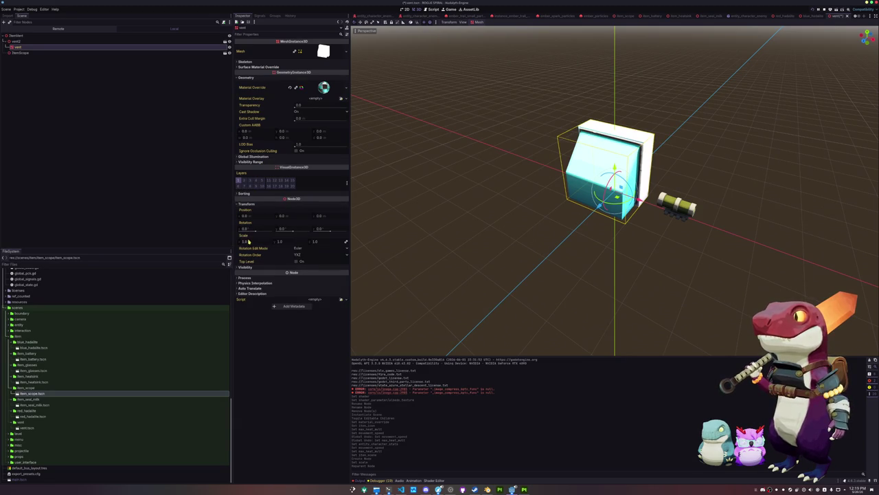
left_click_drag(249, 241, 230, 241)
key("ctrl+z")
- Shrink the vent2 root node to 0.4 scale, comparing it against the scope
left_click(15, 41)
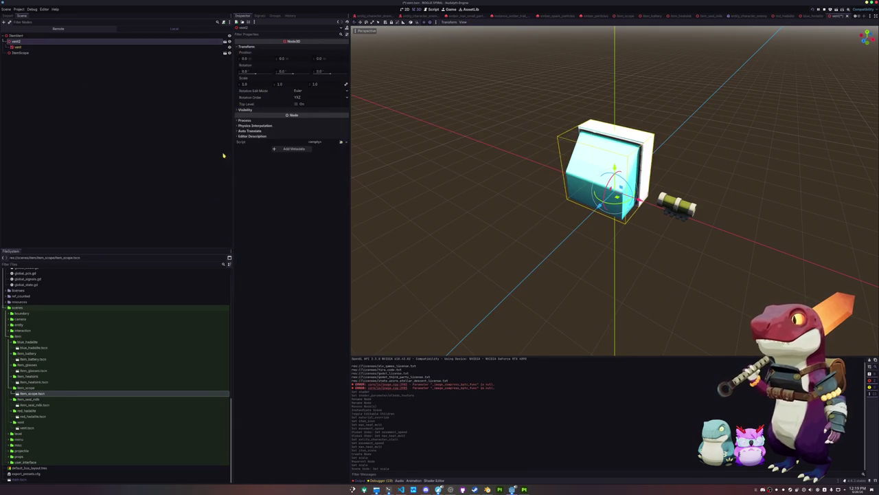
mouse_move(250, 84)
left_mouse_down()
mouse_move(228, 83)
mouse_move(252, 84)
left_mouse_up()
left_click_drag(536, 141, 512, 113)
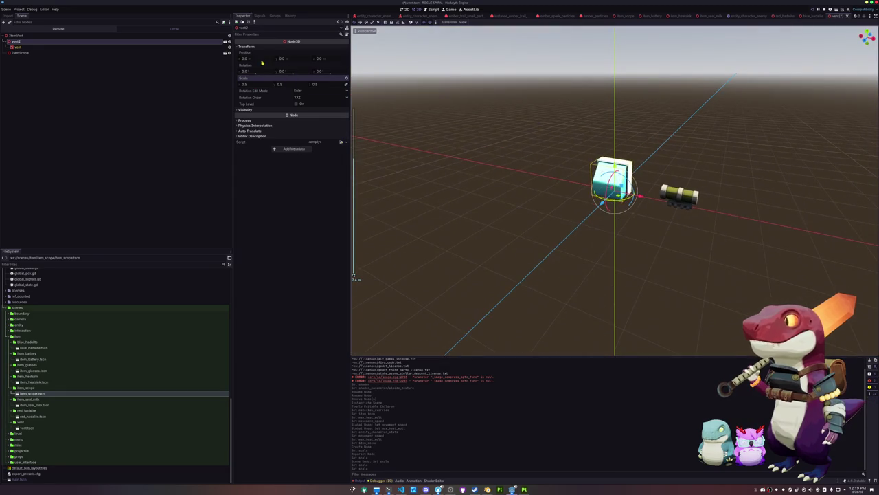
left_click_drag(255, 84, 249, 85)
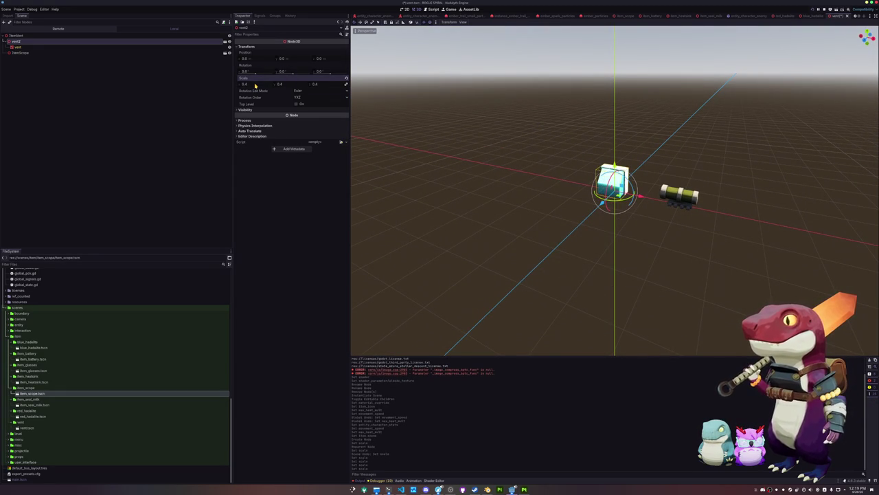
- Delete the reference ItemScope node from the vent scene
left_click(679, 198)
key("Delete")
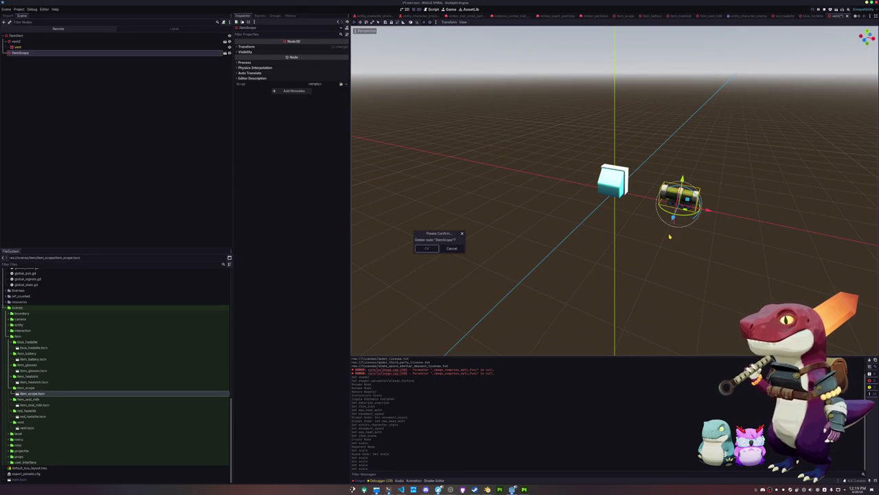
key("Return")
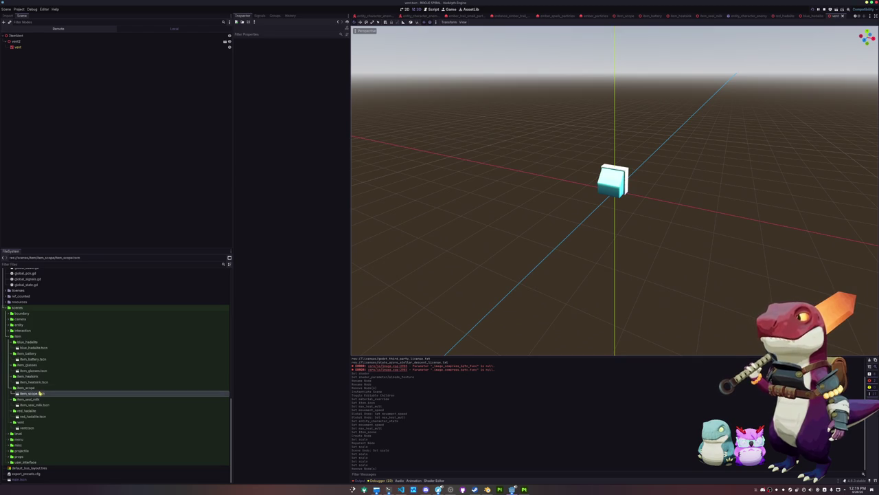
double_click(41, 393)
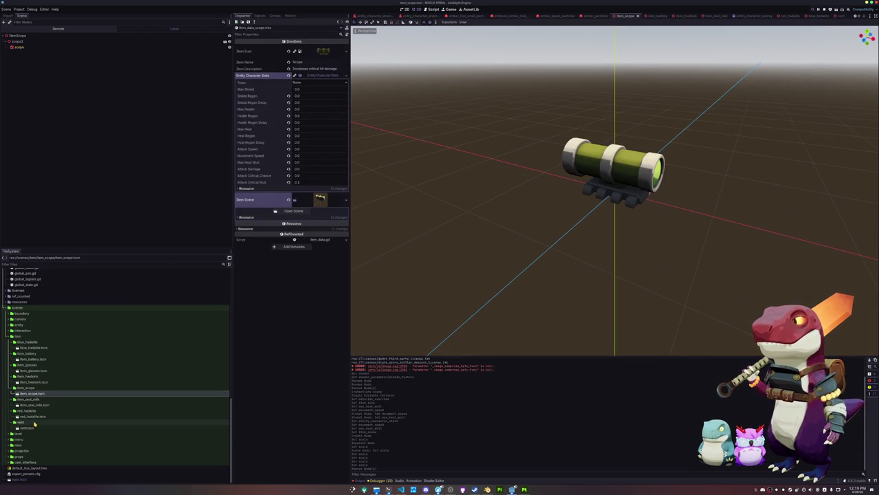
double_click(48, 426)
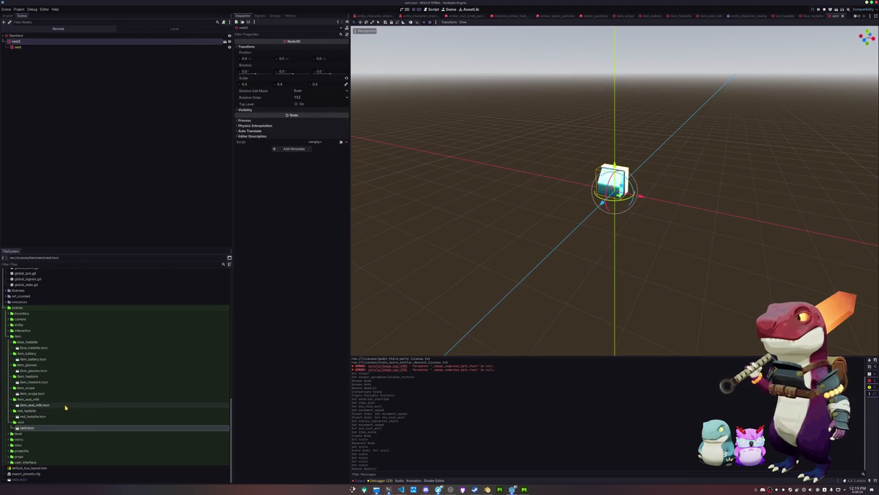
key("F2")
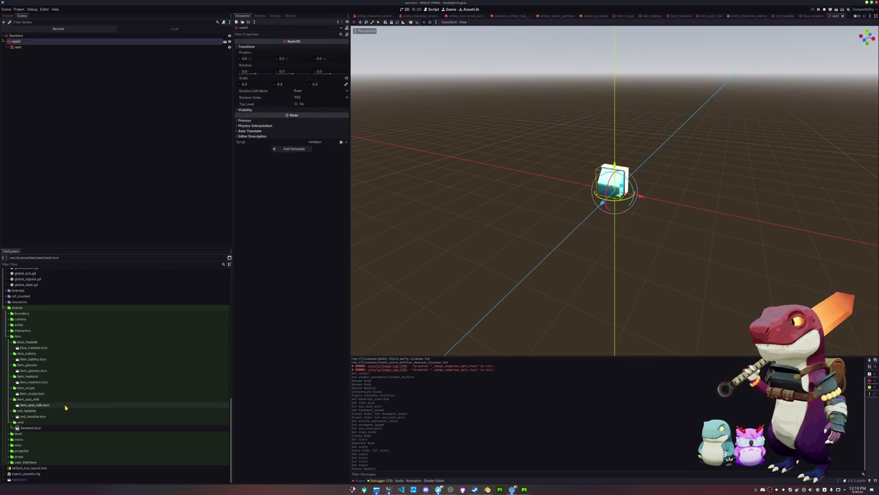
key("Return")
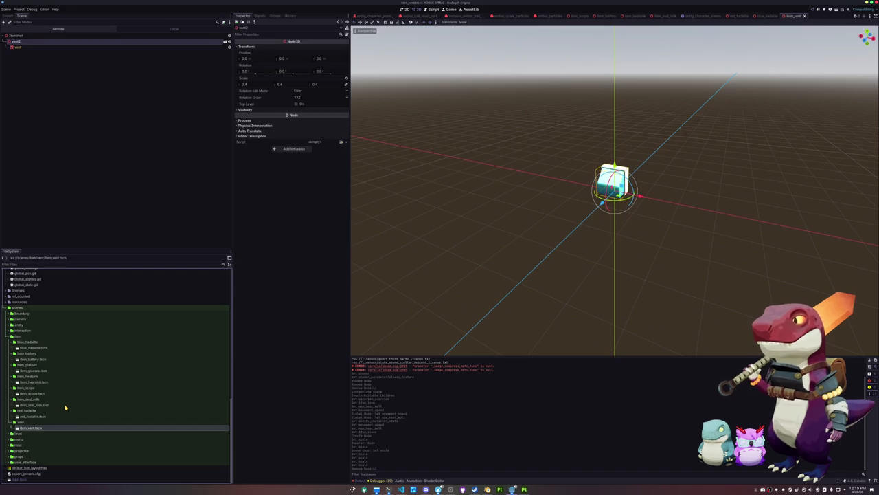
left_click(48, 421)
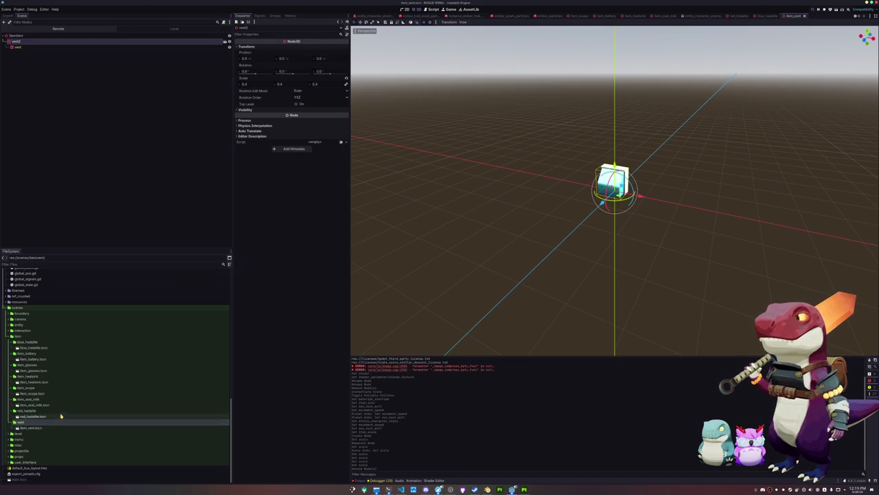
key("Return")
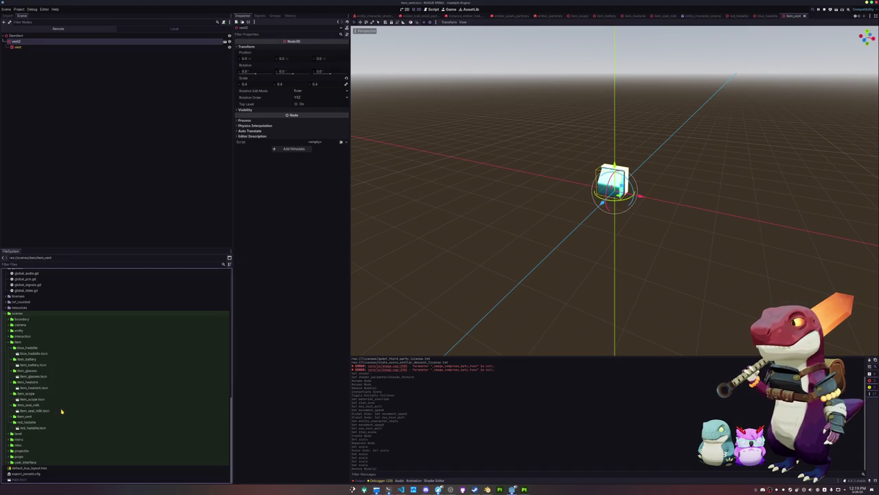
left_click(33, 421)
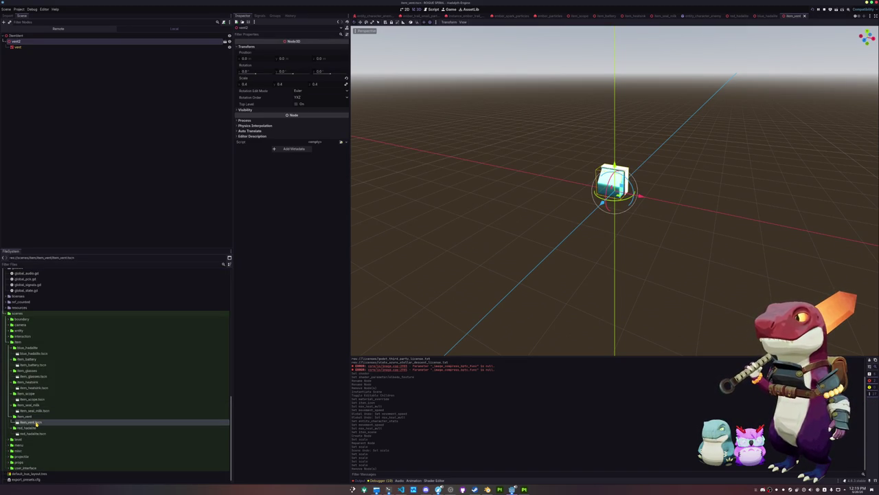
left_click(101, 46)
left_click(103, 36)
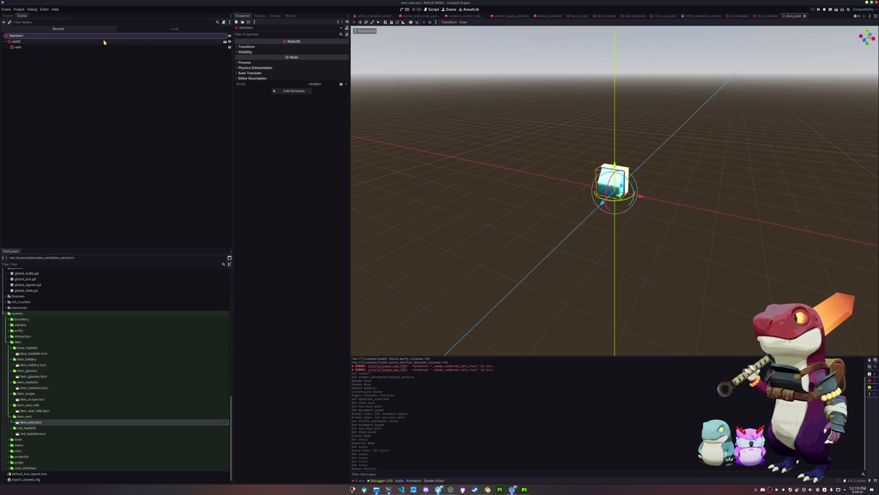
scroll(70, 412, "down", 1)
scroll(70, 409, "up", 5)
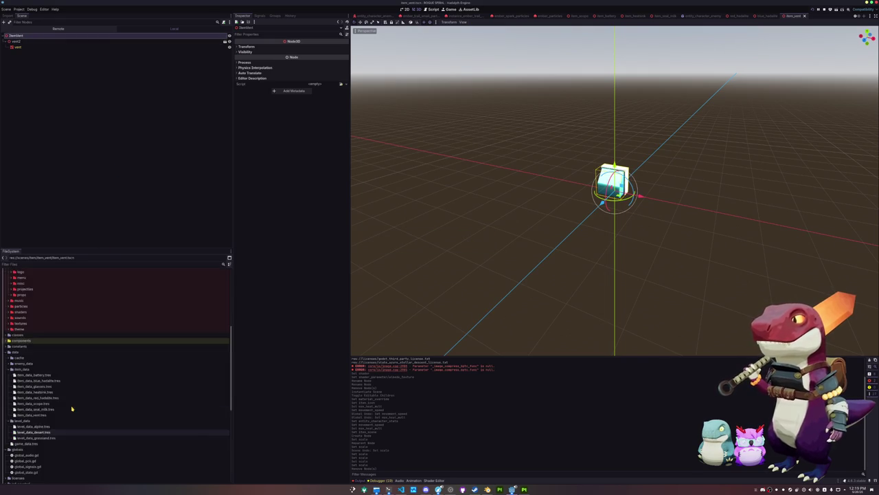
- Name item_data_vent.tres 'Vent' and describe it as 'Increases heat multiplier'
left_click(54, 362)
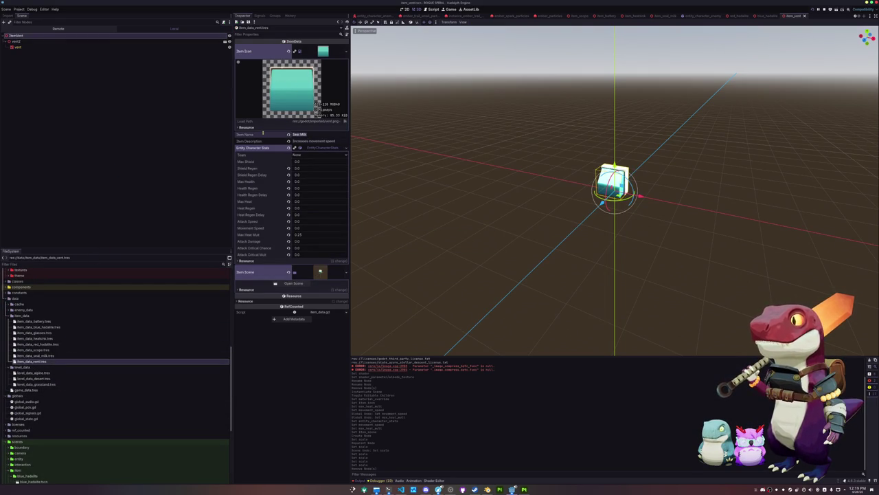
type("Vent")
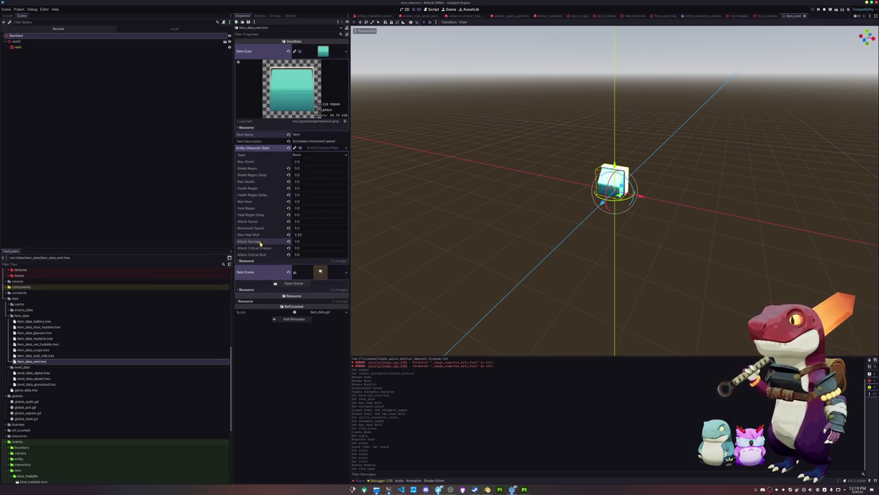
left_click(31, 356)
left_click(33, 362)
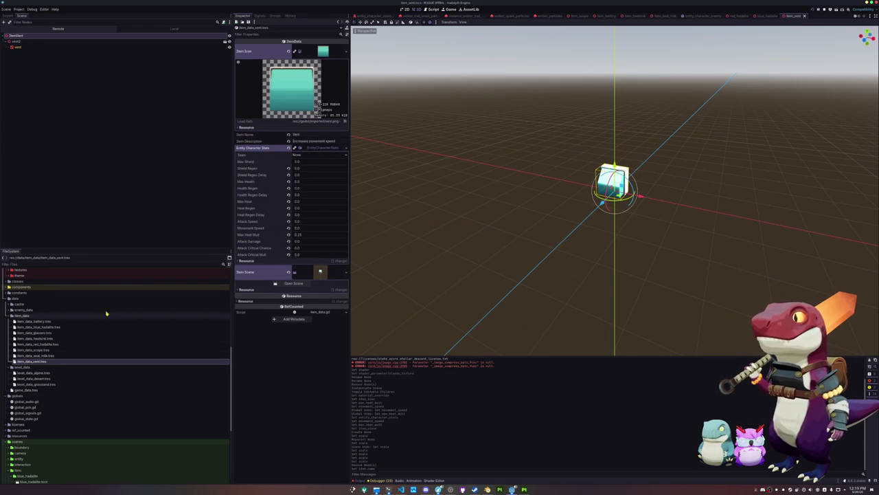
type("In")
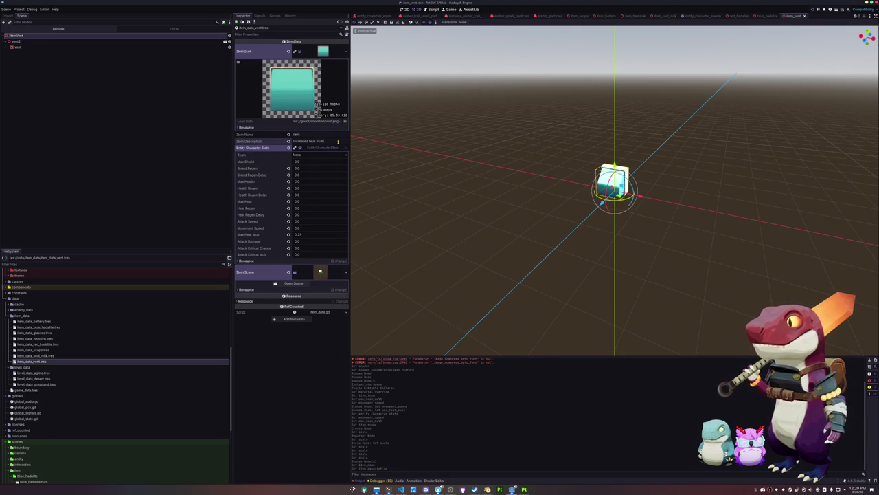
left_click_drag(33, 361, 92, 345)
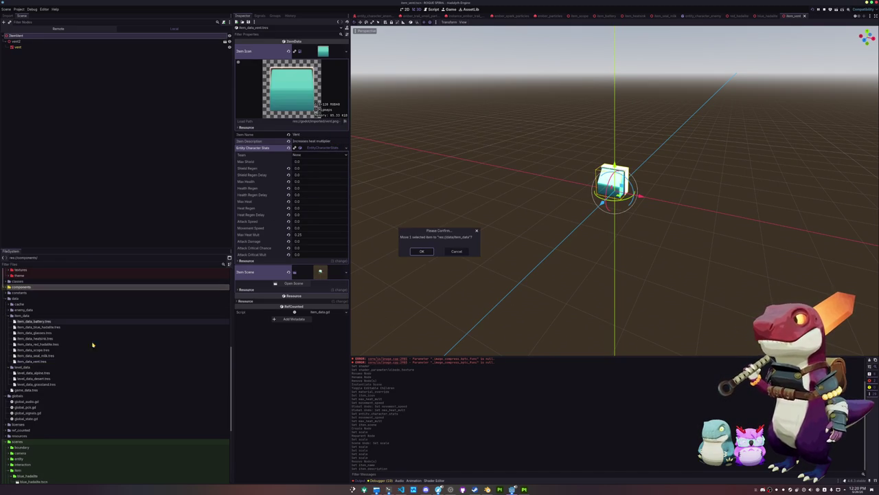
key("Escape")
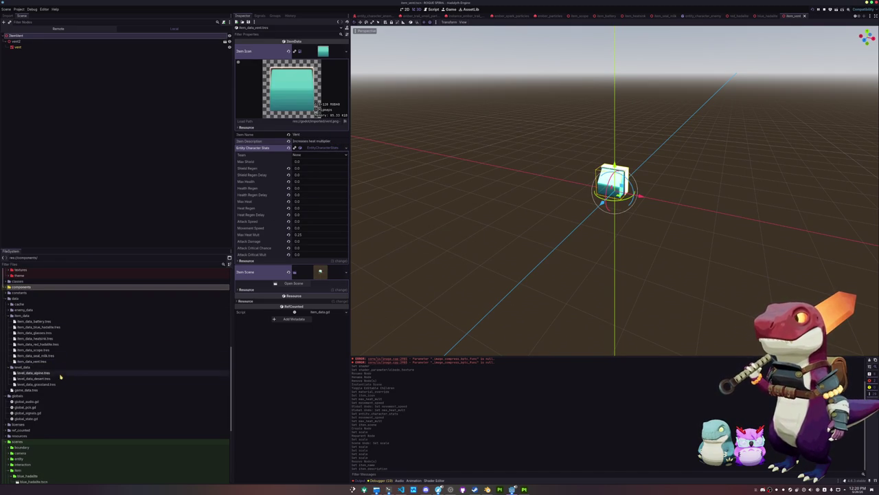
- Add blue_hadalite, red_hadalite and vent item data as elements 5-7 of game_data's Item Data Array
left_click(27, 389)
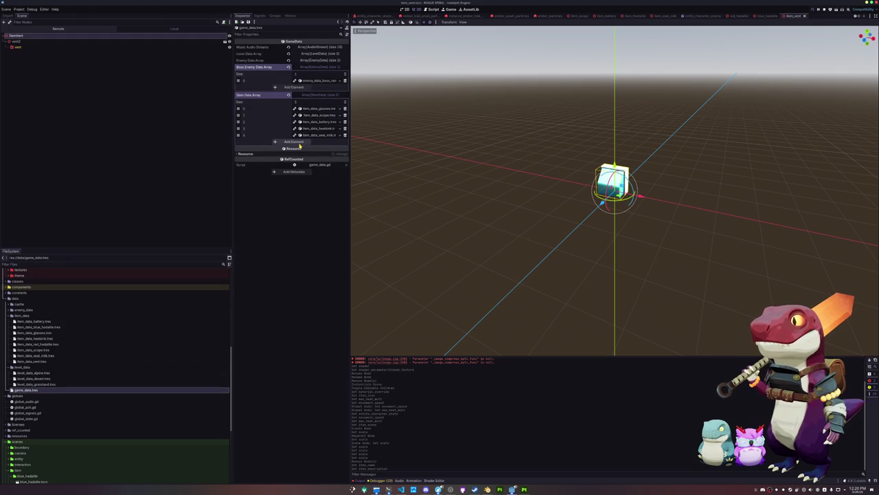
left_click(293, 142)
mouse_move(38, 327)
left_mouse_down()
mouse_move(81, 310)
mouse_move(306, 143)
left_mouse_up()
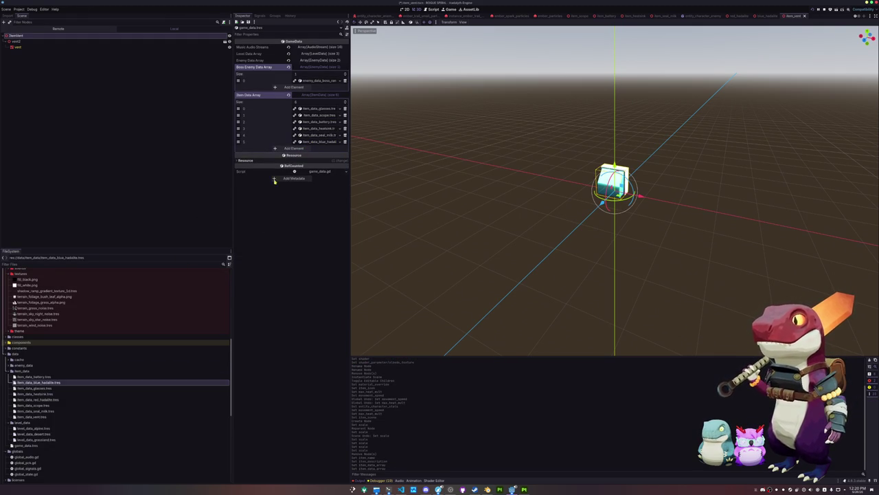
left_click(298, 148)
mouse_move(38, 399)
left_mouse_down()
mouse_move(171, 304)
mouse_move(302, 150)
left_mouse_up()
left_click(302, 156)
left_click_drag(38, 421, 73, 420)
left_click_drag(313, 156, 312, 157)
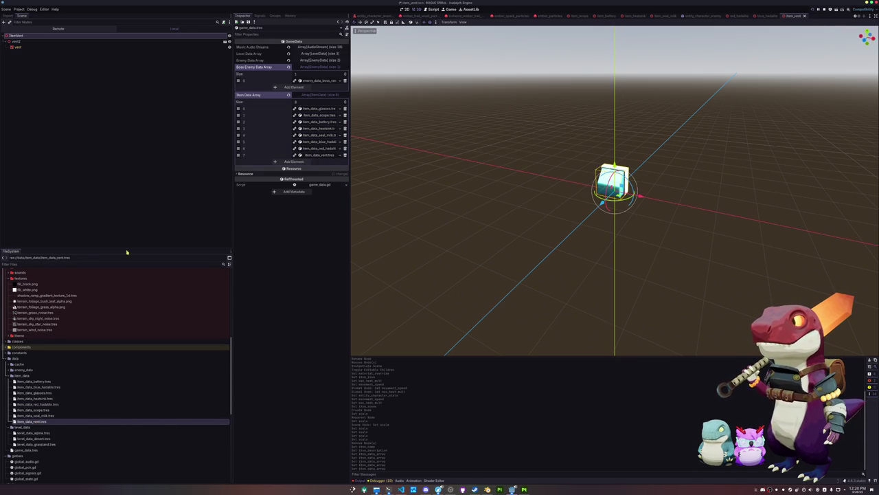
- Collapse the textures folder and select the battery item data file
double_click(21, 278)
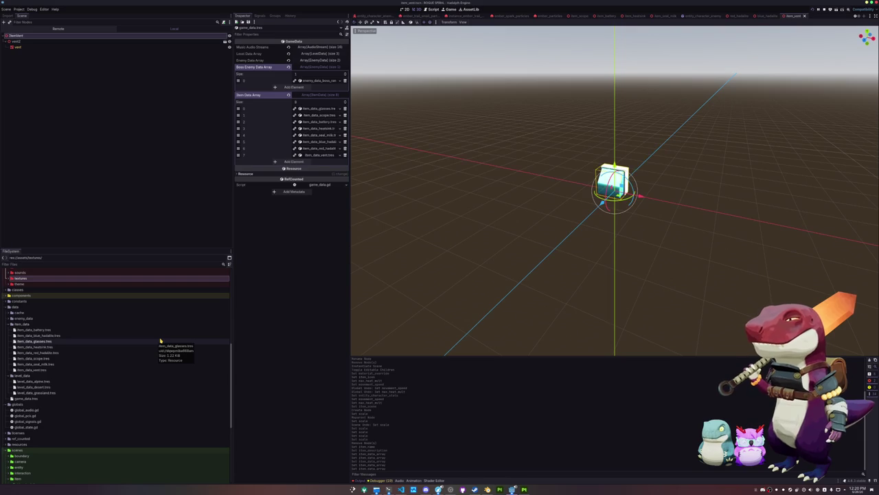
left_click(77, 331)
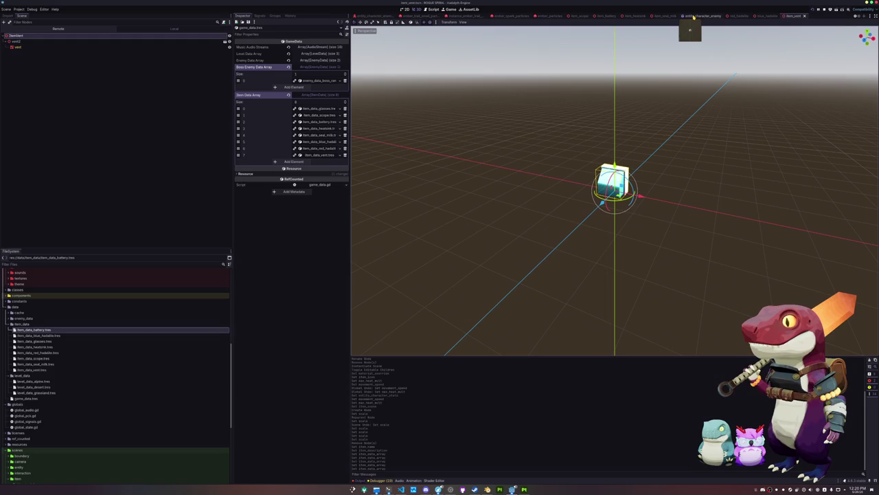
scroll(549, 15, "up", 5)
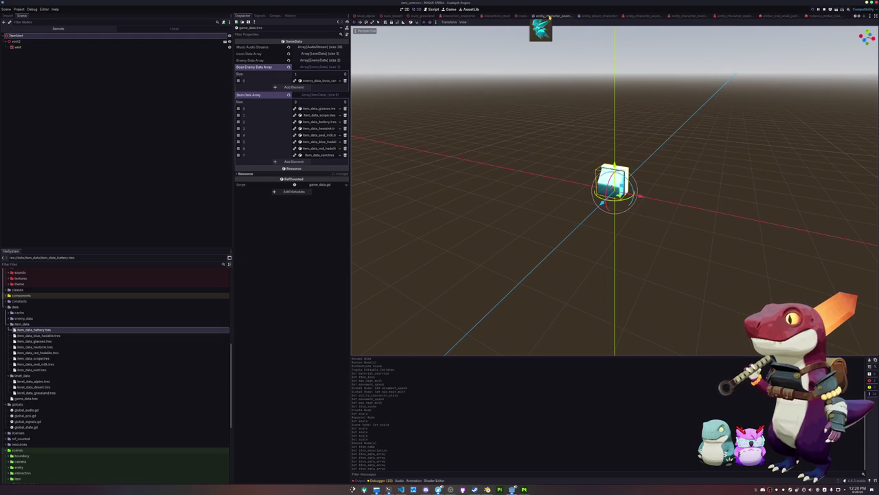
- Switch to the entity_player_character scene and select ItemTorsoBoneAttachment
left_click(596, 15)
scroll(508, 151, "up", 3)
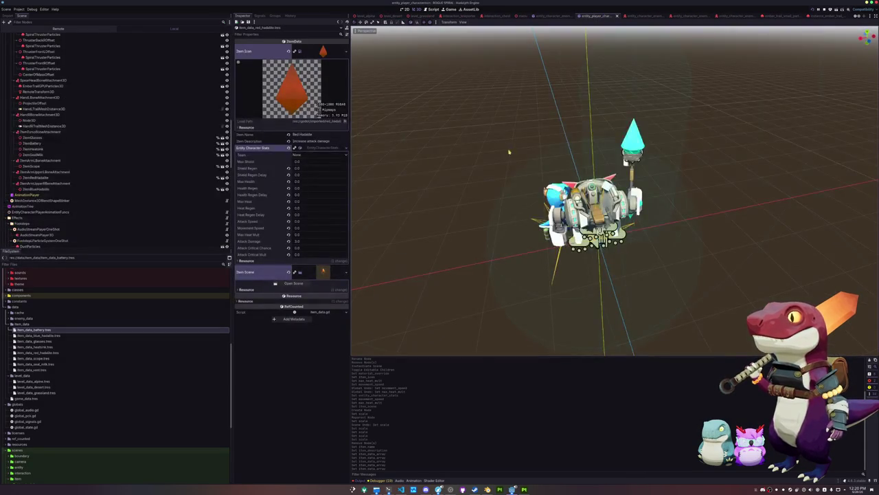
mouse_move(451, 134)
left_mouse_down()
mouse_move(502, 167)
mouse_move(588, 142)
mouse_move(512, 160)
mouse_move(432, 197)
mouse_move(387, 188)
mouse_move(469, 190)
mouse_move(534, 208)
mouse_move(511, 183)
mouse_move(446, 193)
mouse_move(541, 189)
left_mouse_up()
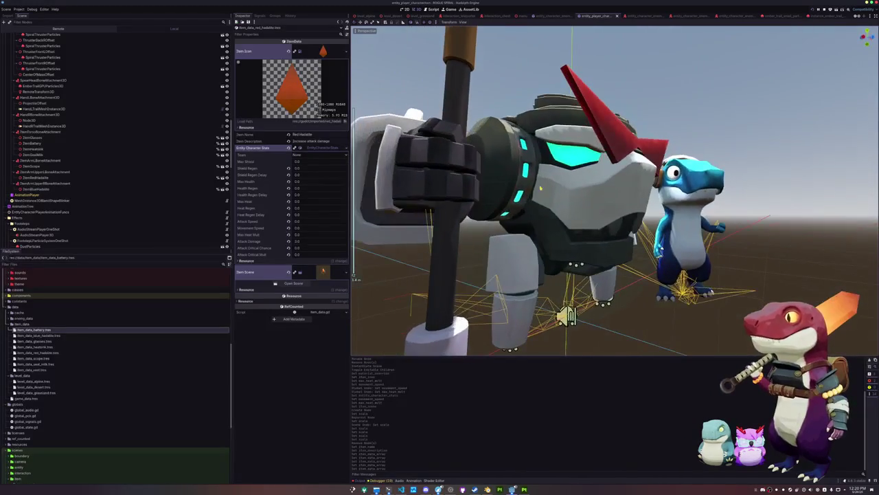
left_click(40, 132)
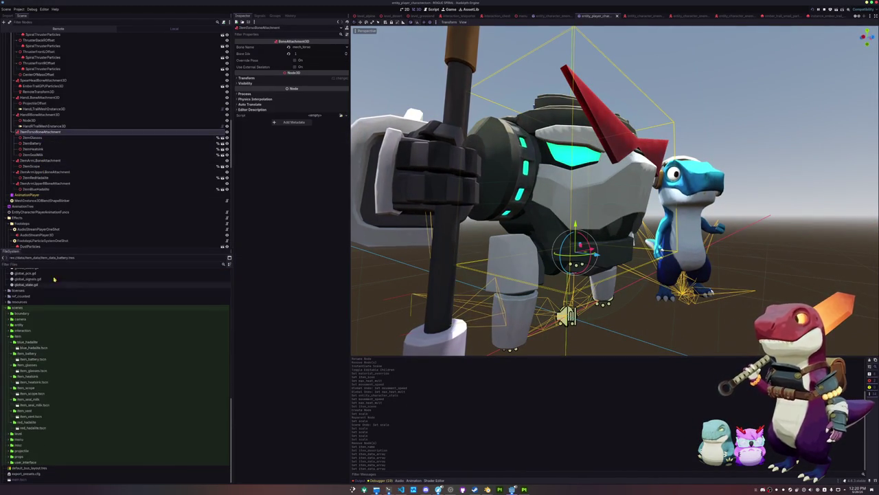
- Add a Node3D child named ItemVent under ItemTorsoBoneAttachment
right_click(43, 131)
left_click(67, 135)
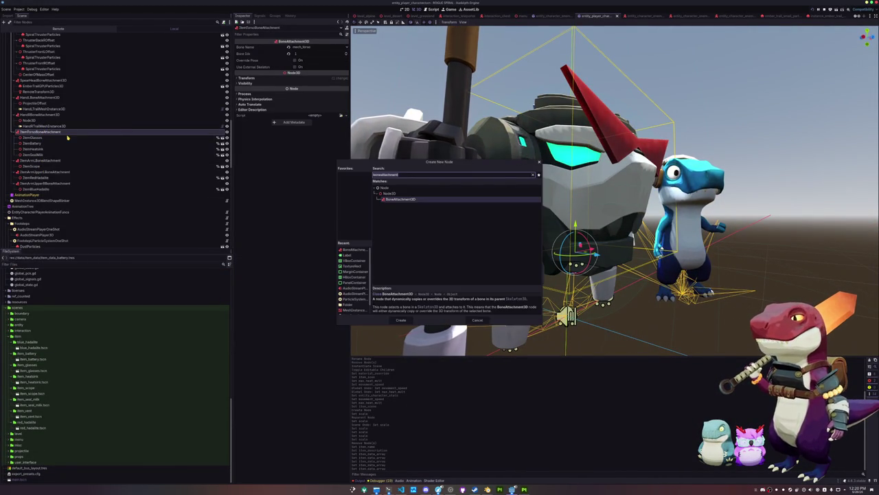
type("node3d")
key("Return")
type("ItemVent")
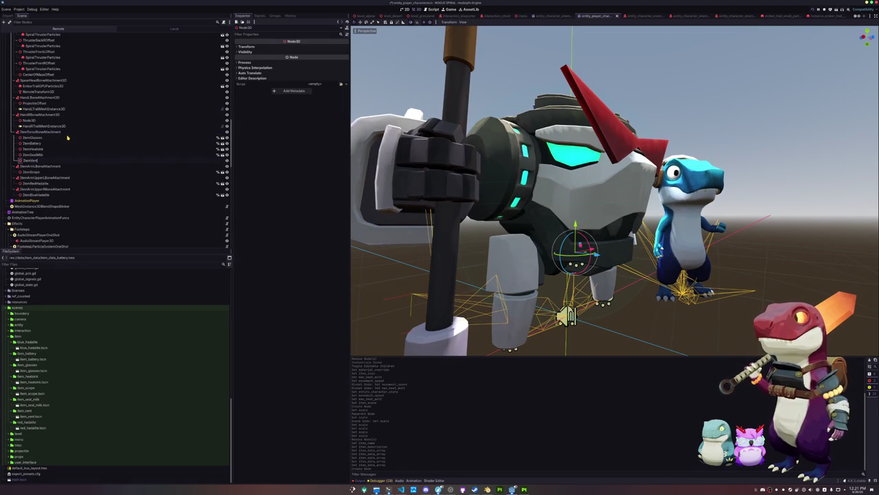
key("Return")
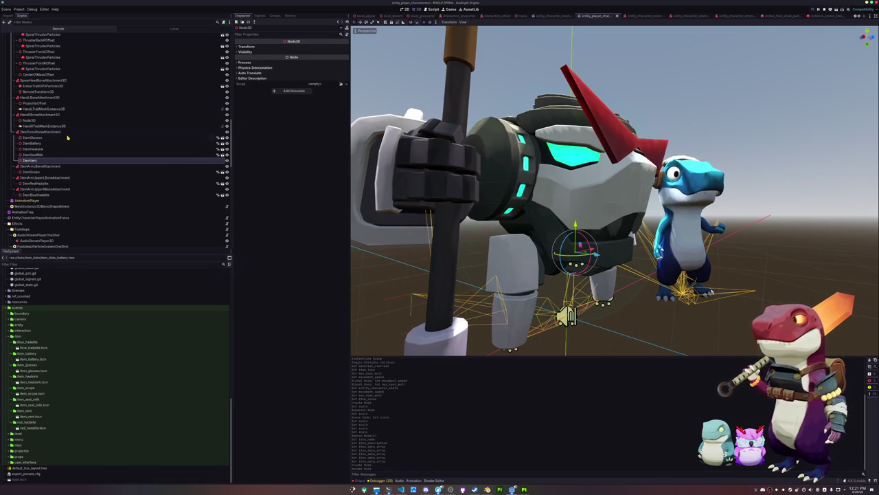
right_click(42, 162)
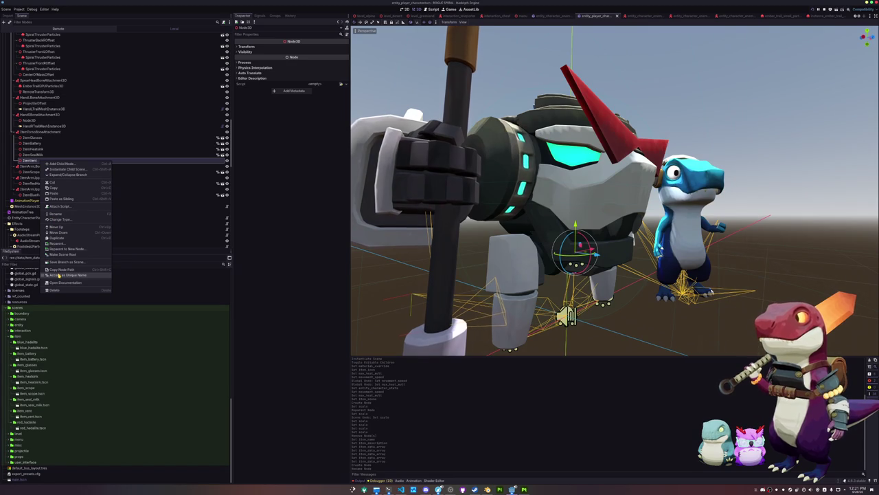
key("Escape")
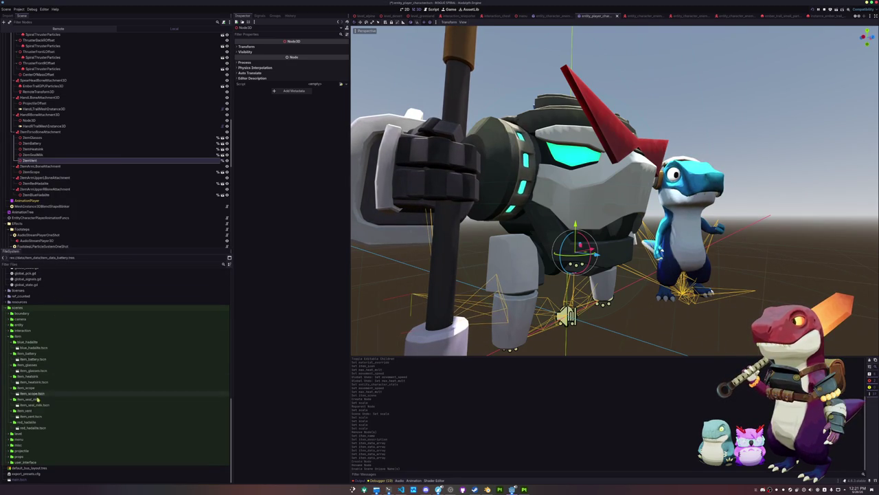
- Instance the vent scene under ItemVent at 0.25 scale, then move and turn it
left_click_drag(31, 417, 61, 215)
left_click_drag(41, 160, 42, 161)
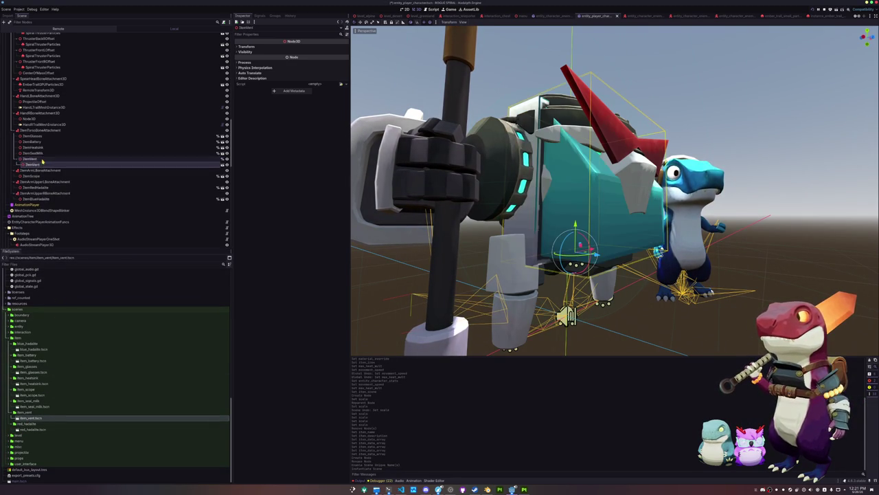
left_click(247, 46)
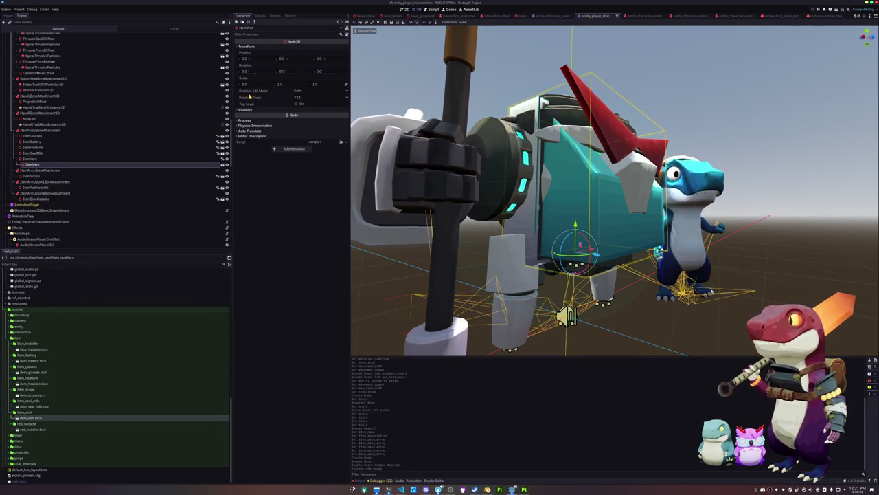
type("5")
key("Return")
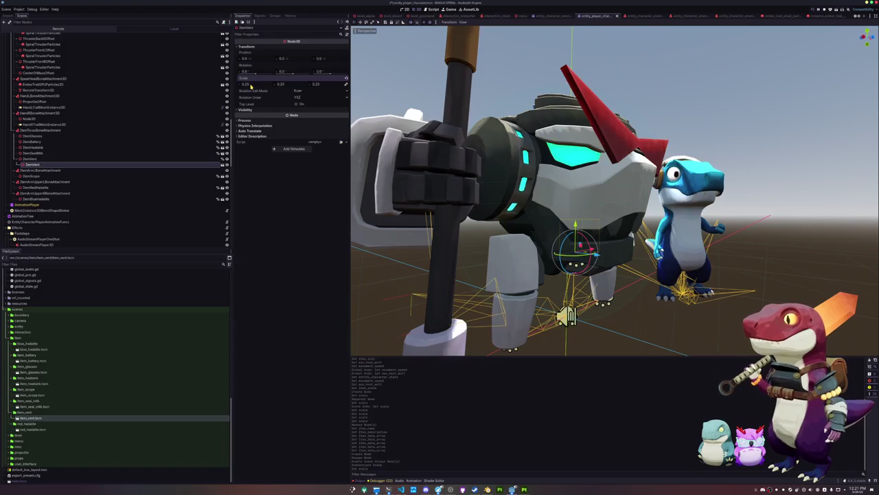
left_click_drag(580, 253, 562, 254)
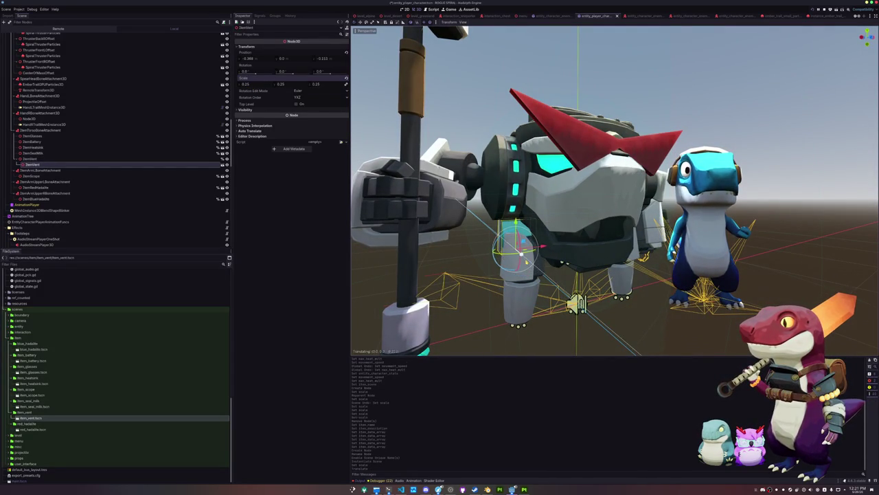
mouse_move(522, 274)
left_mouse_down()
mouse_move(508, 296)
mouse_move(522, 300)
left_mouse_up()
key("g")
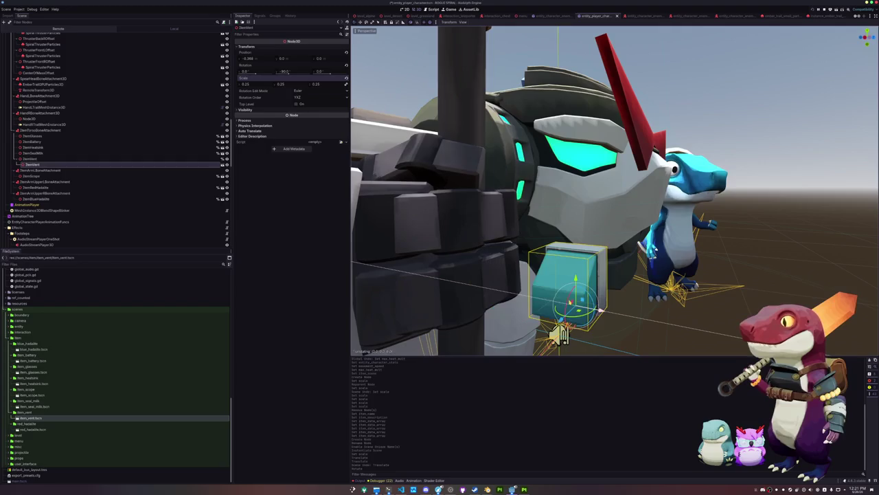
left_click(407, 217)
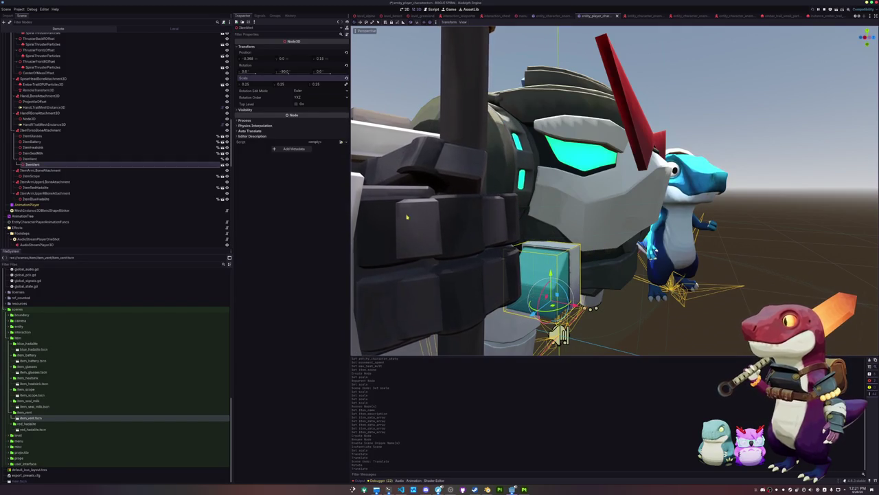
- Scale the vent to 0.2, raise it onto the torso, and tilt it 10 degrees
left_click(249, 83)
type("0.2")
key("Return")
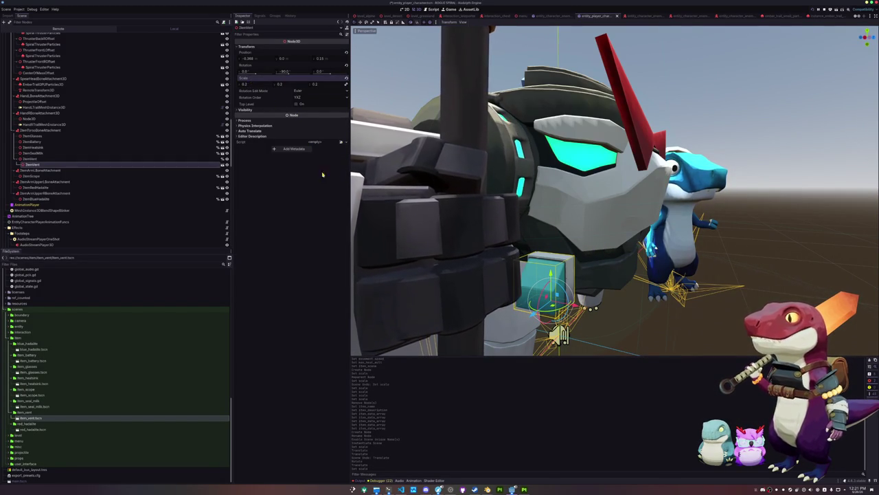
key("g")
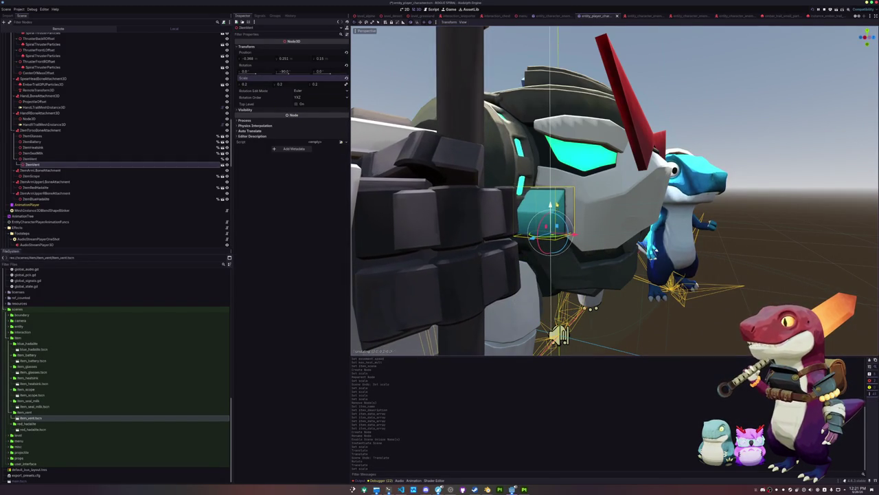
key("Return")
key("g")
key("z")
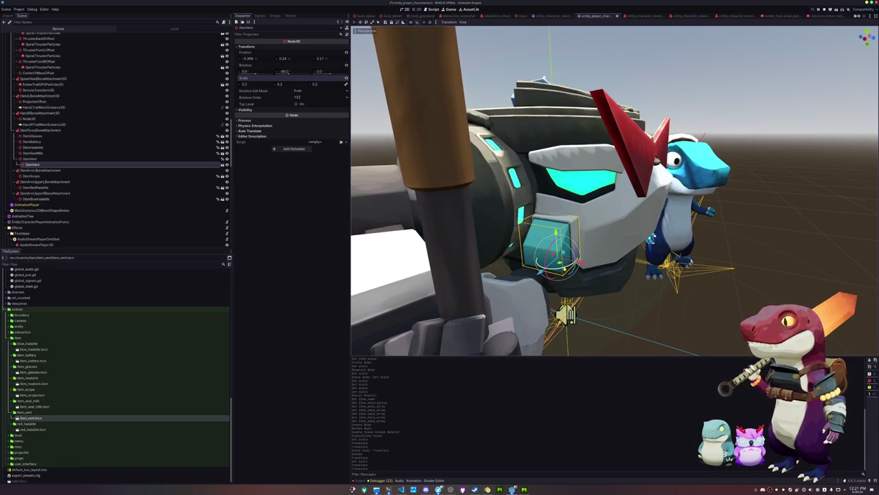
key("r")
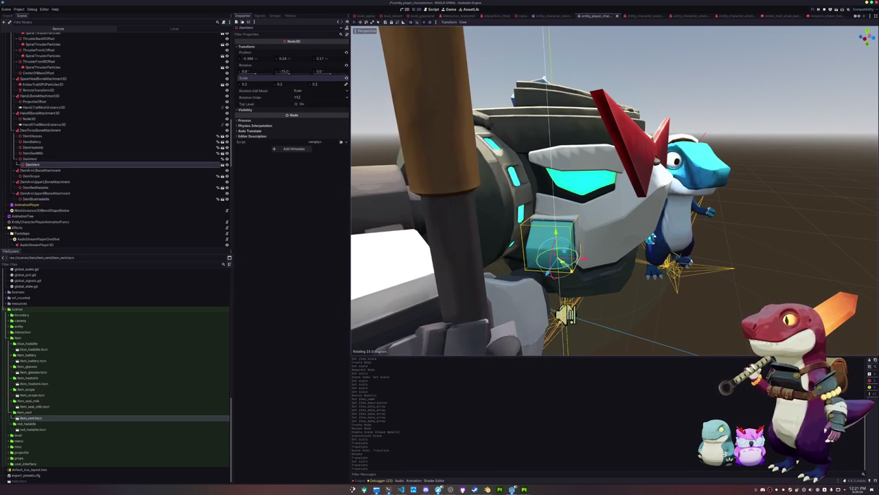
key("Return")
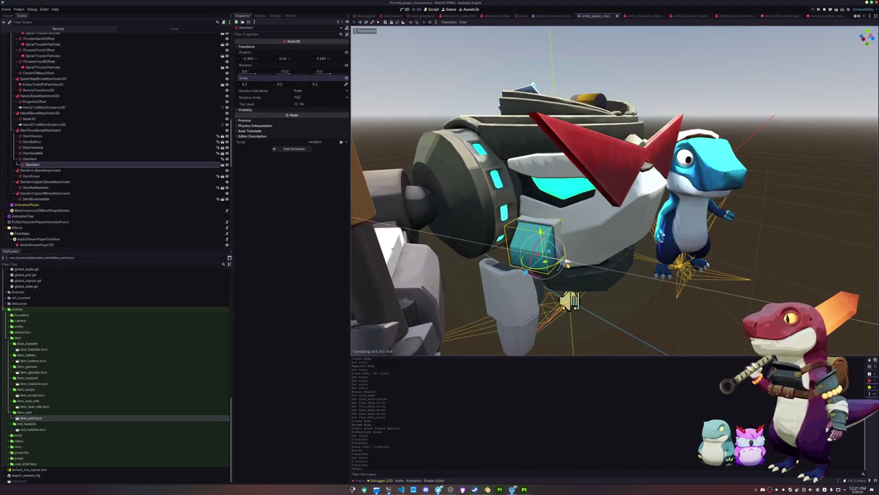
- Shrink the vent cube to 0.175, move it up the head, and duplicate it as ItemVent2
mouse_move(562, 258)
left_mouse_down()
mouse_move(566, 208)
mouse_move(513, 252)
left_mouse_up()
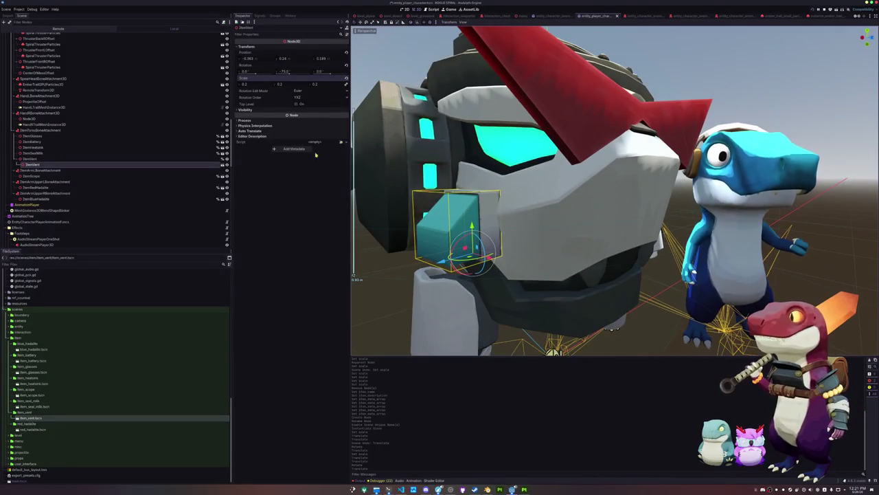
left_click(252, 83)
type("0.1")
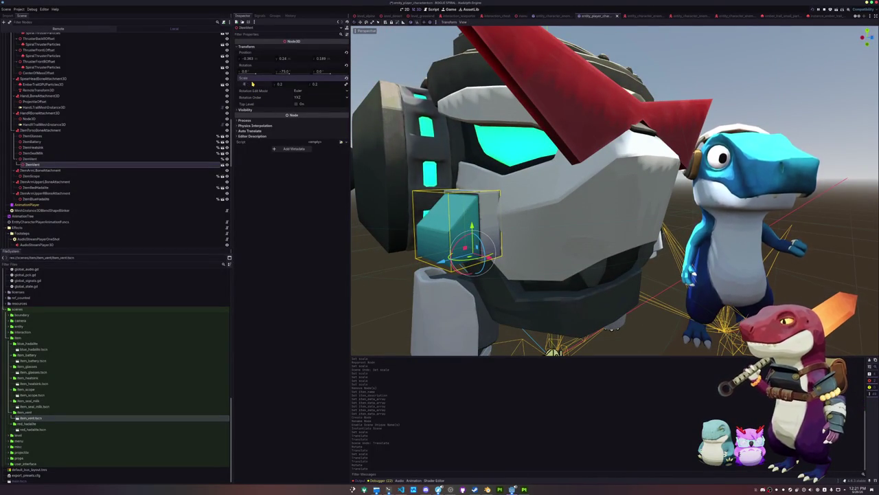
type("75")
key("Return")
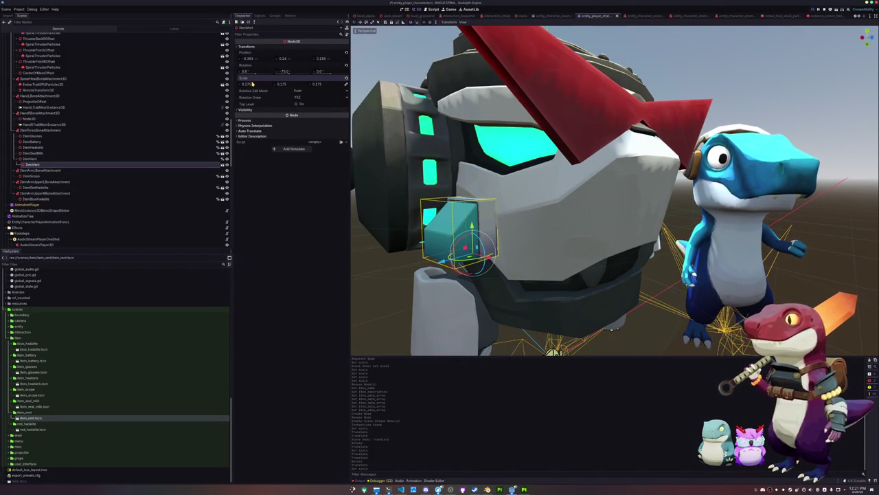
left_click_drag(453, 267, 514, 234)
key("g")
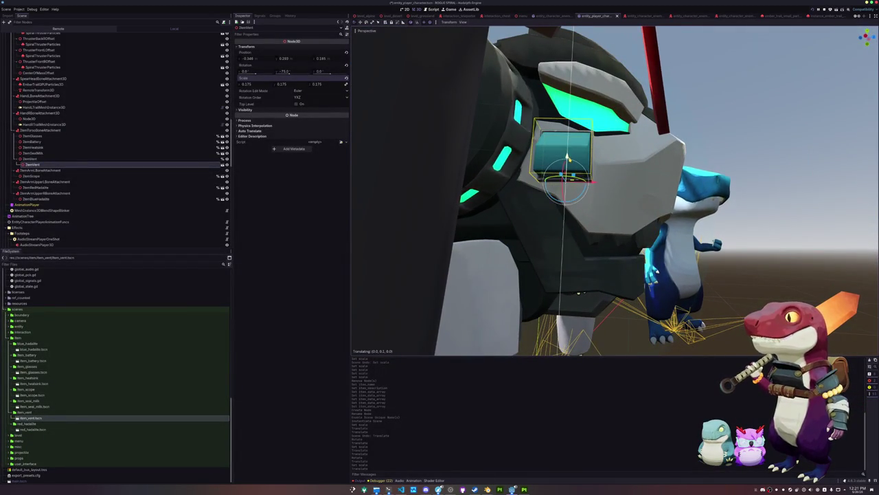
left_click(589, 183)
scroll(589, 183, "down", 5)
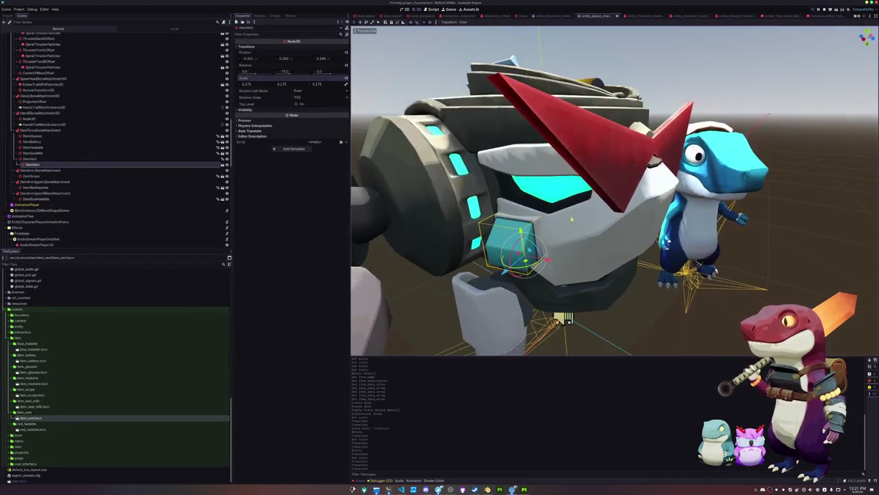
scroll(526, 220, "up", 2)
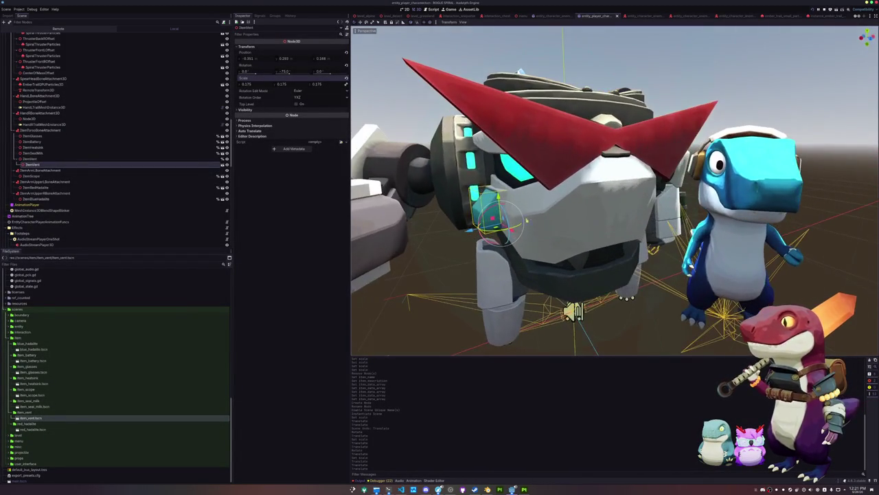
left_click(42, 165)
key("ctrl+d")
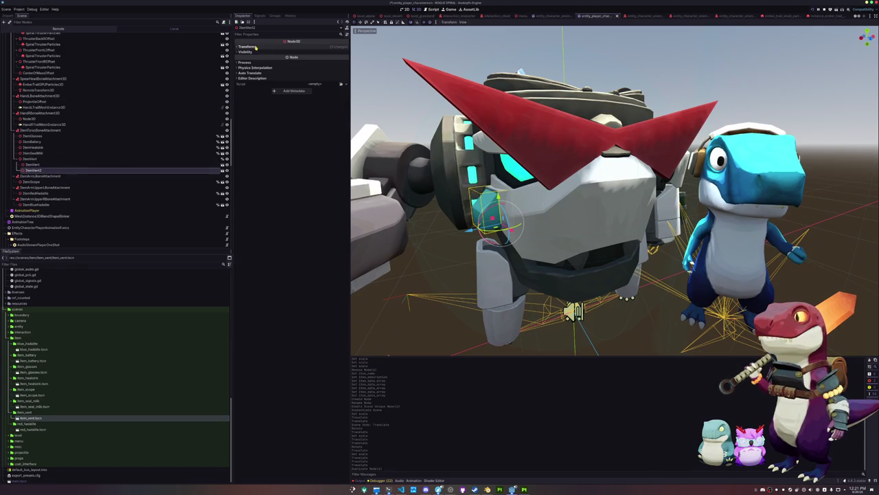
- Set ItemVent2's Position X to 0.351 to mirror it across the head
left_click(245, 46)
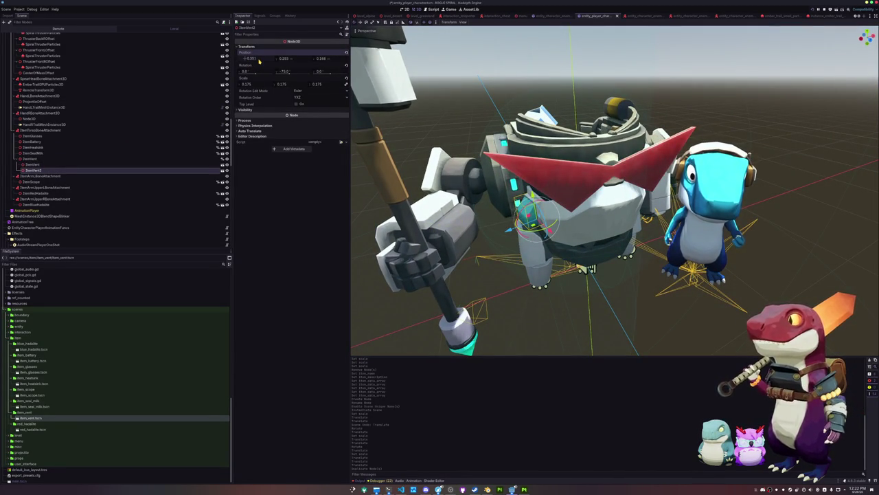
double_click(259, 61)
type("0.351")
key("Return")
scroll(564, 245, "up", 6)
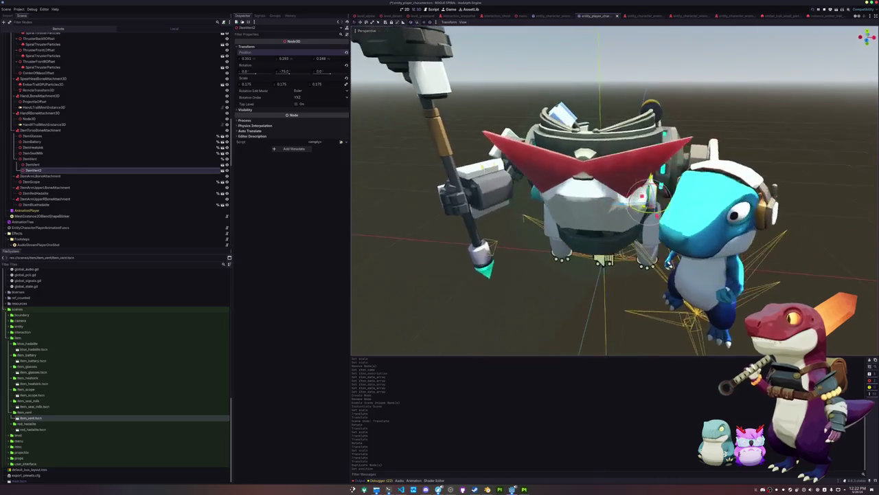
- Rotate ItemVent2 about 120 degrees and check its placement in top view
key("r")
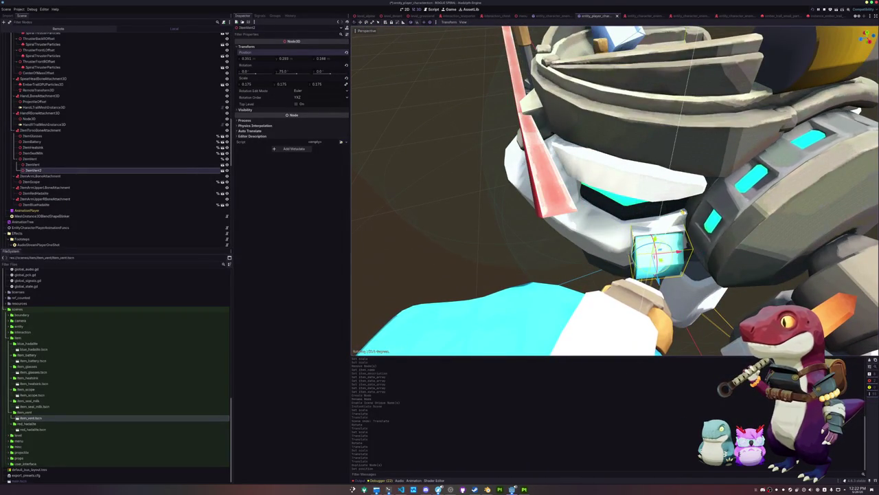
mouse_move(679, 211)
left_mouse_down()
mouse_move(628, 233)
mouse_move(481, 243)
mouse_move(549, 243)
left_mouse_up()
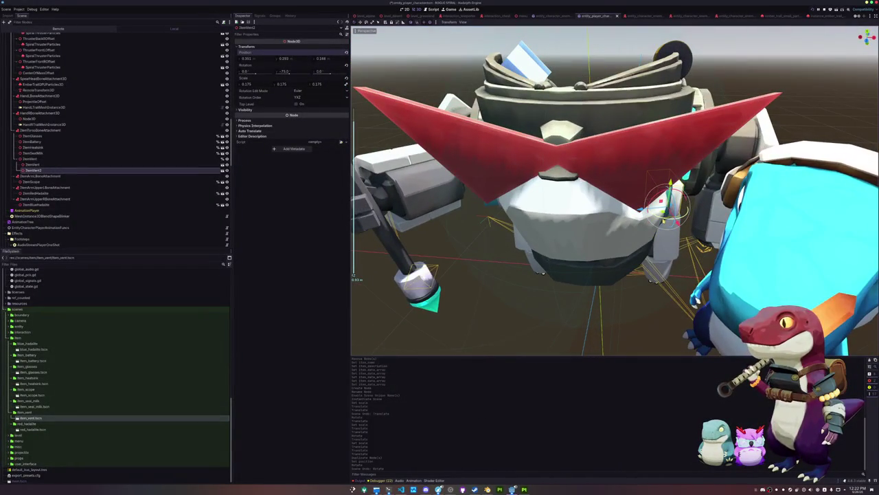
left_click_drag(687, 206, 699, 198)
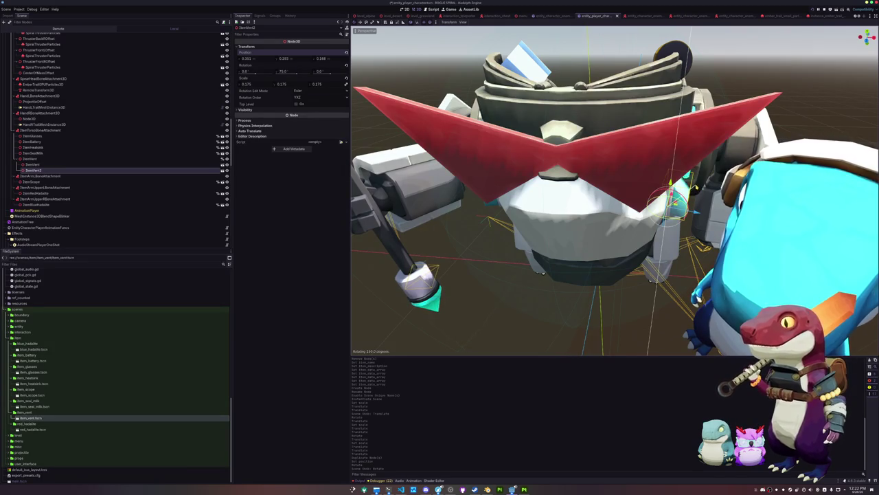
left_click_drag(618, 179, 610, 261)
key("KP_7")
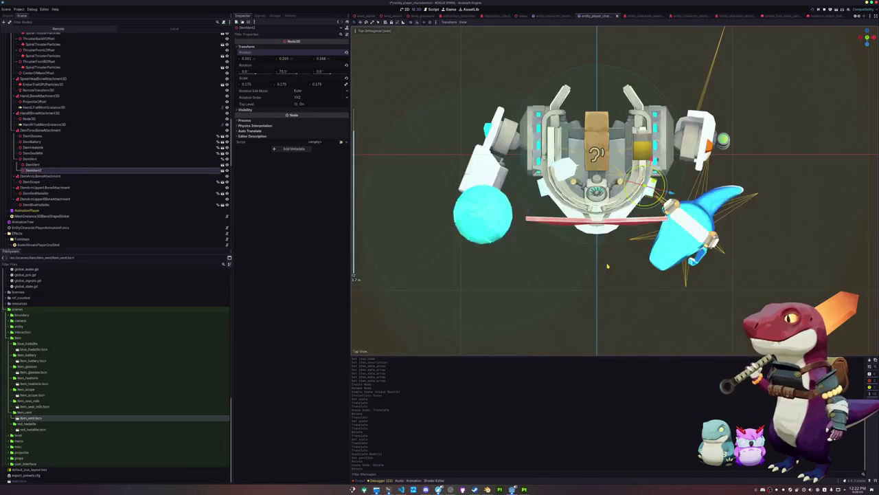
scroll(614, 298, "up", 3)
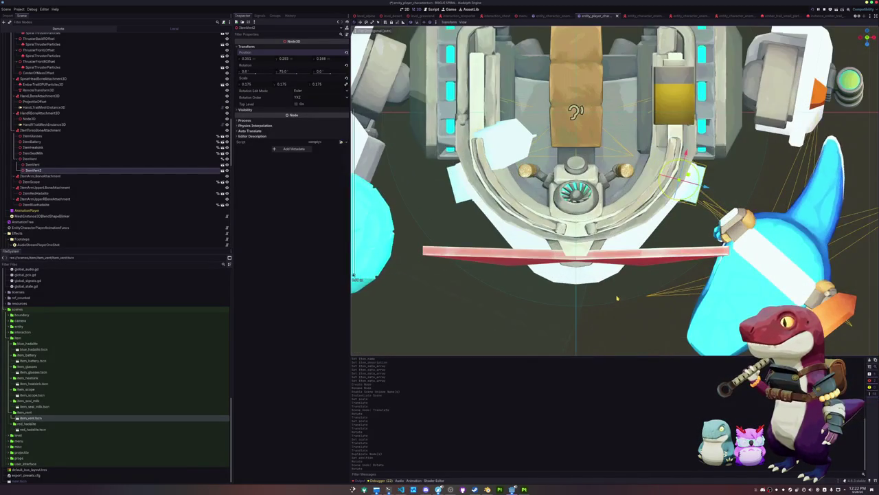
mouse_move(616, 298)
left_mouse_down()
mouse_move(569, 276)
mouse_move(563, 219)
left_mouse_up()
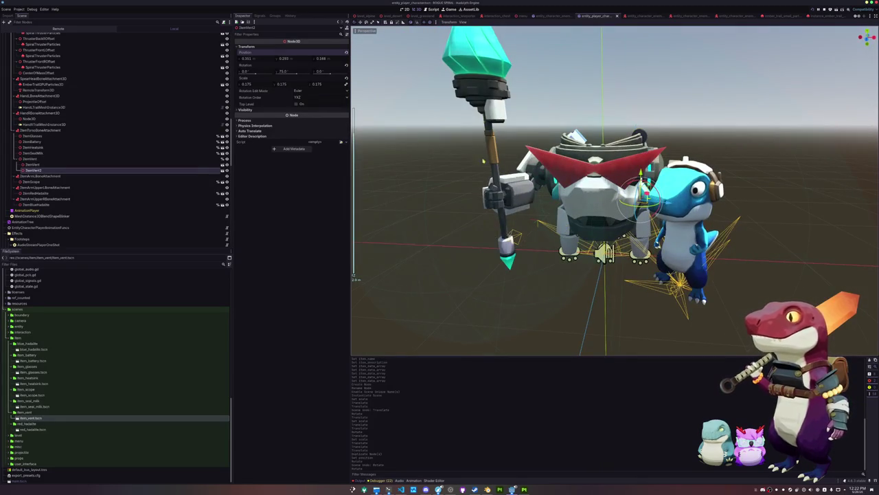
- Select the original ItemVent and switch to the player script in VS Code
left_click(50, 165)
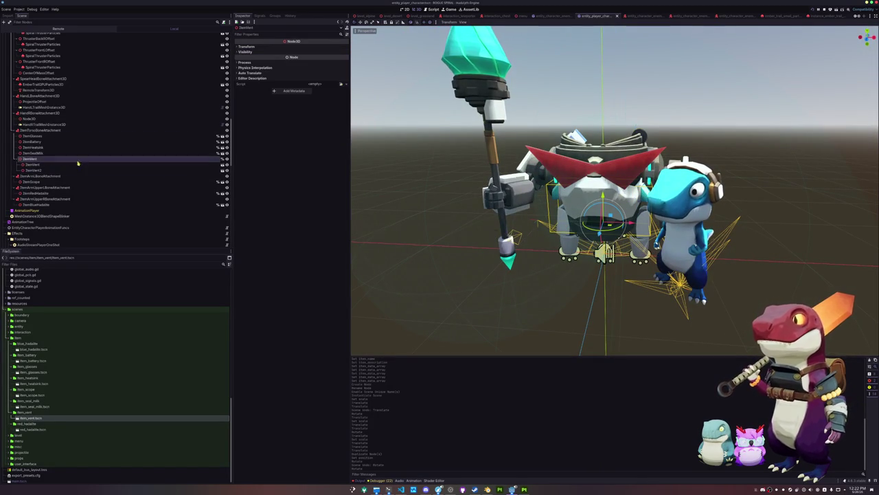
scroll(172, 114, "up", 10)
scroll(138, 137, "up", 2)
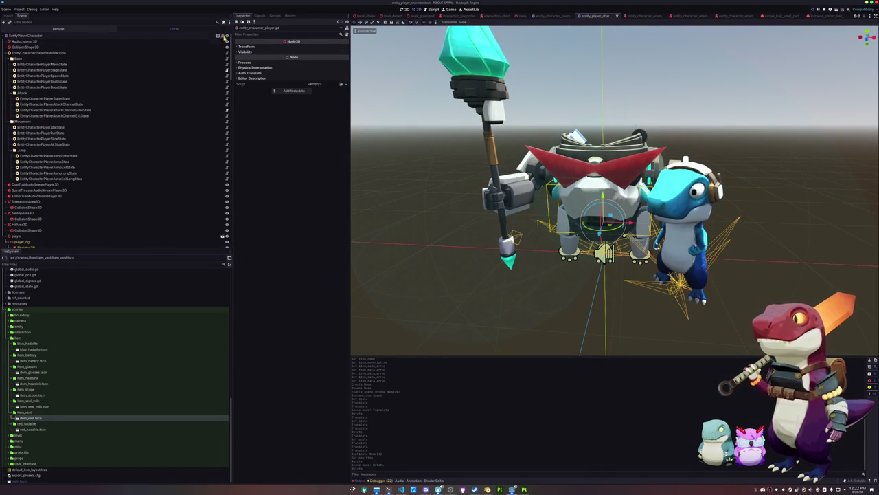
key("alt+Tab")
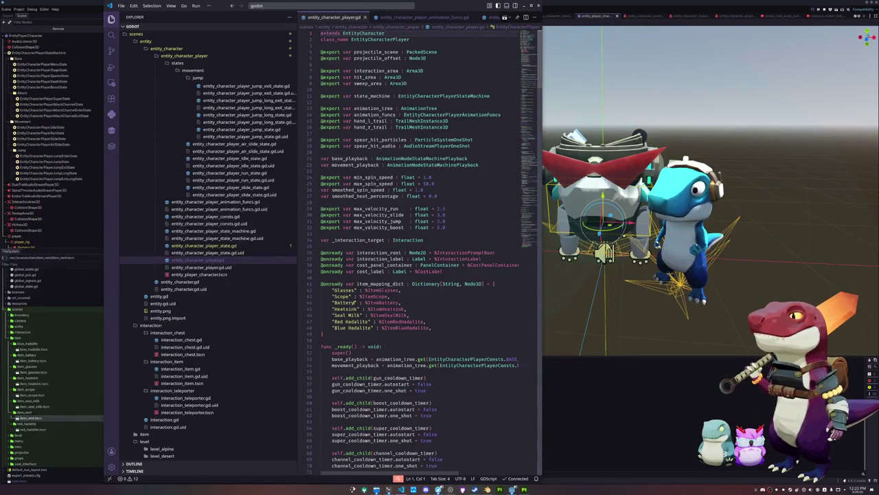
- Add a "Vent" : %ItemVent line after the Blue Hadalite entry, then return to Godot
left_click(432, 328)
key("Return")
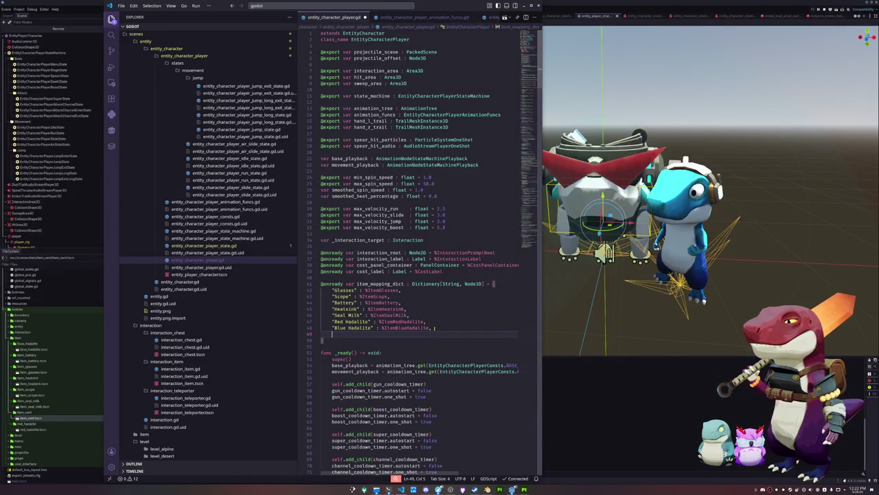
type("\"Vent\" : %")
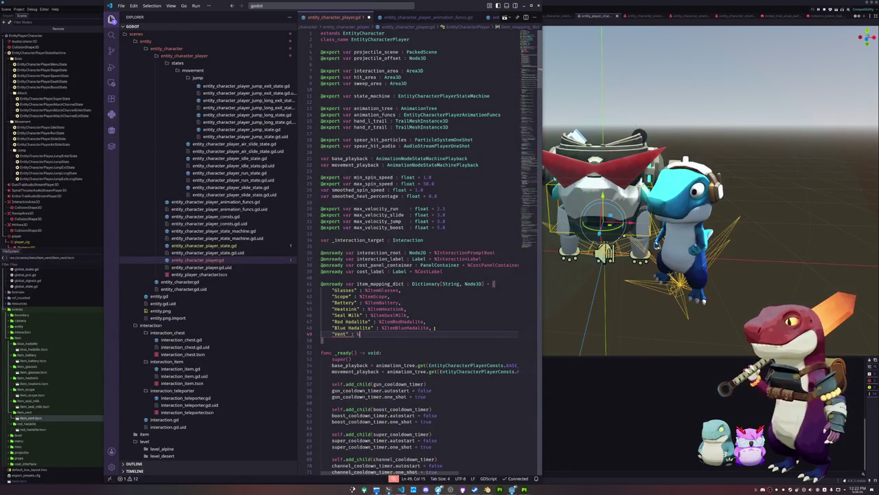
type("ItemVent")
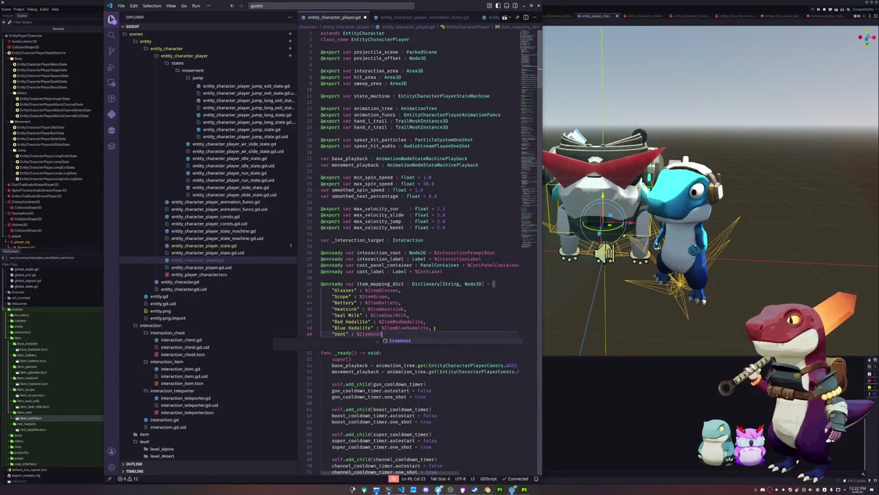
left_click(320, 339)
key("alt+Tab")
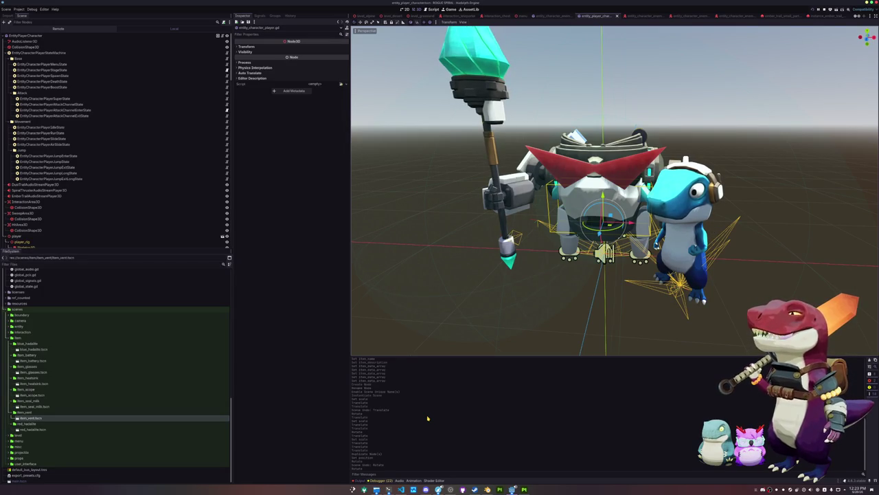
- Scroll through the Godot player scene, then switch to Blender showing the vent cube model
scroll(438, 303, "down", 2)
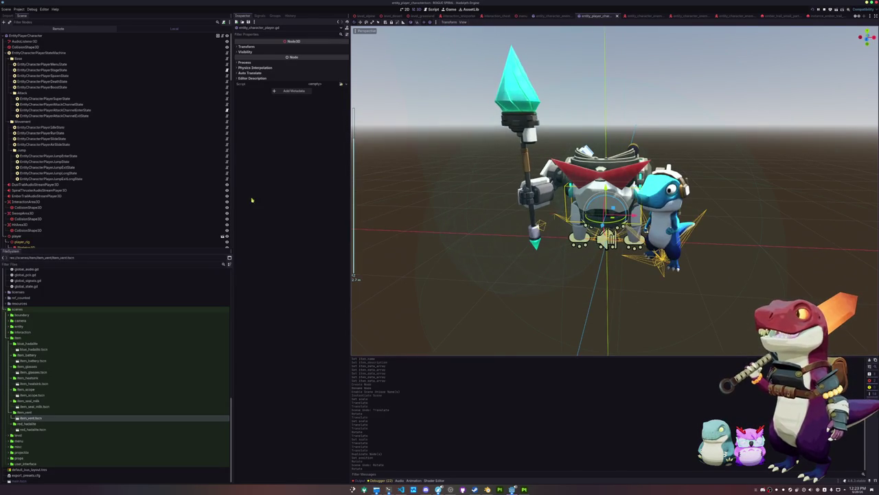
scroll(106, 190, "down", 10)
scroll(112, 187, "down", 10)
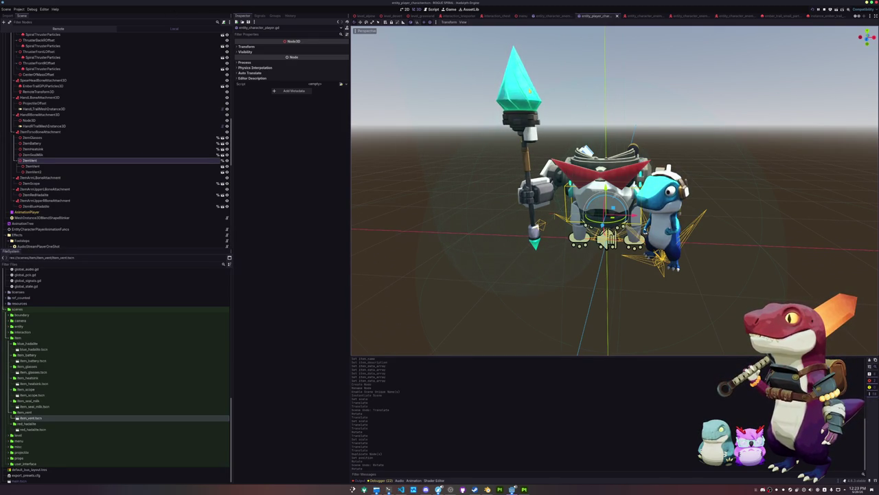
scroll(605, 193, "up", 10)
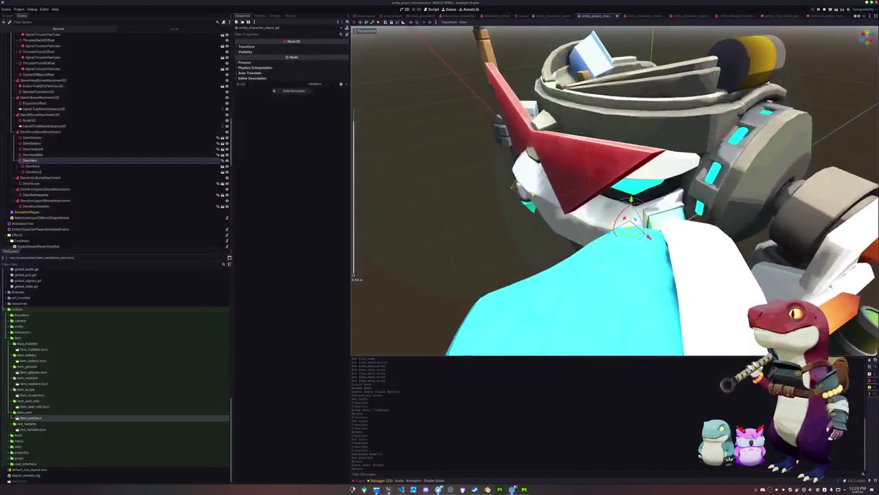
scroll(615, 190, "down", 5)
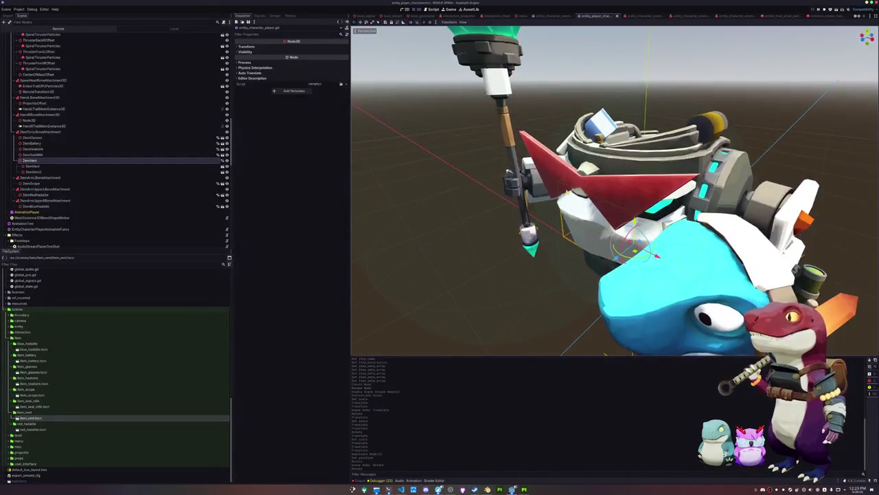
scroll(615, 193, "down", 2)
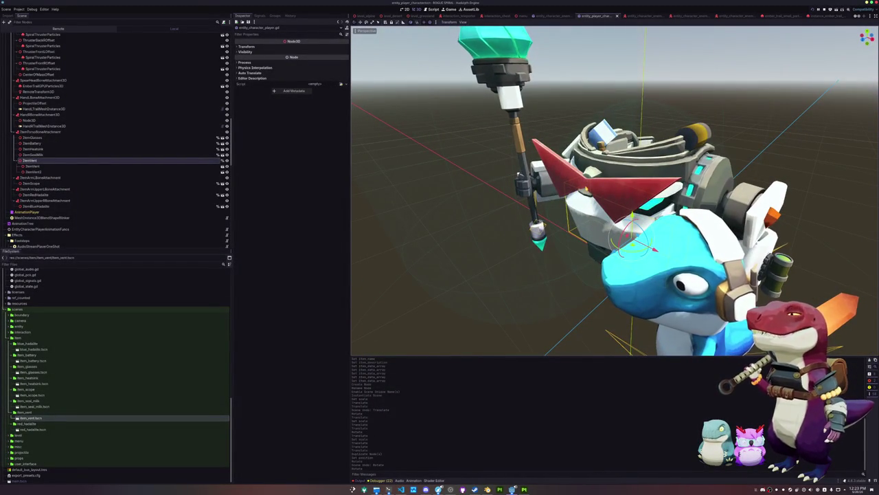
scroll(496, 169, "up", 3)
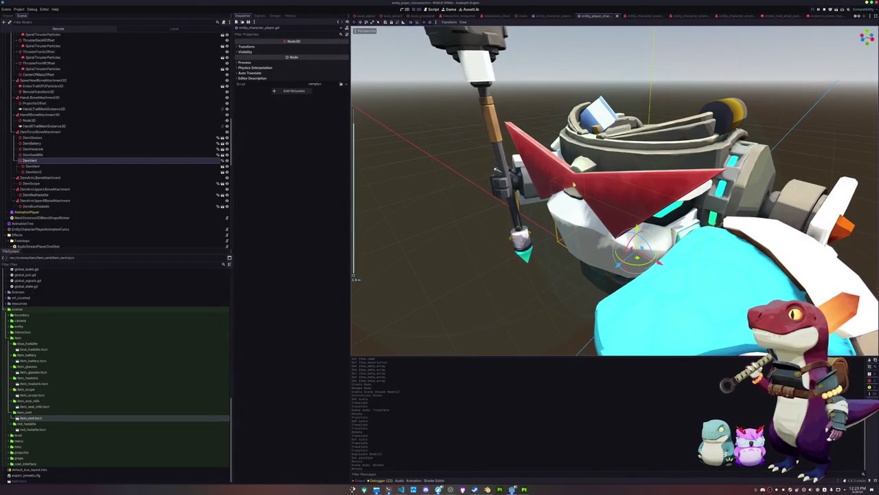
scroll(496, 169, "down", 5)
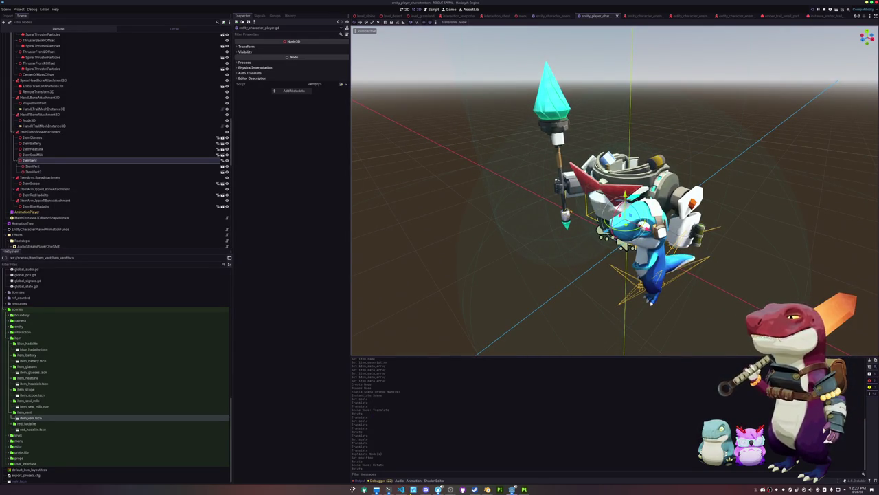
key("alt+Tab")
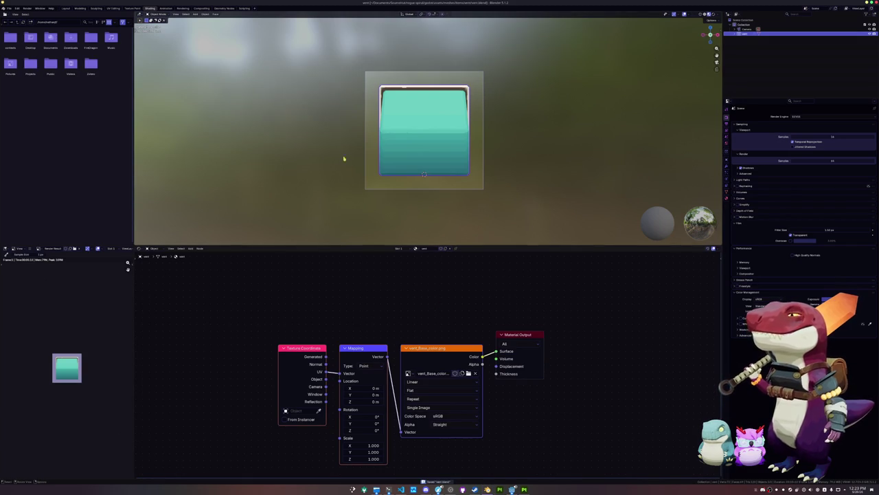
- Start a new General scene and delete the default cube, camera and light
left_click(9, 8)
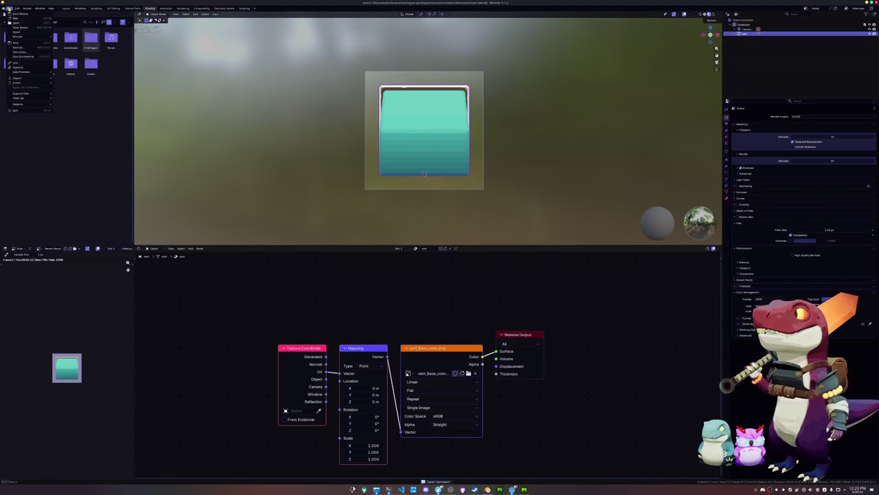
left_click(63, 19)
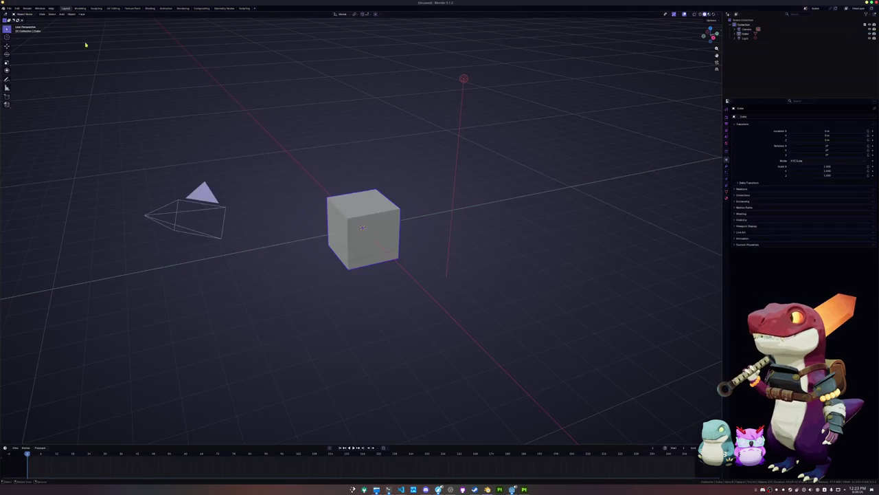
key("a")
key("x")
left_click(300, 180)
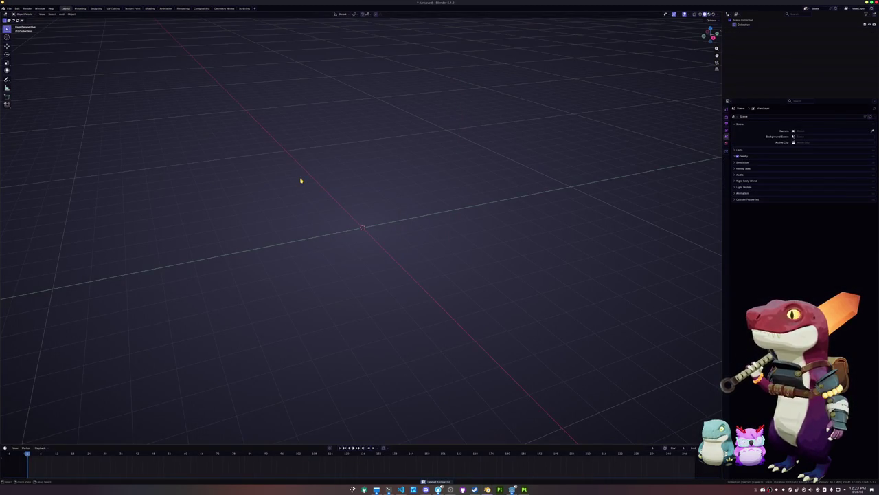
- Save the empty scene as a new .blend inside a newly created folder
key("ctrl+s")
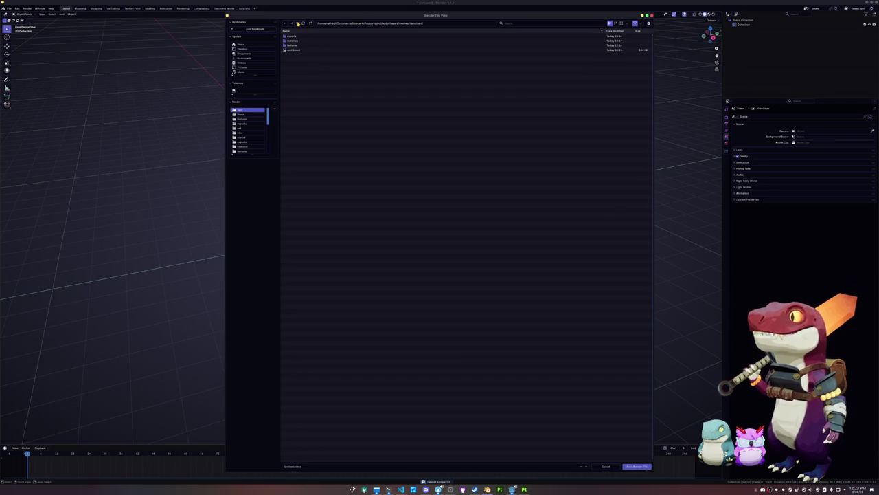
left_click(297, 22)
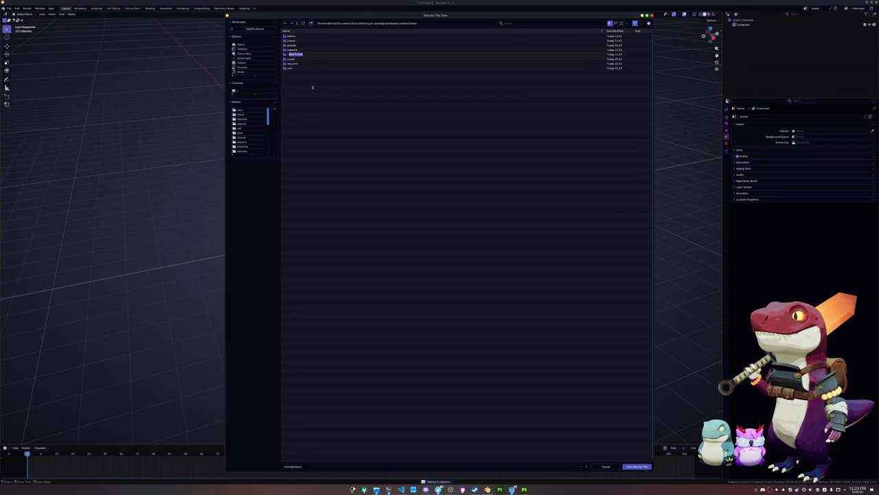
key("Return")
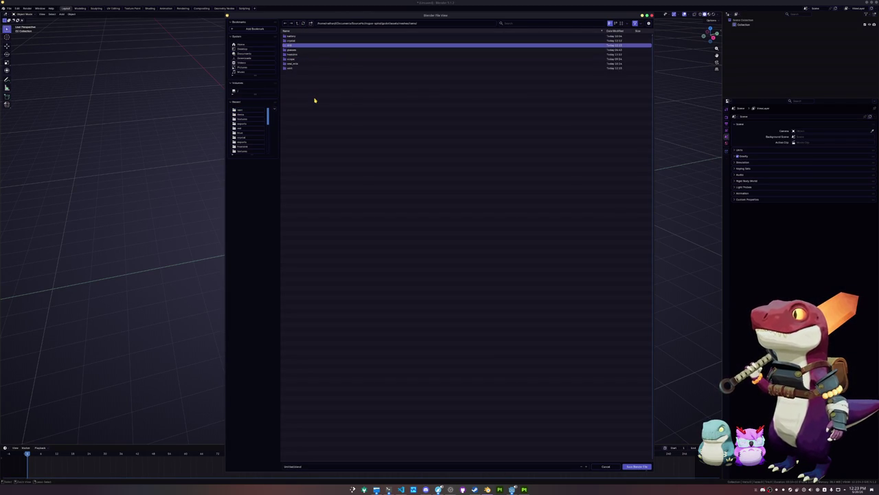
double_click(296, 45)
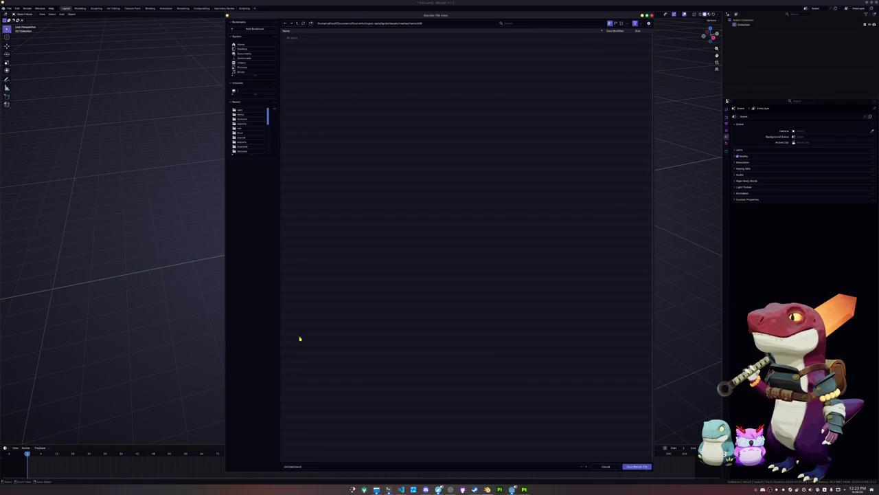
left_click(308, 467)
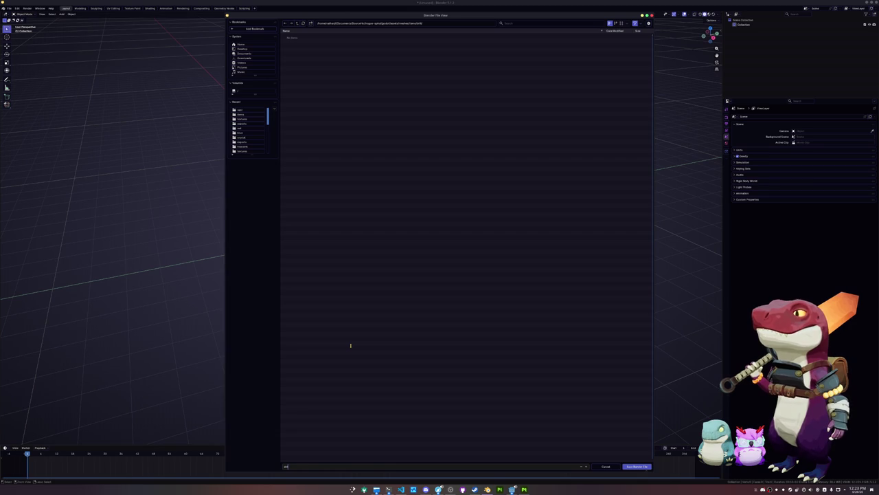
key("Return")
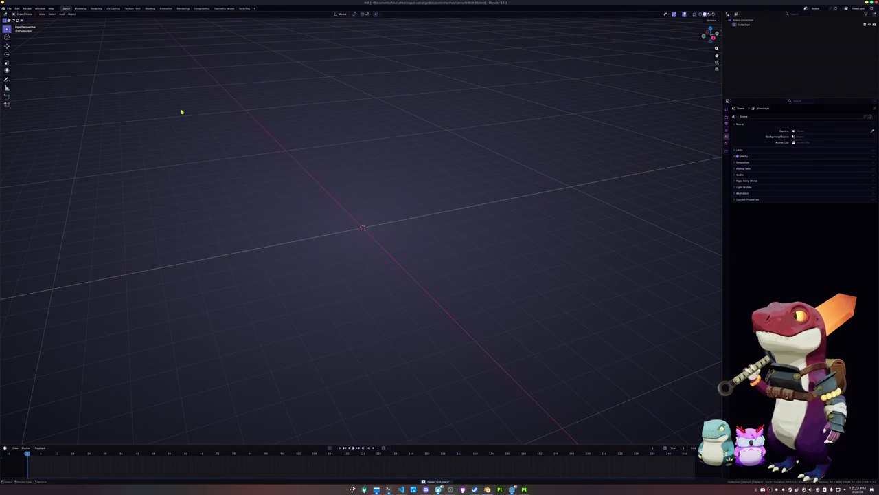
- Append the drill head object from entities/player/player.blend into the new scene
left_click(9, 8)
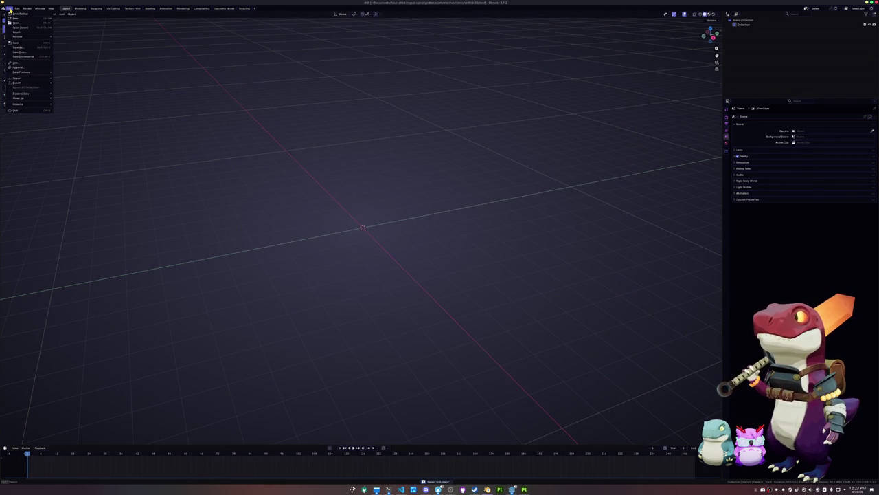
left_click(20, 67)
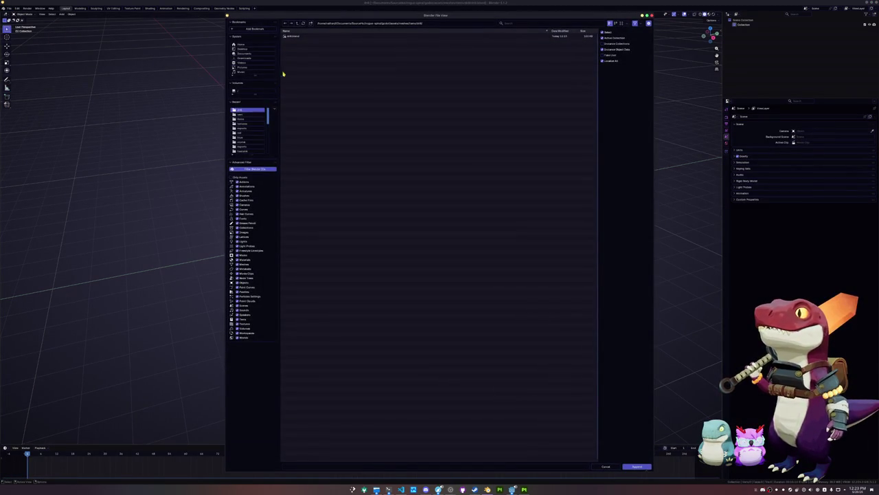
left_click(297, 25)
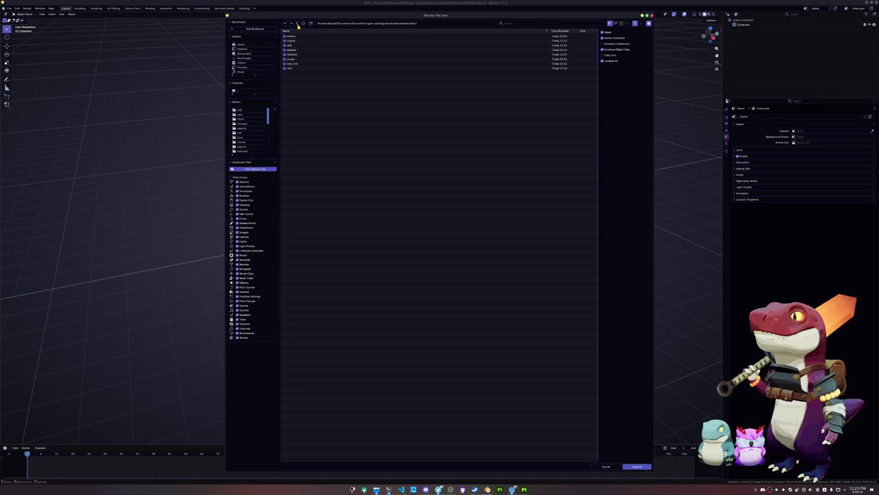
left_click(297, 25)
left_click(298, 40)
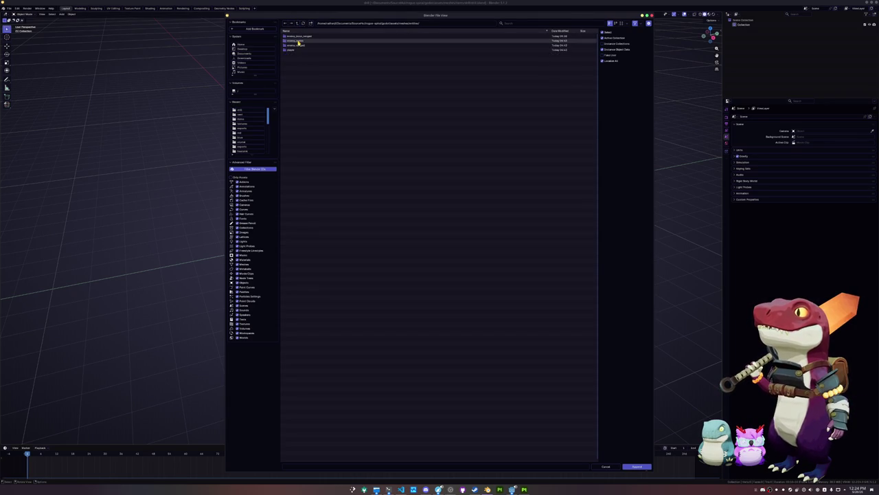
double_click(297, 49)
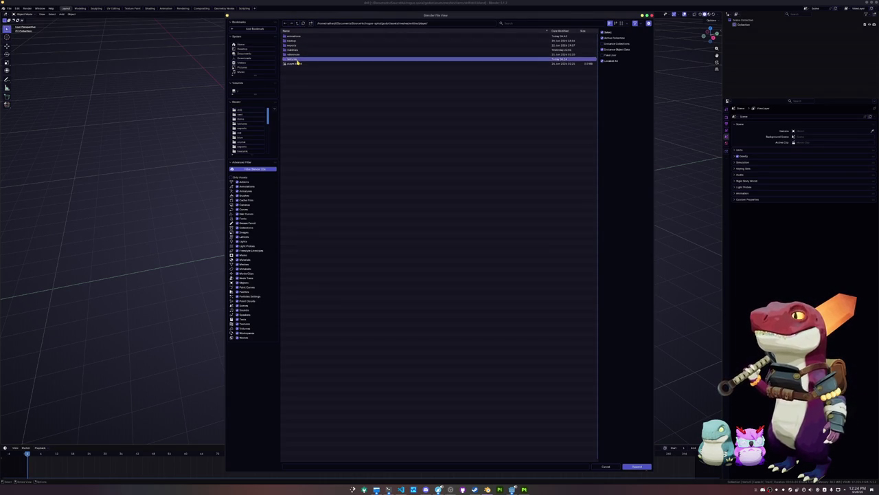
double_click(296, 63)
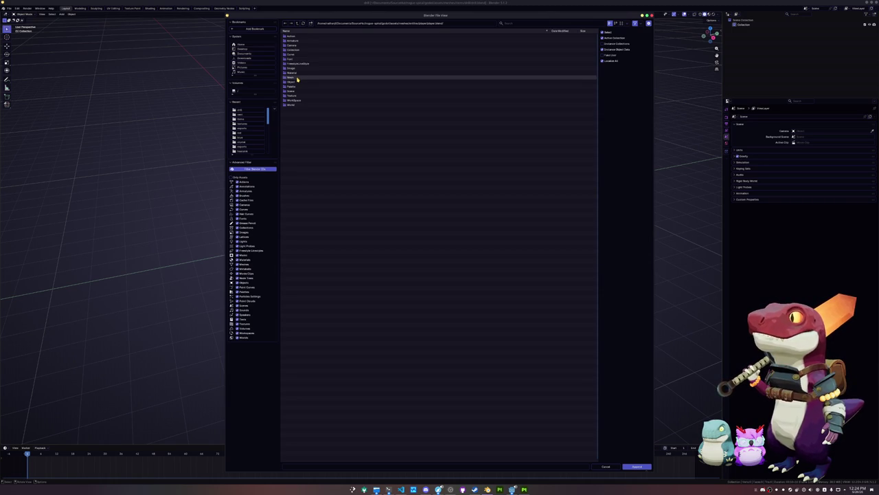
double_click(296, 81)
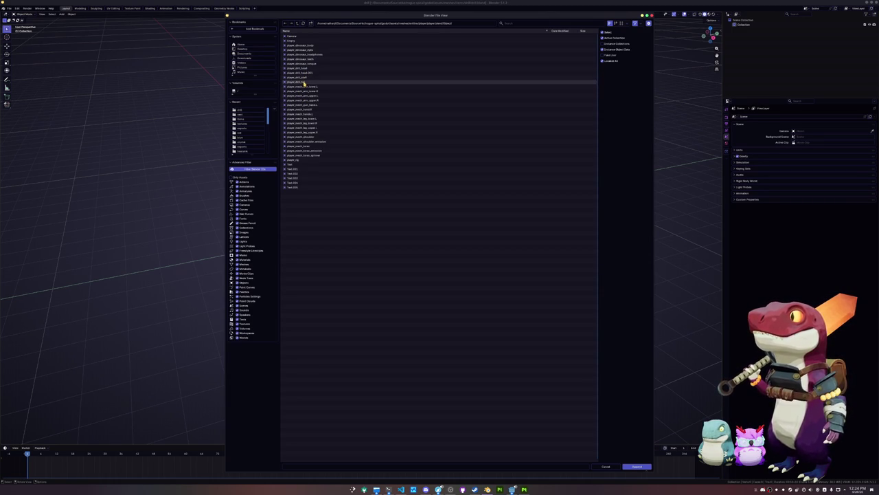
double_click(304, 72)
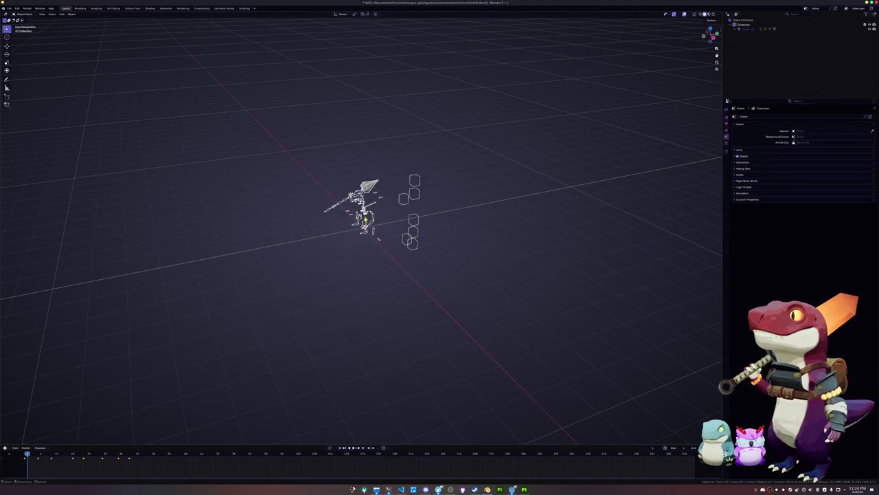
- Delete the extra appended bones and cubes and move the drill-head cone to the origin
key("x")
left_click(349, 214)
key("alt+g")
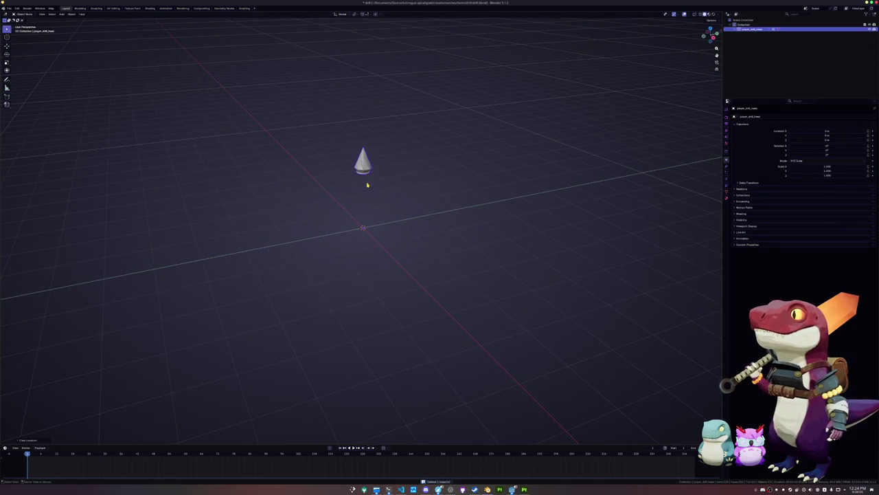
scroll(371, 192, "up", 3)
key("g")
key("z")
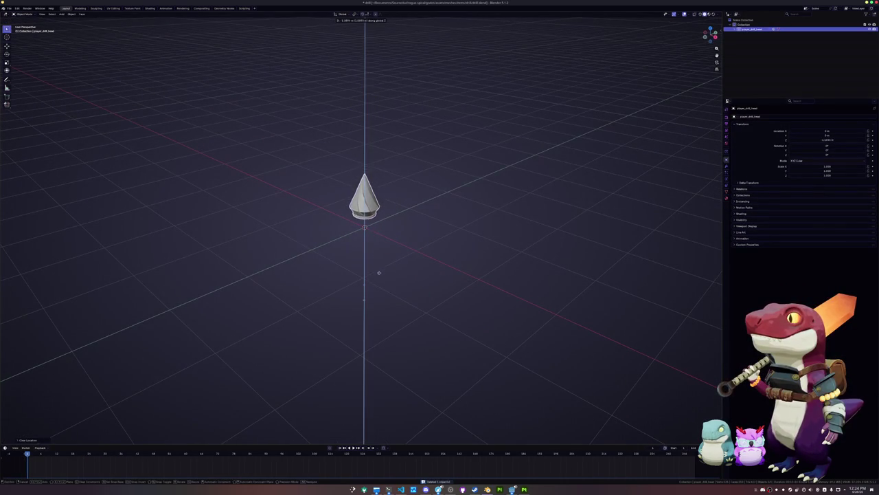
left_click(381, 280)
- From the front view, rest the cone's base on the ground and apply its transforms
key("KP_1")
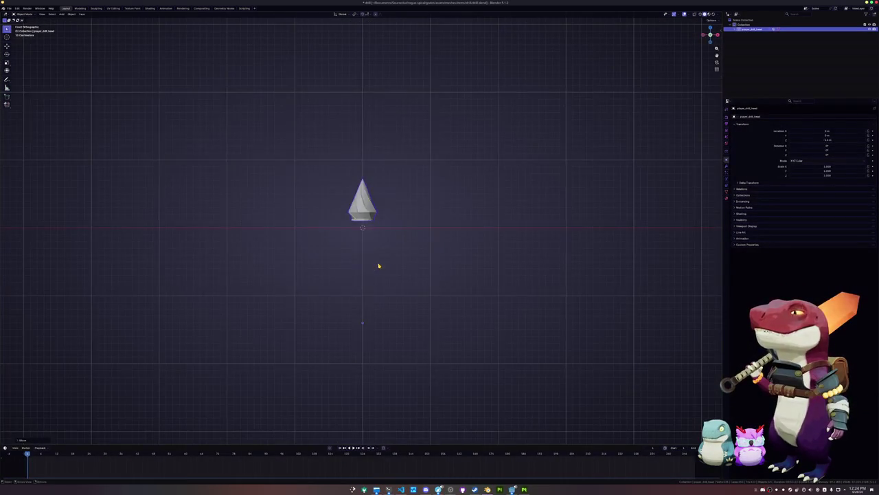
scroll(413, 206, "up", 2)
key("g")
key("z")
left_click(422, 201)
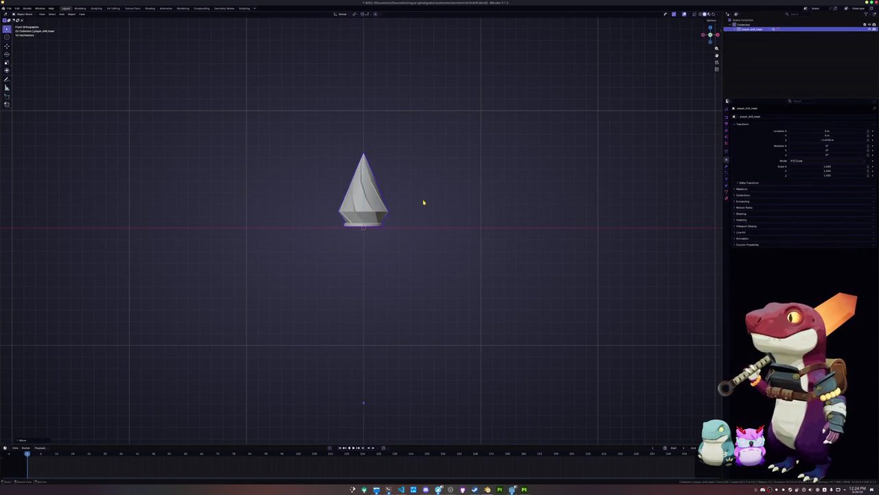
key("ctrl+a")
left_click(423, 201)
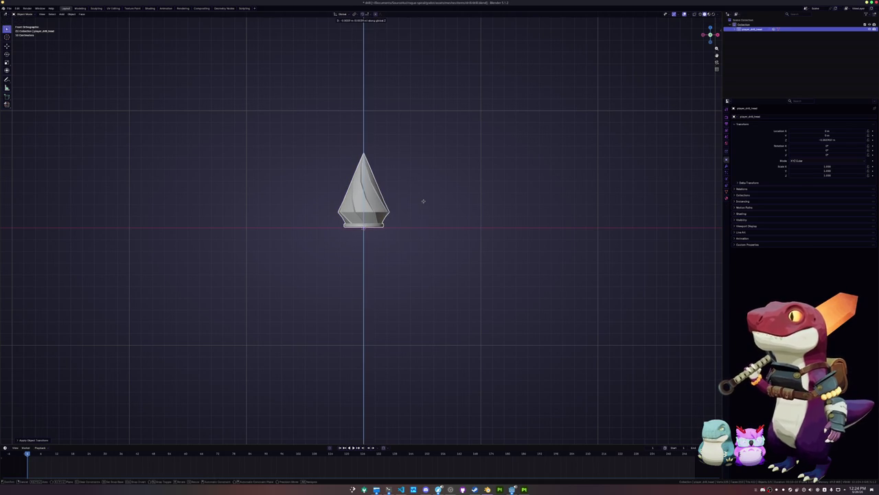
- Rename the cone object and its mesh data to 'drill'
left_click_drag(423, 201, 399, 235)
key("F2")
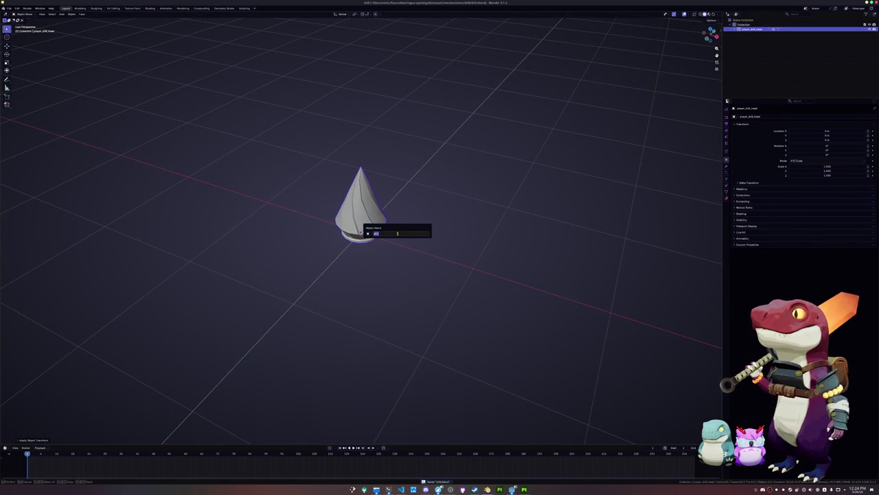
key("Return")
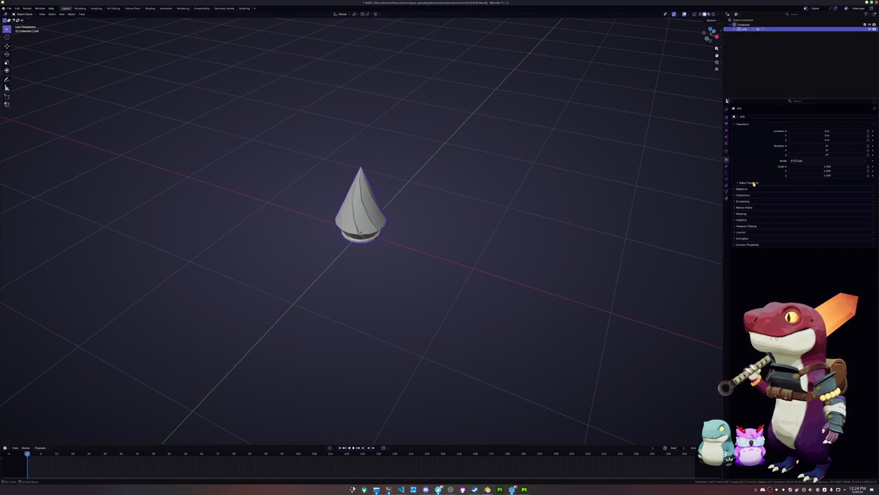
left_click(727, 192)
left_click(755, 117)
type("drill")
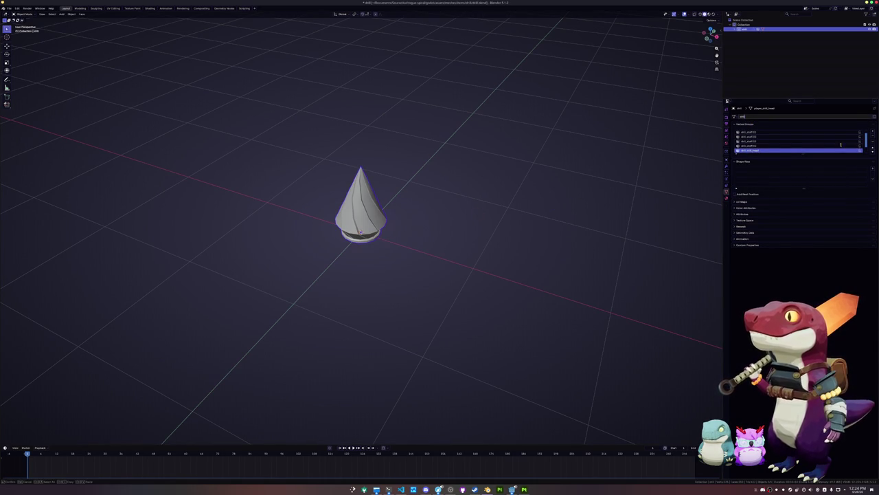
key("Return")
- Remove the cone's vertex groups, rename its material 'drill', and apply all transforms
left_click(873, 142)
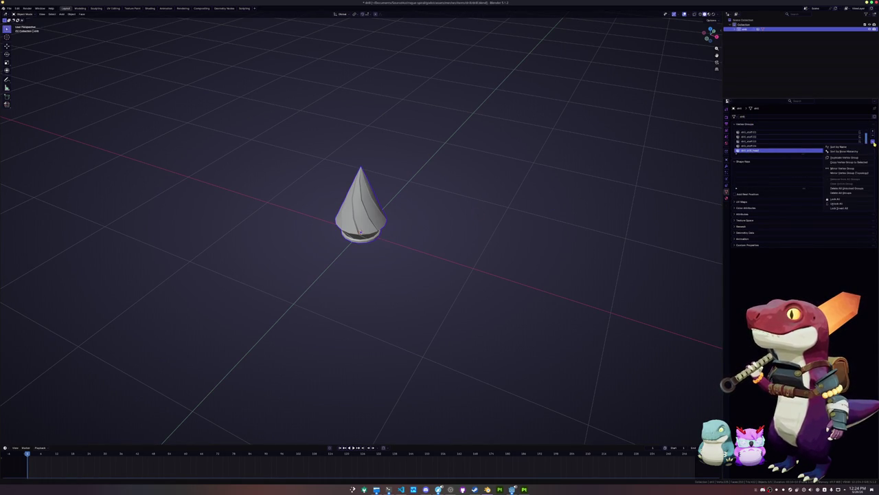
left_click(847, 194)
left_click(729, 199)
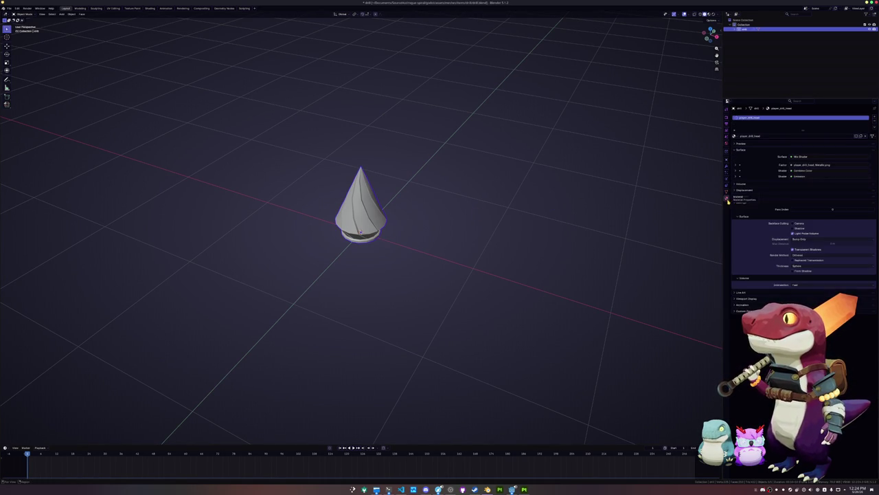
double_click(766, 136)
key("Return")
key("ctrl+a")
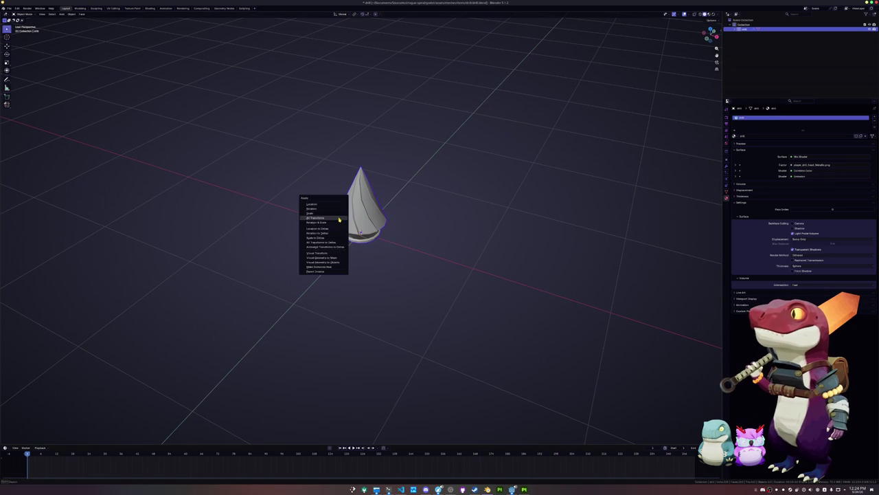
left_click(341, 221)
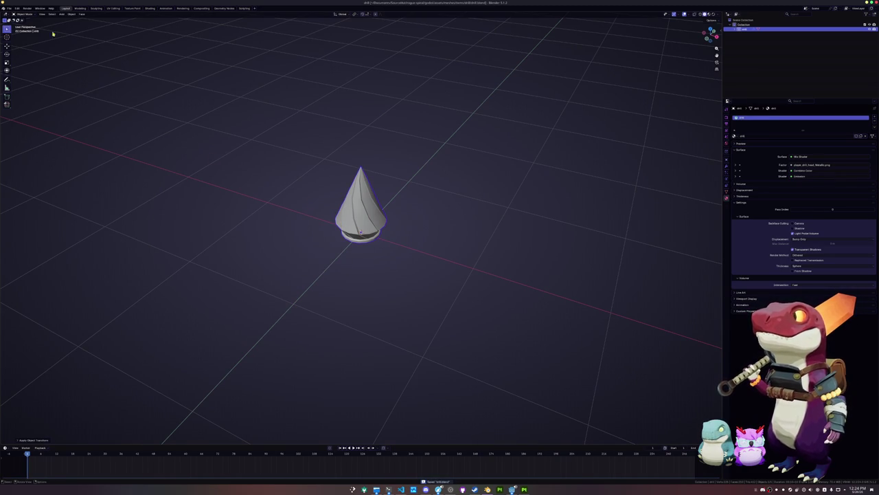
key("shift+a")
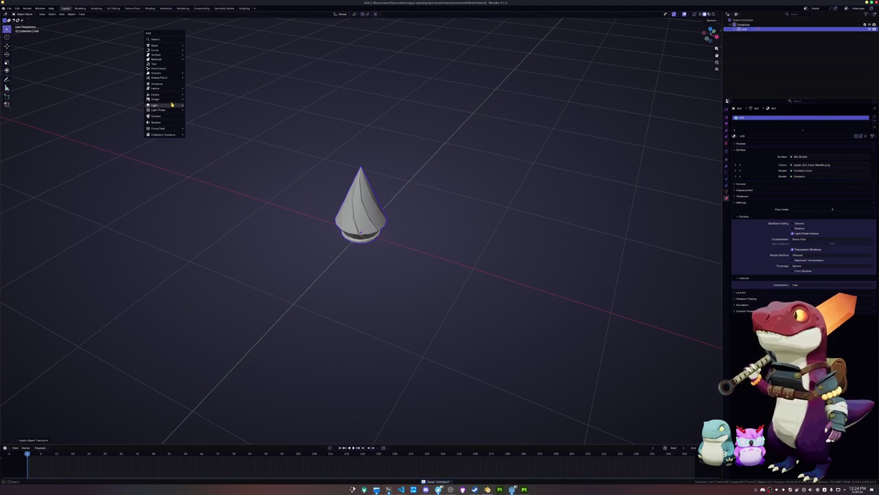
- Add a camera and move it along Y and Z to frame the drill head-on
left_click(164, 118)
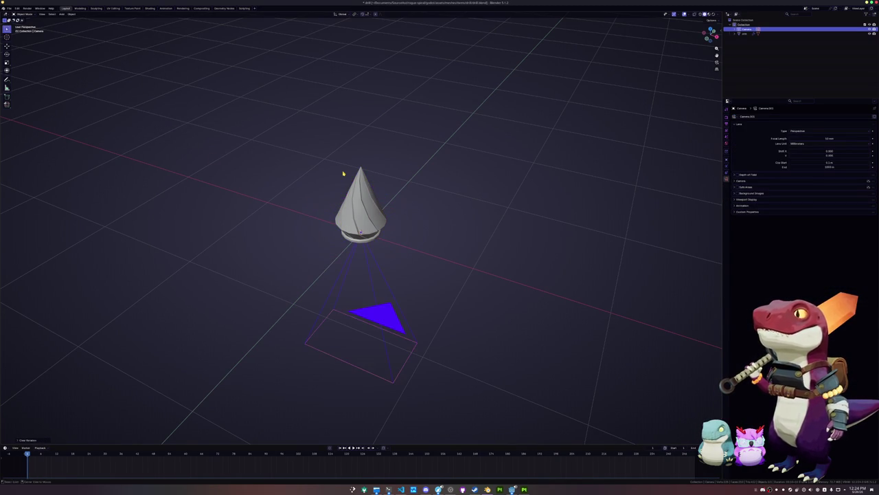
key("g")
key("y")
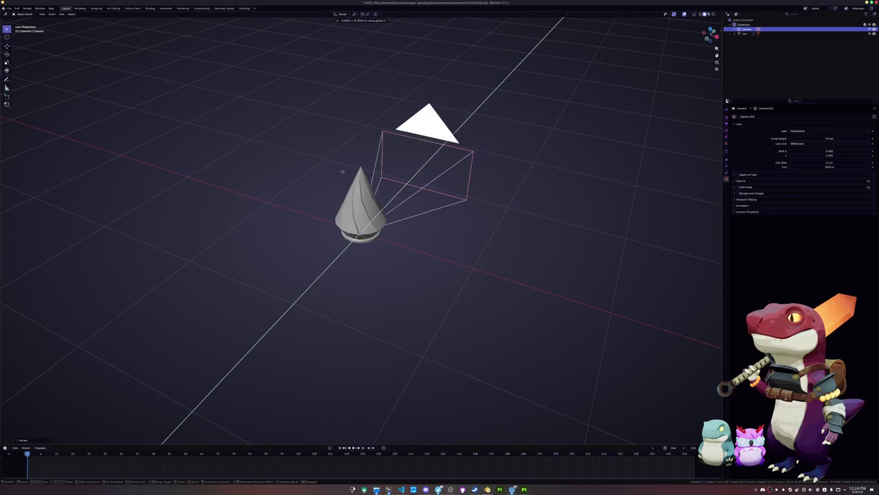
left_click(172, 289)
key("KP_0")
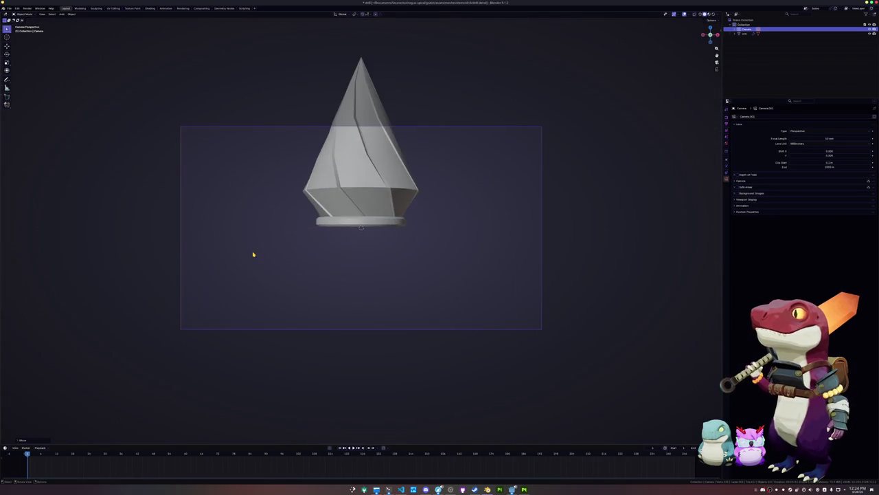
key("g")
key("z")
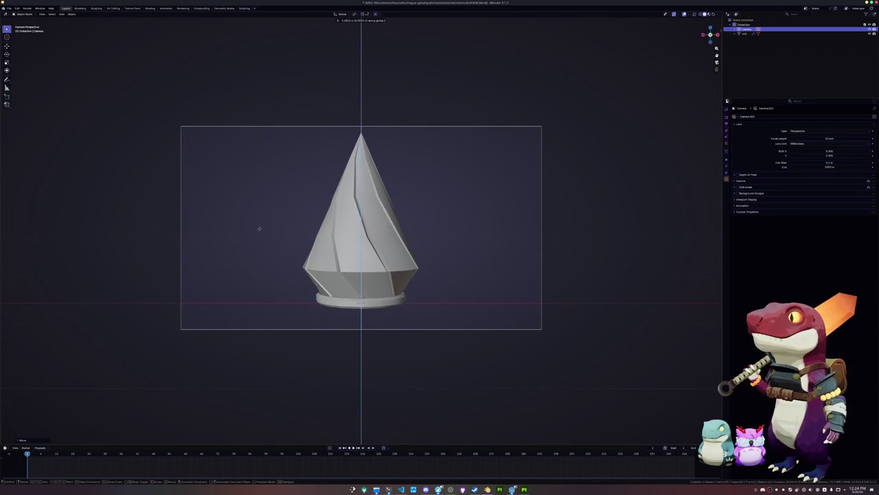
left_click(261, 229)
- Set the render resolution to 128 px square and raise the focal length to about 85 mm
left_click(727, 118)
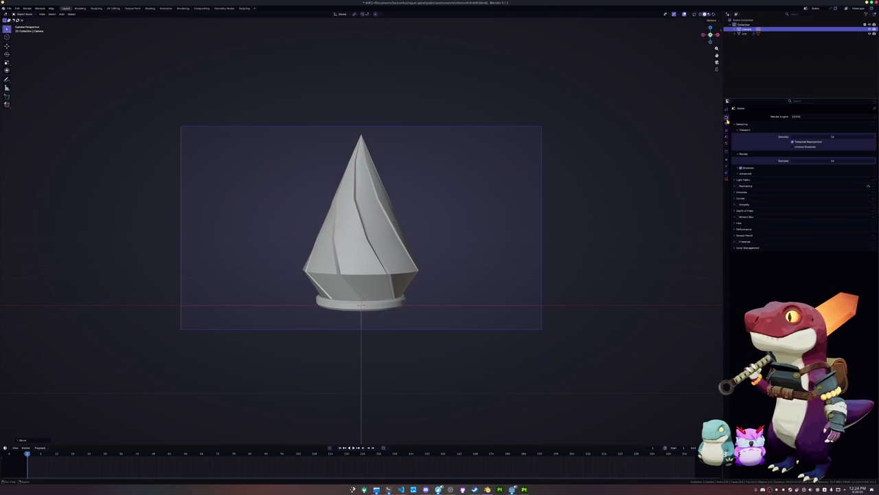
left_click(726, 124)
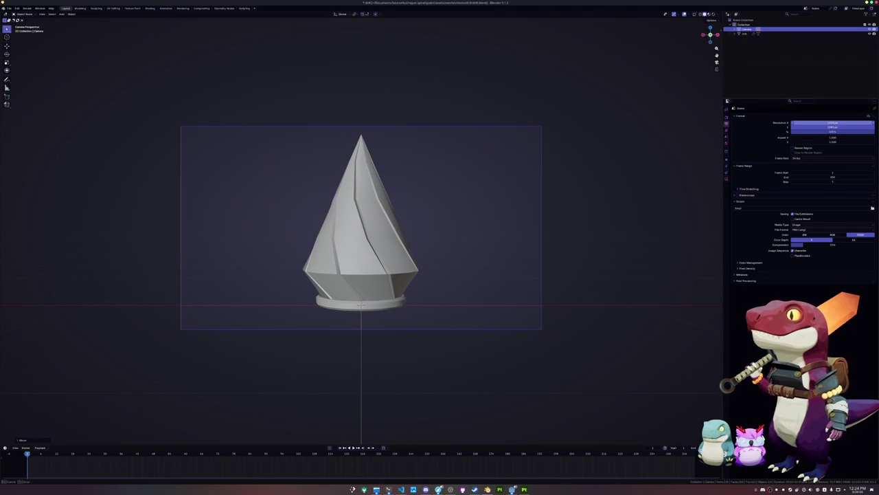
double_click(822, 123)
type("128")
key("Return")
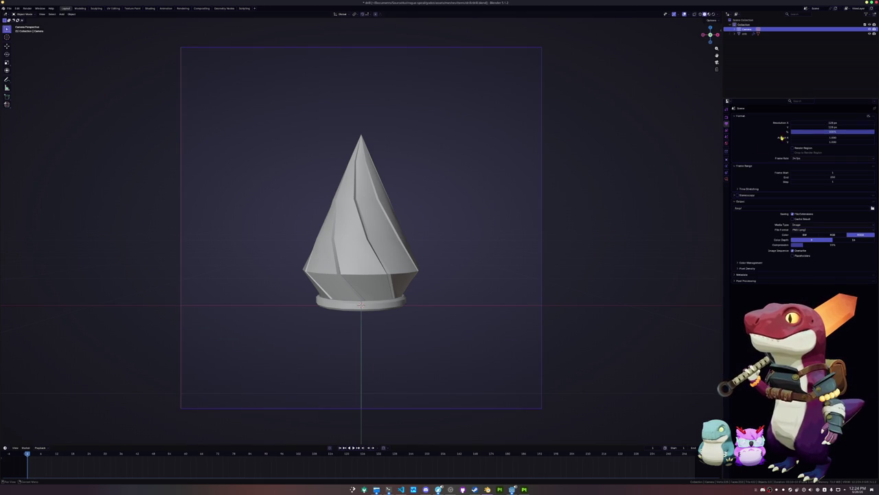
left_click(727, 180)
left_click_drag(829, 138, 862, 138)
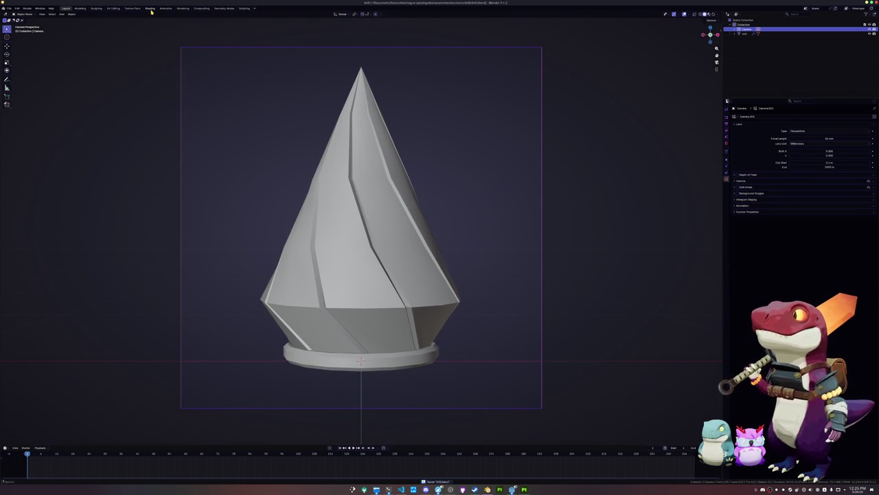
- Preview the drill render, lower the camera framing, and open the Film render settings
left_click(181, 8)
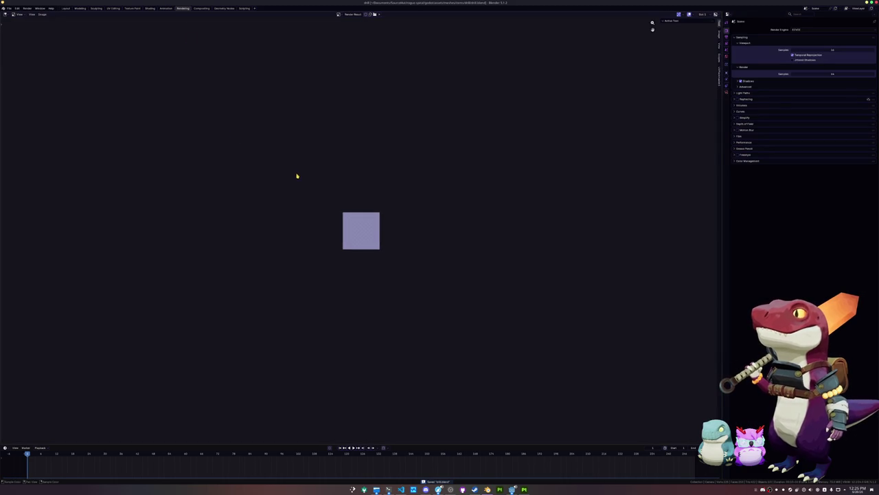
scroll(313, 200, "up", 1)
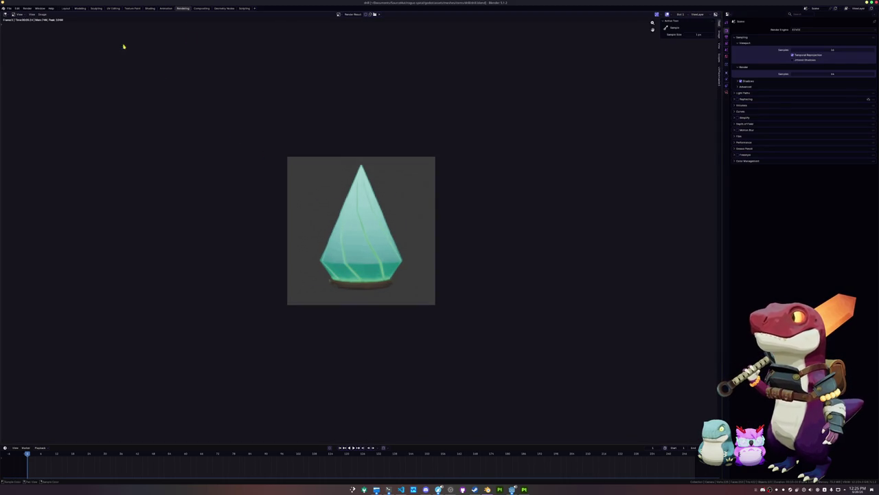
left_click(66, 8)
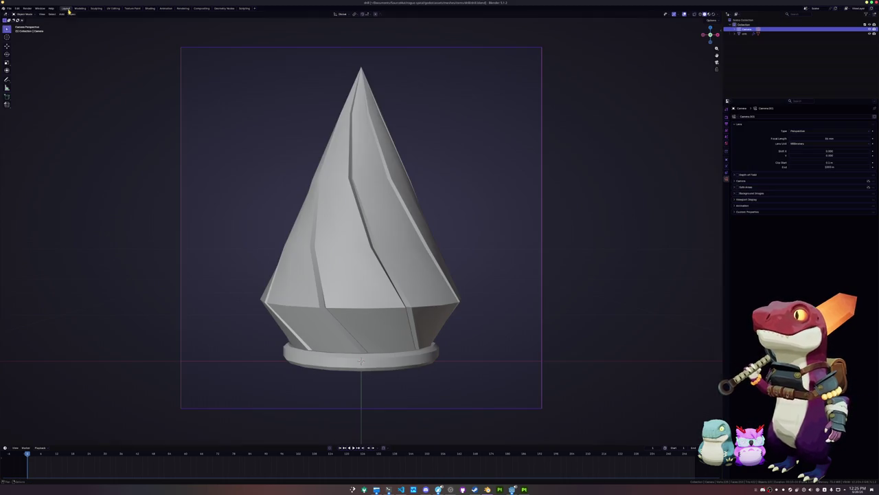
left_click(531, 189)
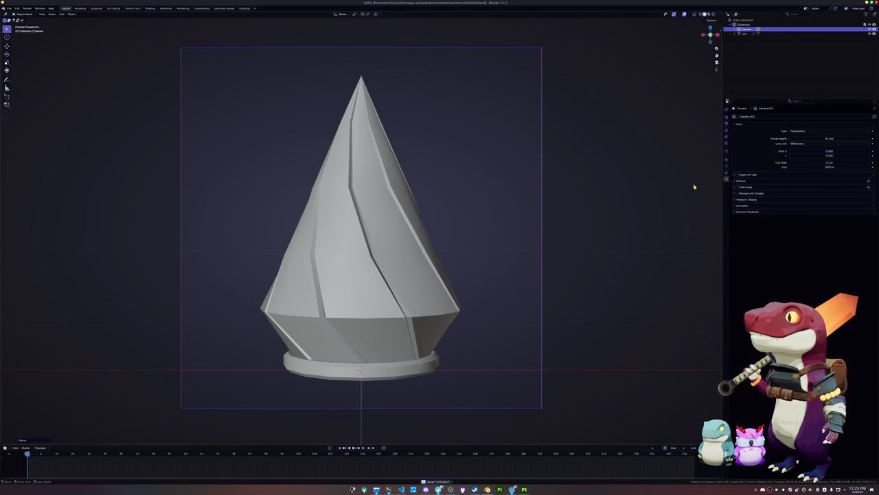
left_click(727, 117)
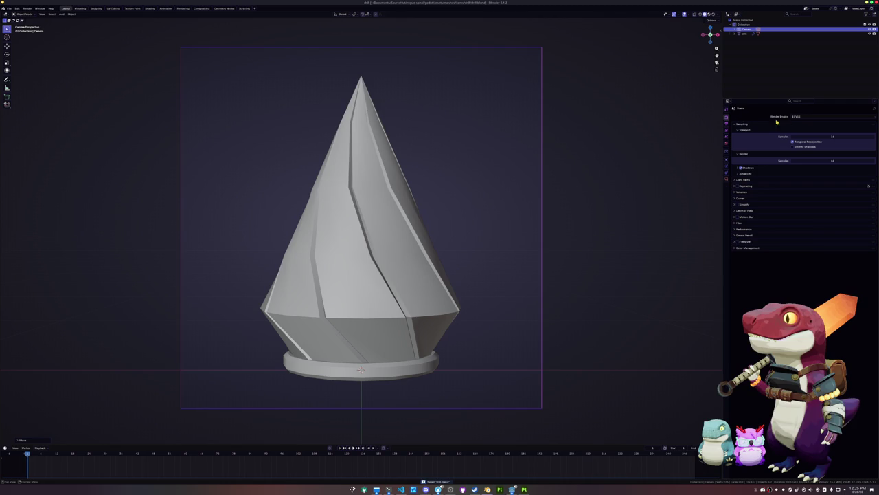
left_click(746, 224)
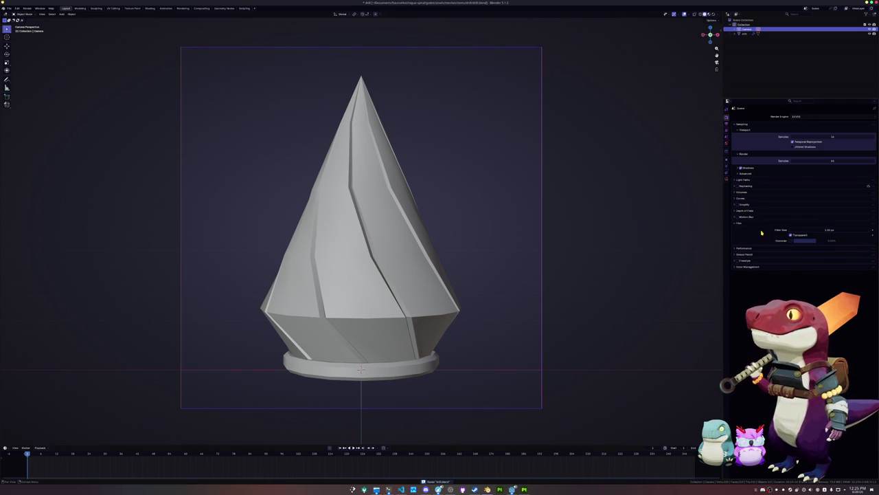
- Review the Color Management settings and view the rendered teal drill image
left_click(739, 223)
left_click(746, 250)
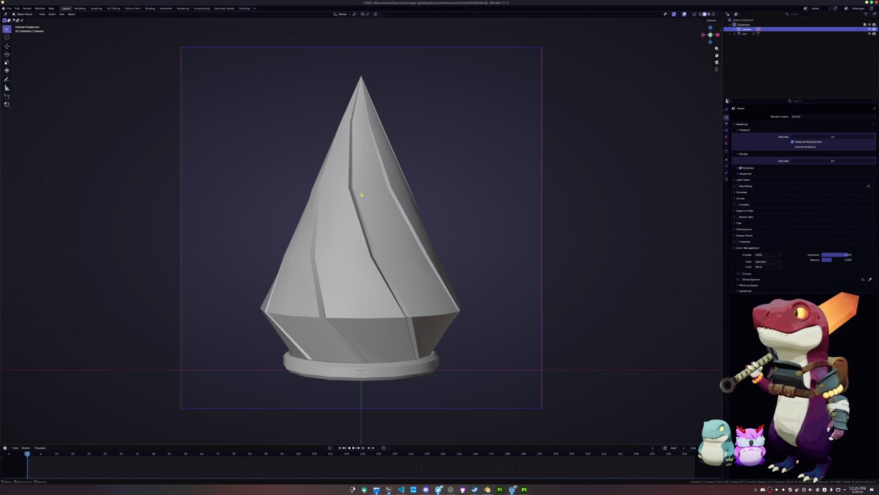
left_click(183, 8)
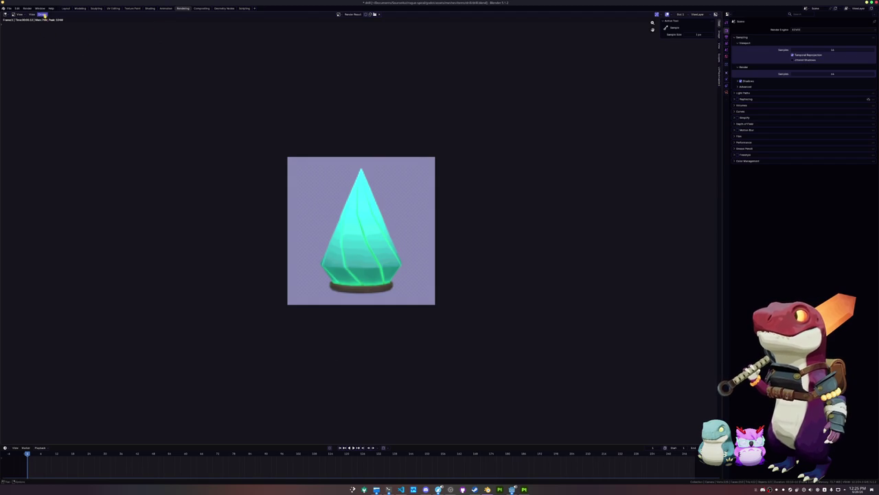
- Save the render image to disk under a new .png file name
left_click(42, 15)
left_click(69, 54)
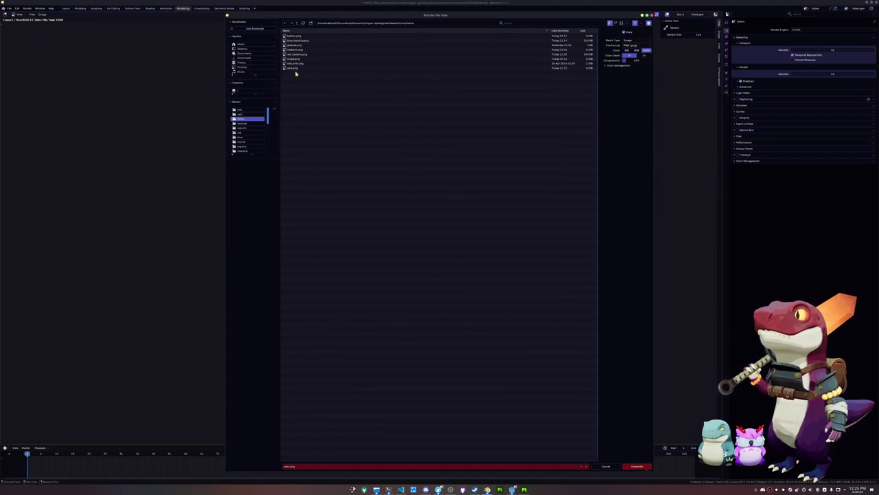
left_click(314, 465)
key("BackSpace")
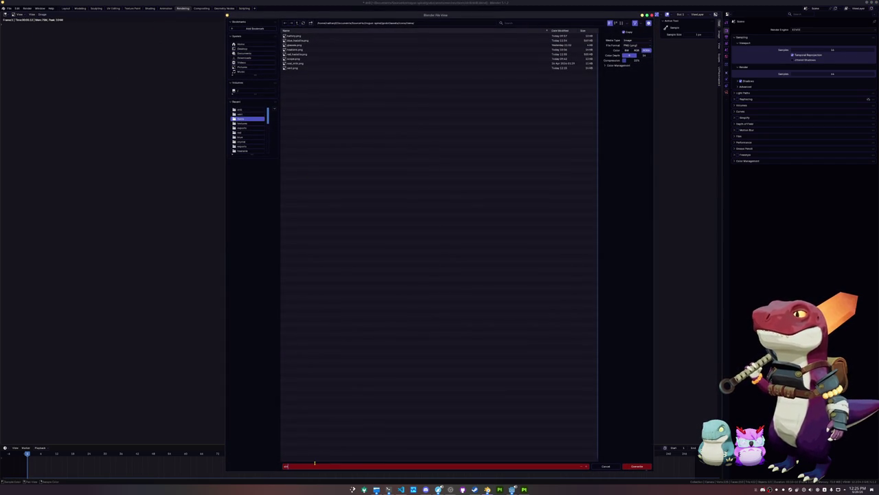
key("Return")
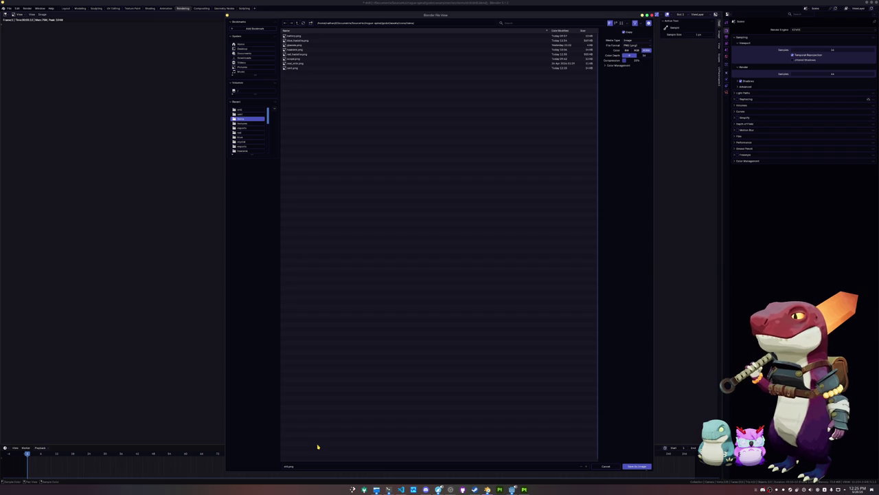
left_click(315, 464)
key("BackSpace")
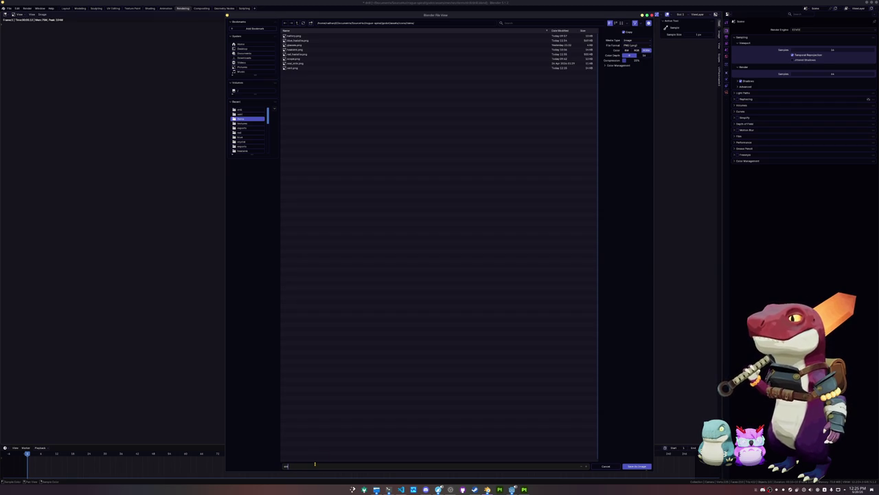
key("Return")
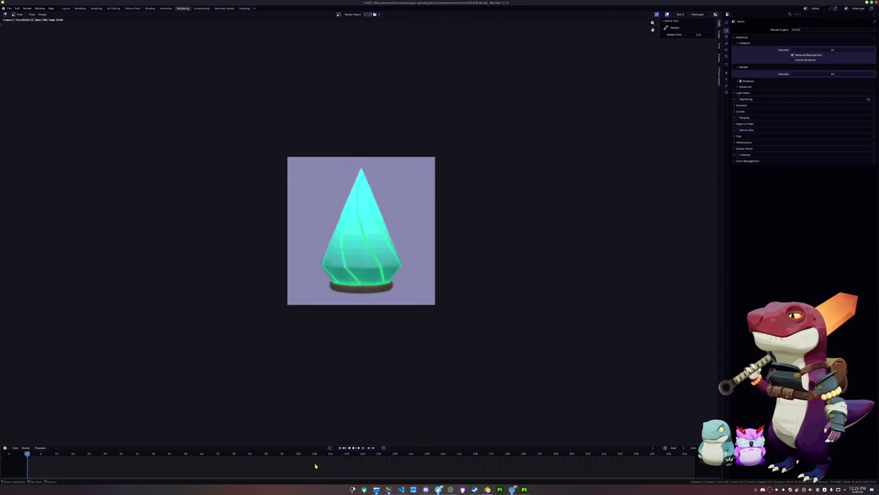
- Return to Blender's Layout workspace, zoom out, and switch back to the Godot editor
left_click(67, 8)
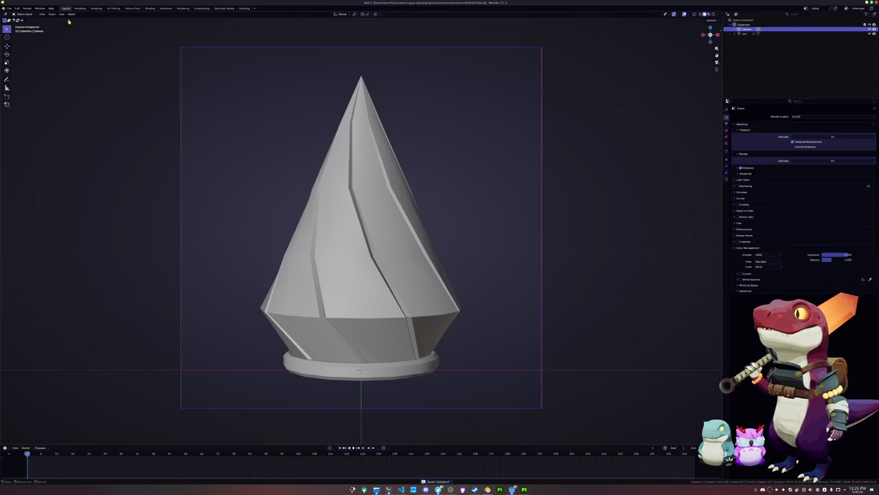
scroll(187, 219, "down", 1)
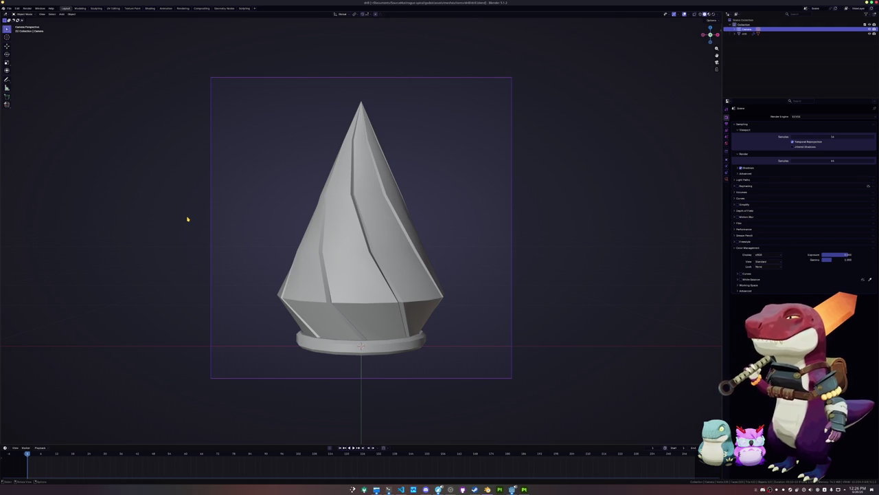
key("alt+Tab")
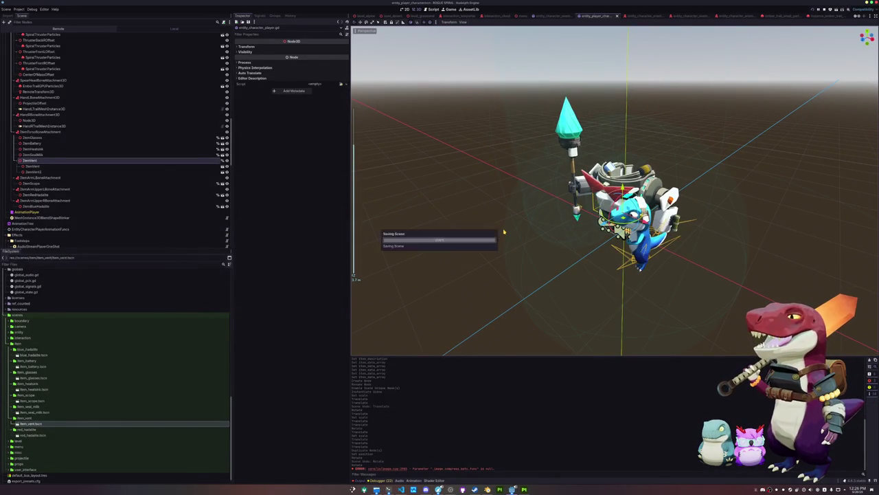
key("alt+Tab")
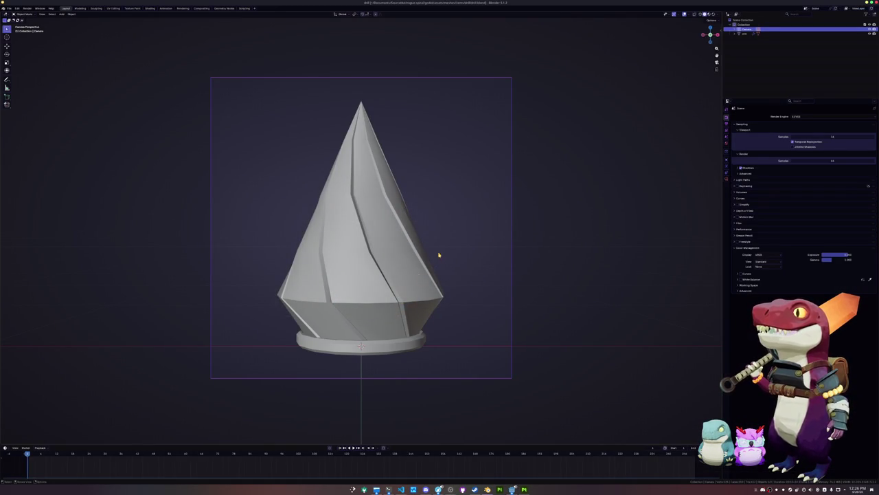
key("alt+Tab")
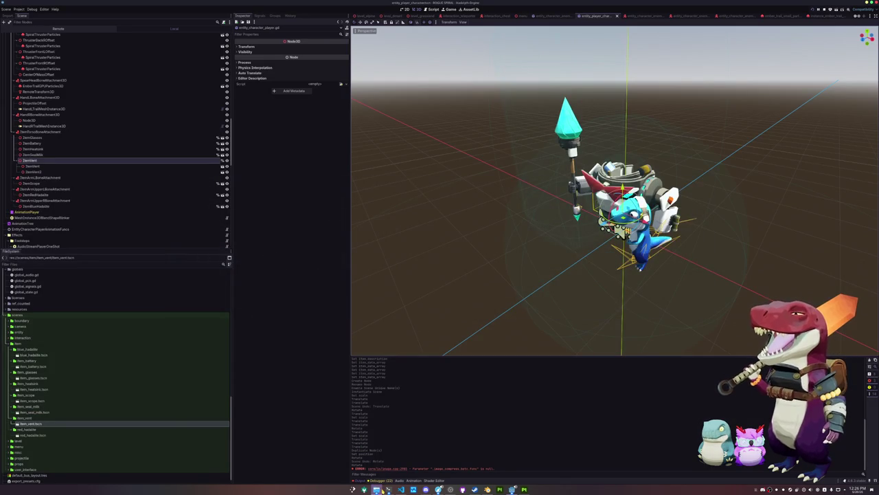
- Open Dolphin and expand assets/meshes/entities/player in the folder tree
left_click(376, 489)
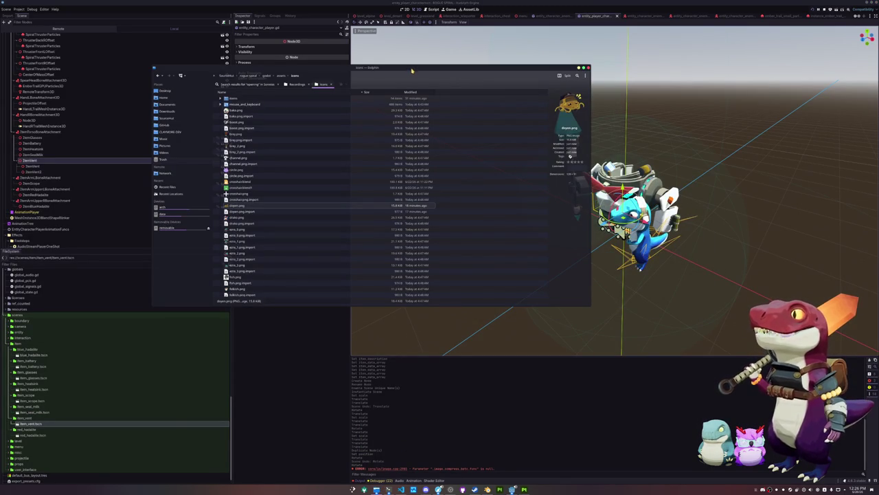
left_click_drag(410, 68, 508, 131)
left_click(317, 163)
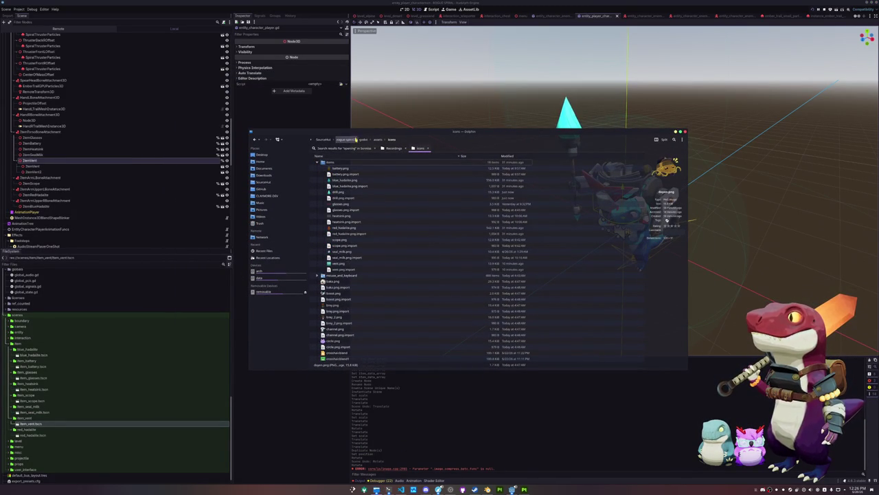
left_click(378, 141)
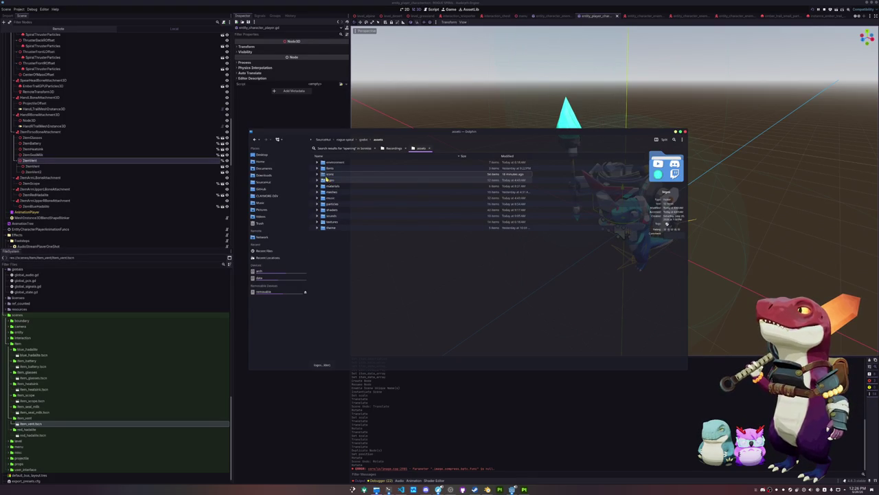
left_click(318, 192)
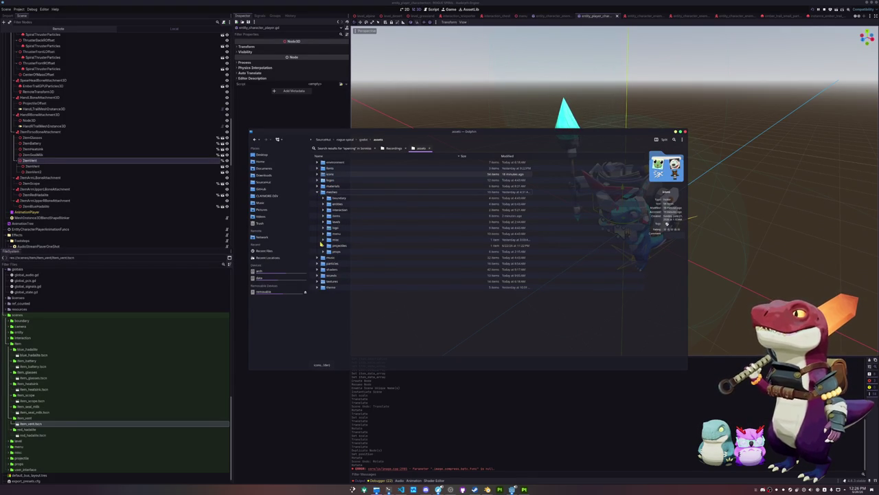
left_click(324, 240)
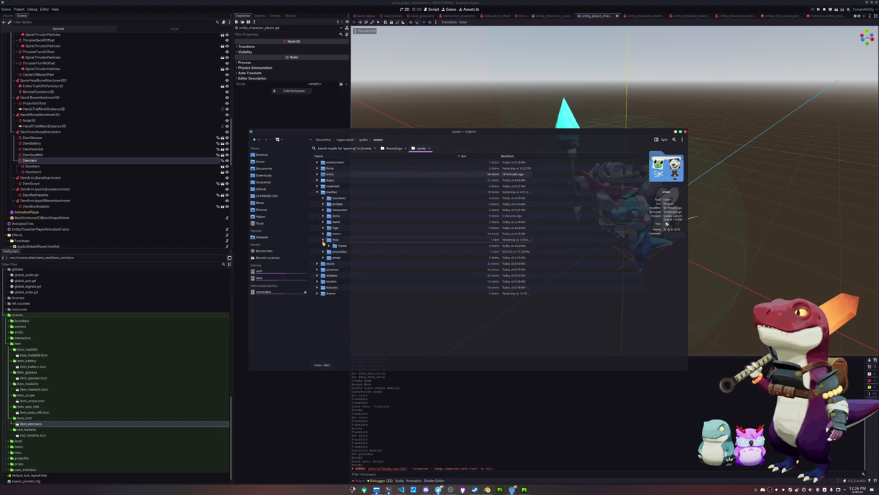
left_click(323, 240)
left_click(324, 204)
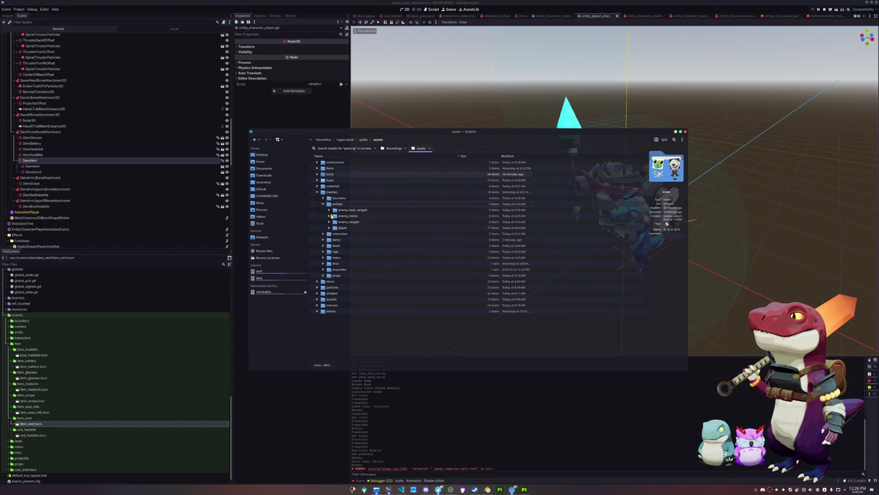
left_click(329, 228)
- Select the player_drill_blue and player_drill_red texture folders, then open meshes/items
scroll(337, 250, "down", 2)
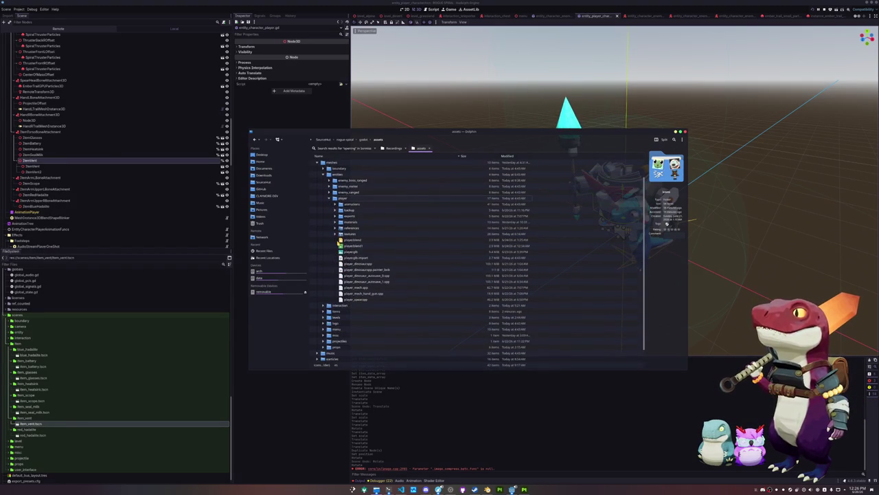
left_click(336, 223)
left_click(336, 222)
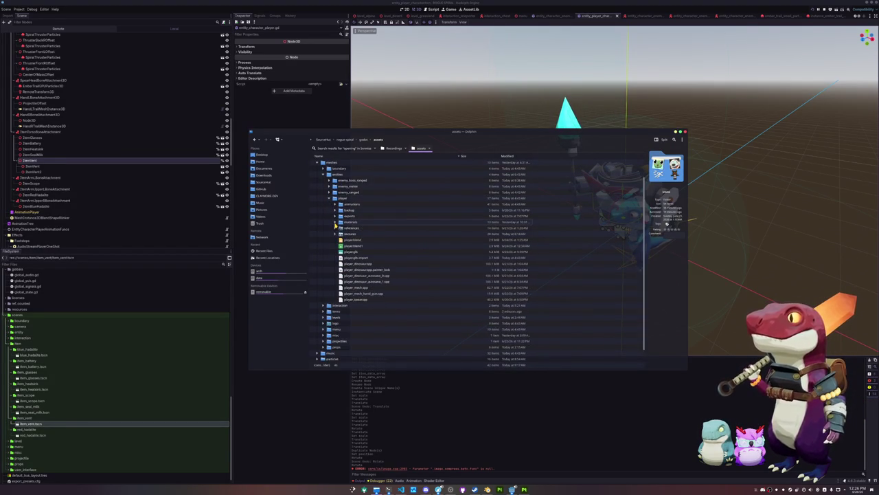
left_click(336, 234)
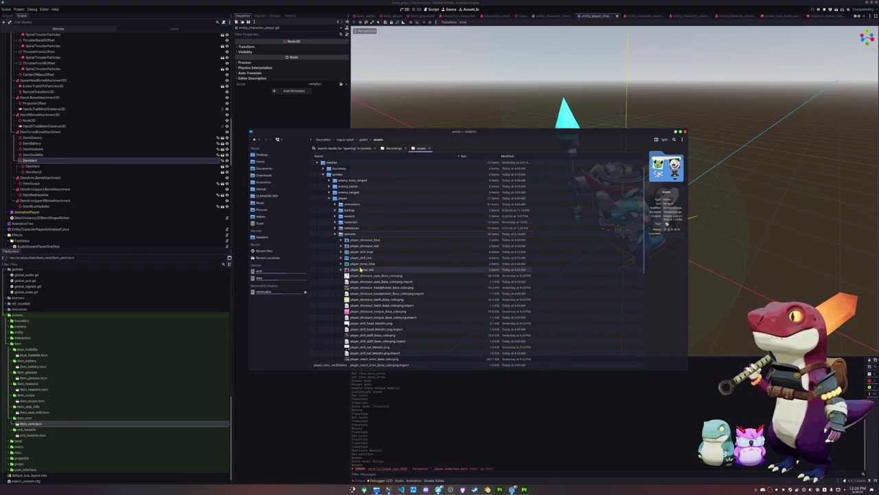
scroll(336, 238, "down", 2)
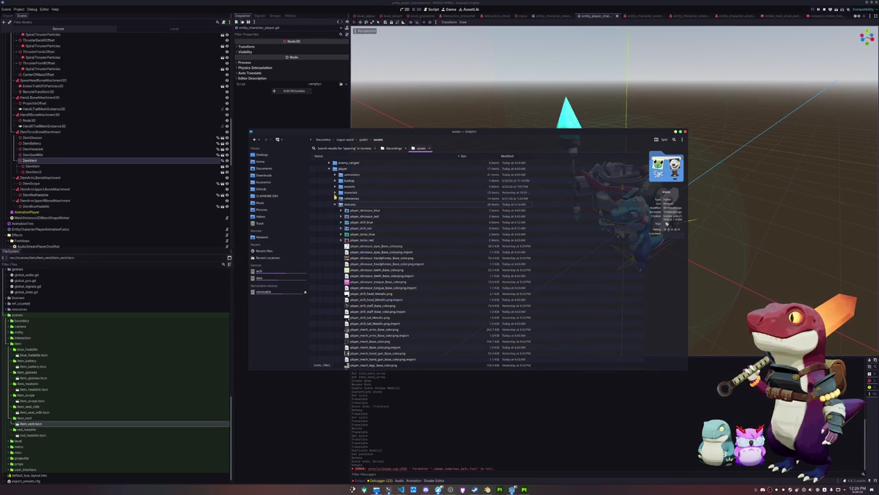
left_click(336, 193)
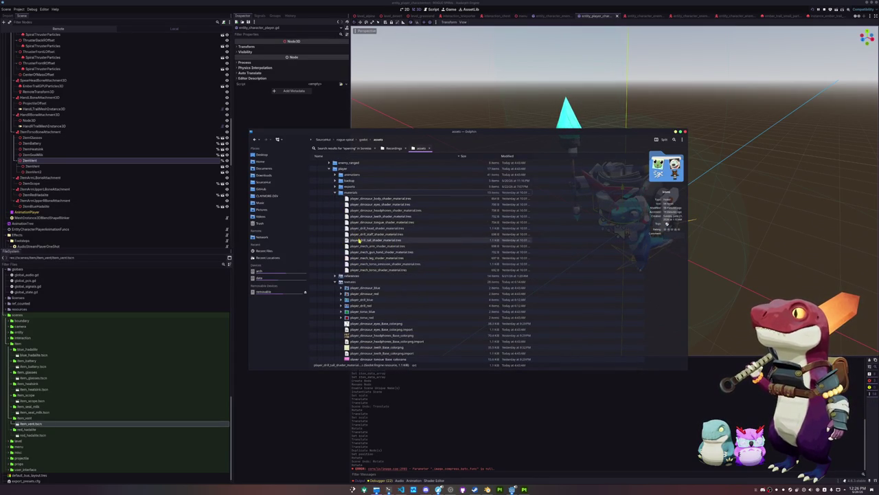
scroll(345, 255, "down", 3)
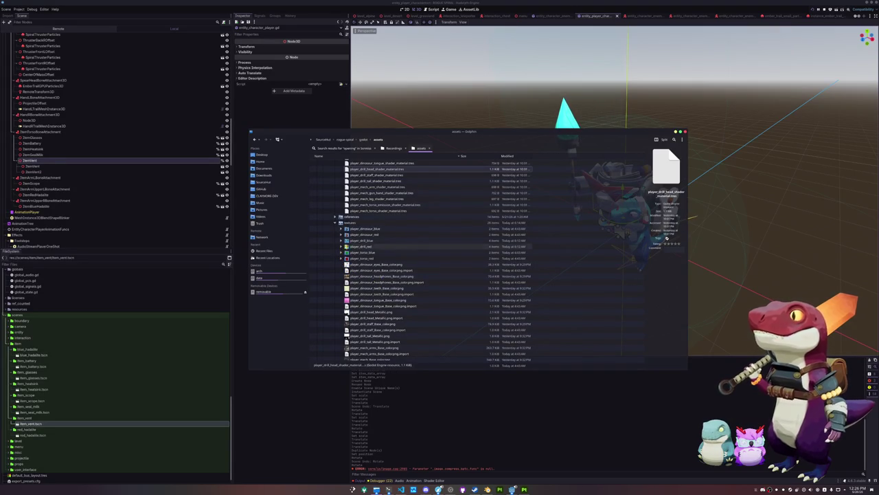
left_click(362, 241, "ctrl")
left_click(362, 246, "ctrl")
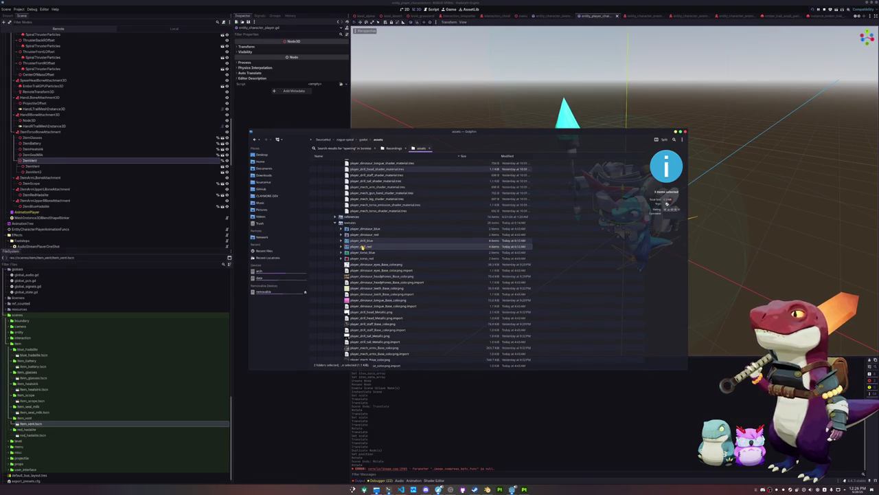
scroll(362, 247, "down", 2)
scroll(361, 265, "down", 8)
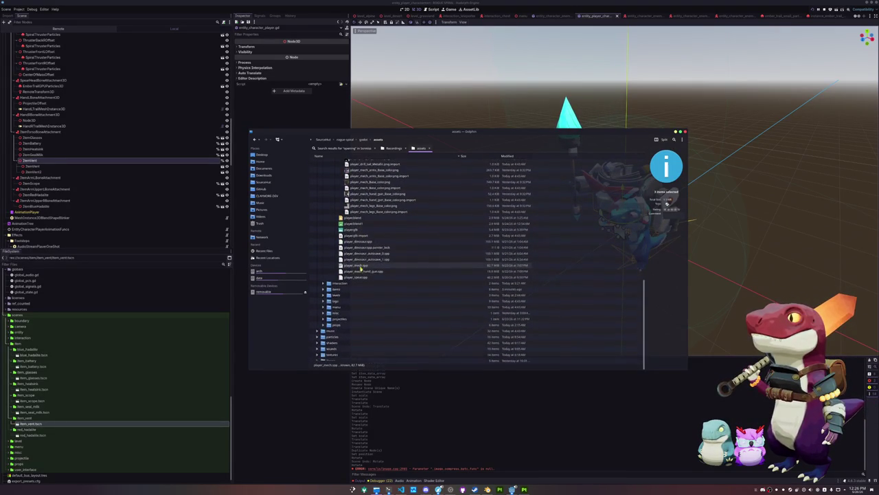
double_click(338, 288)
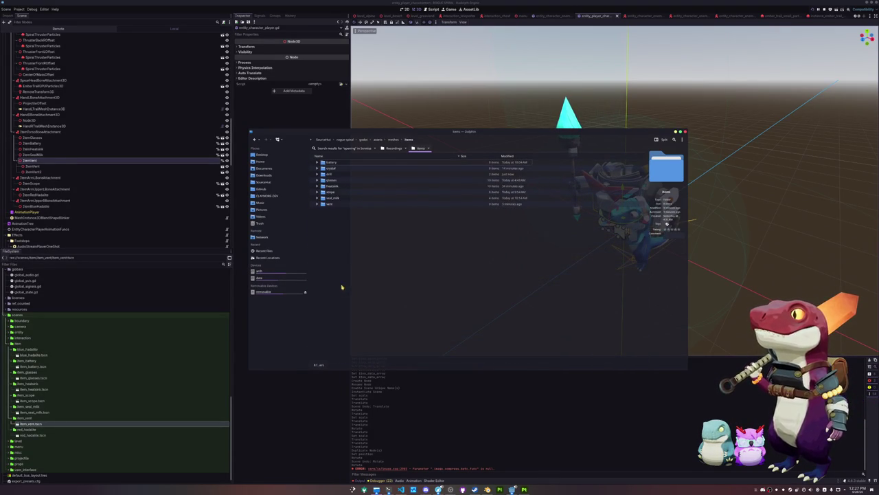
- Paste the drill files into items/drill and move both drill texture folders into a new textures folder
double_click(346, 174)
key("ctrl+v")
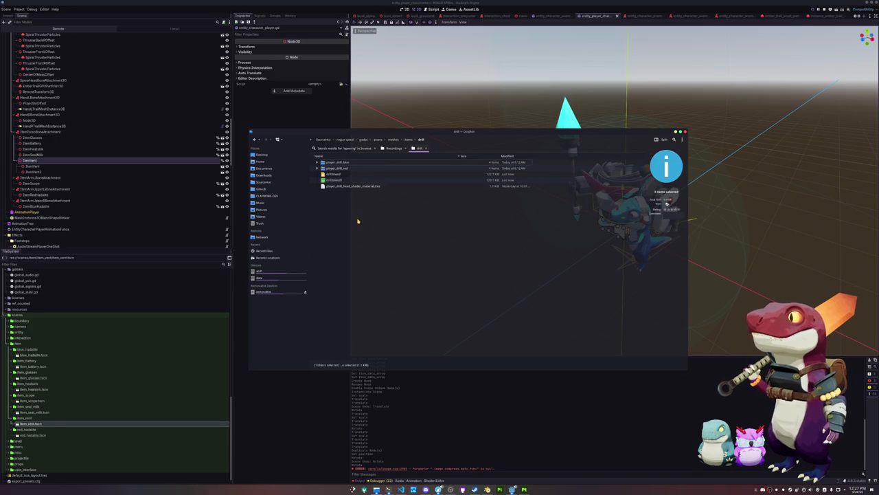
right_click(350, 209)
mouse_move(385, 211)
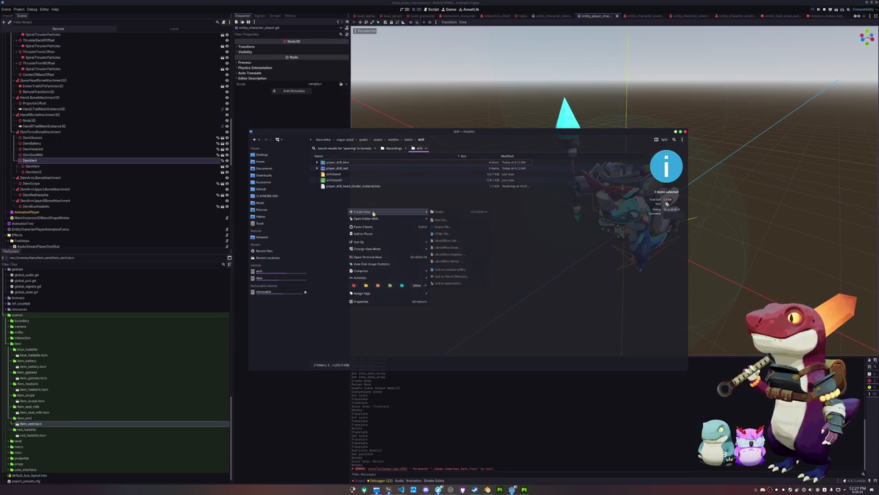
left_click(439, 211)
type("textures")
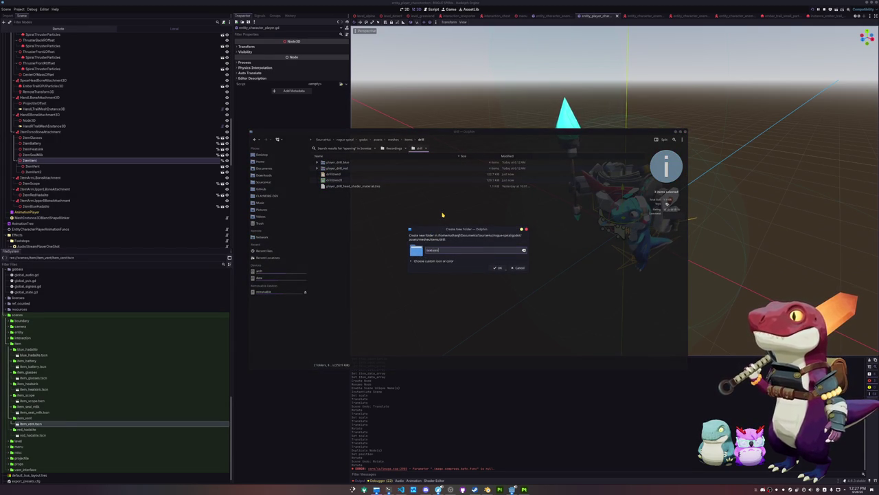
key("Return")
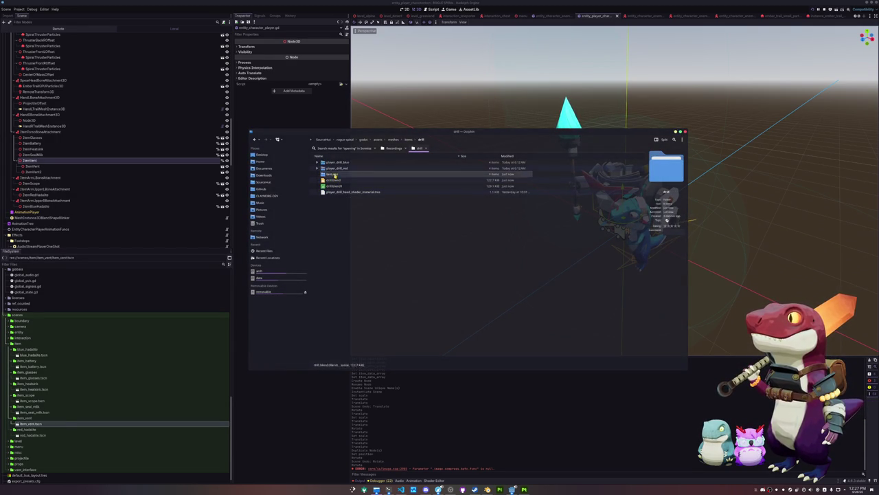
left_click_drag(333, 174, 341, 171)
left_click(341, 178)
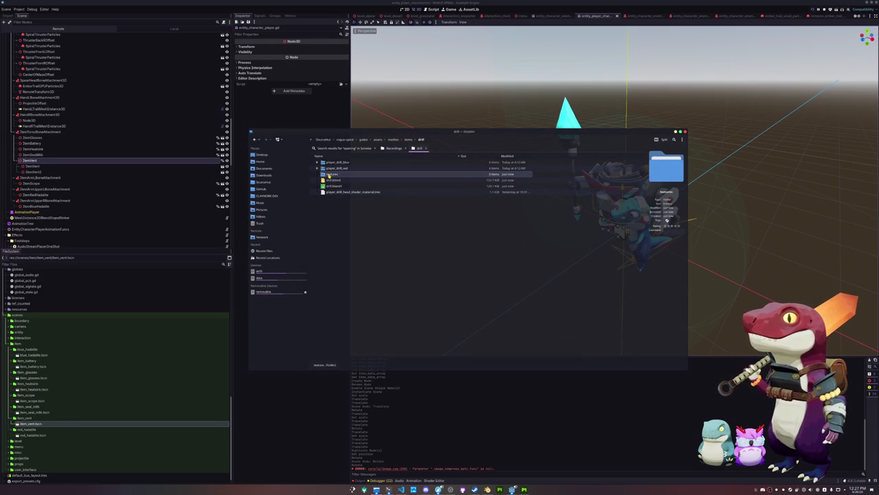
left_click(327, 168)
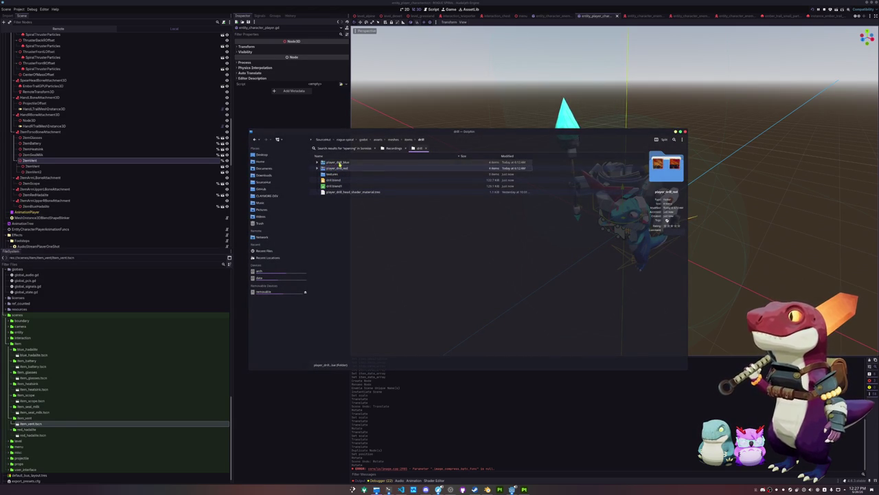
left_click(329, 162, "ctrl")
left_click_drag(328, 162, 332, 177)
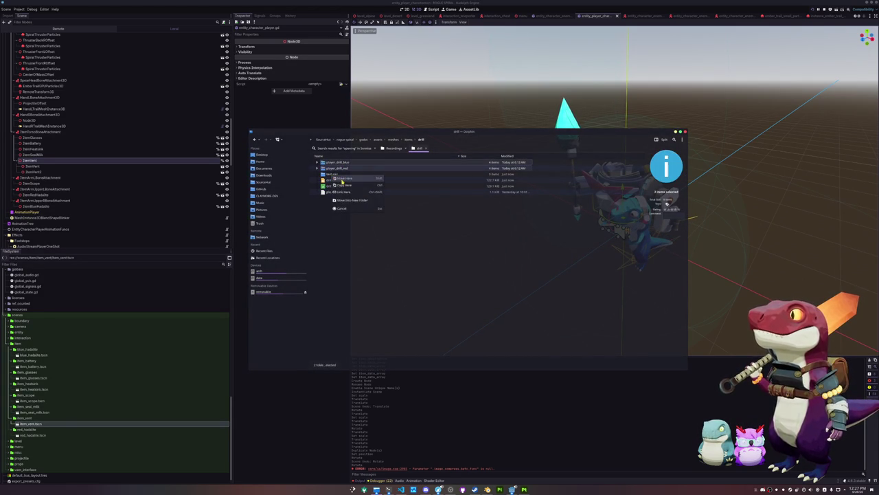
left_click(336, 194)
- Create the materials subfolder and drag the drill head shader material into it
right_click(335, 194)
mouse_move(384, 195)
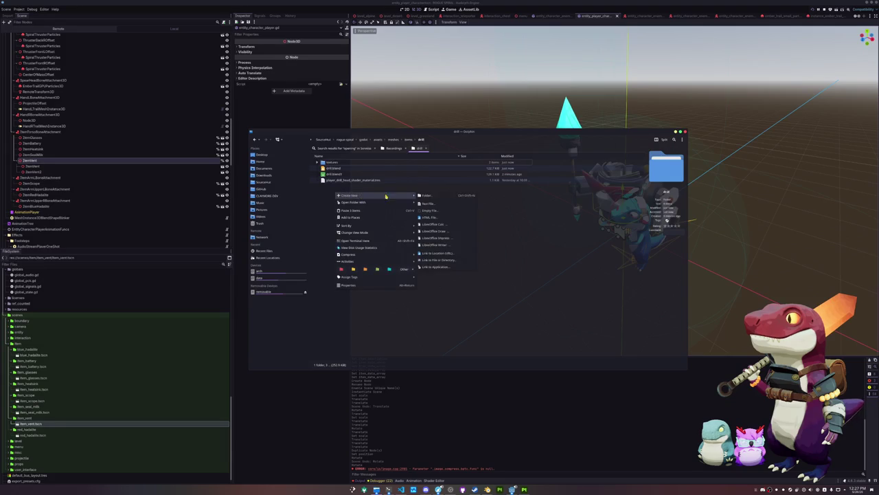
left_click(424, 196)
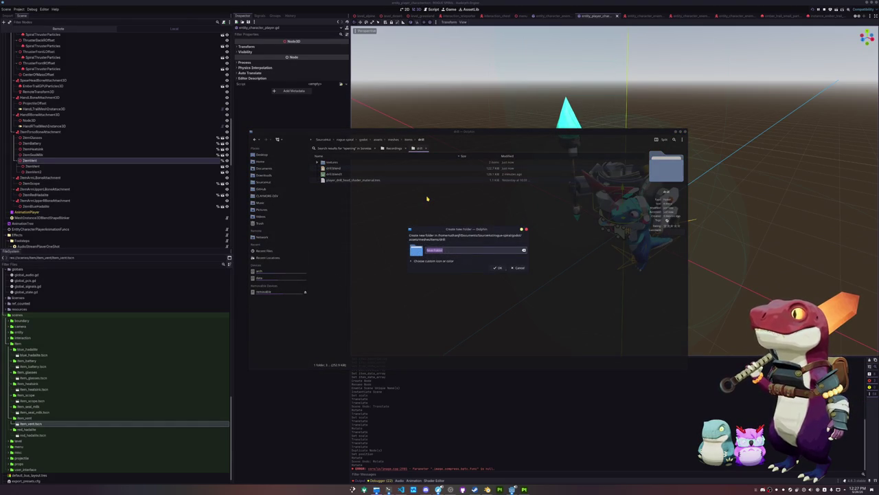
type("meshe")
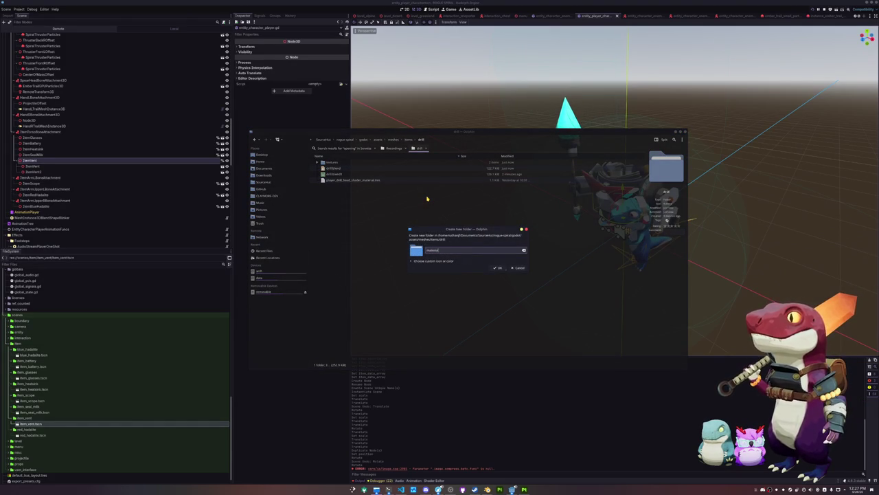
type("s")
key("Return")
mouse_move(347, 186)
left_mouse_down()
mouse_move(352, 167)
mouse_move(340, 167)
left_mouse_up()
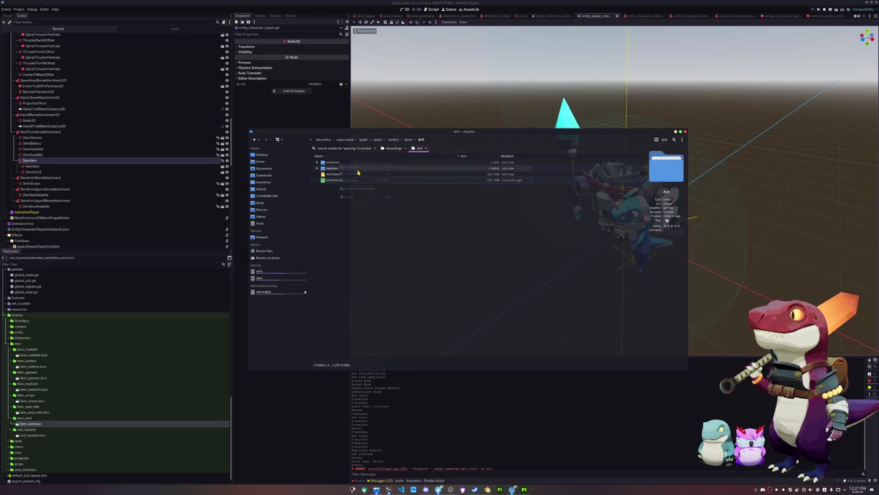
- Confirm moving the shader material into the drill materials folder
left_click(329, 391)
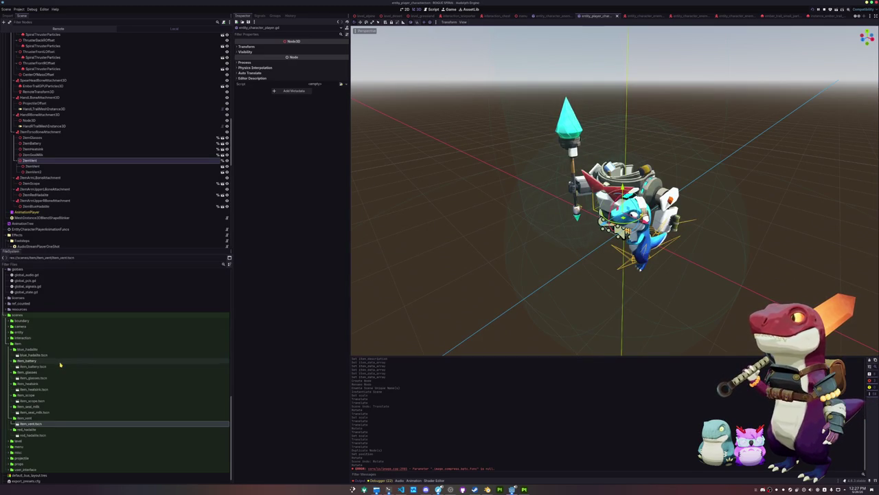
scroll(61, 357, "up", 5)
scroll(61, 355, "up", 2)
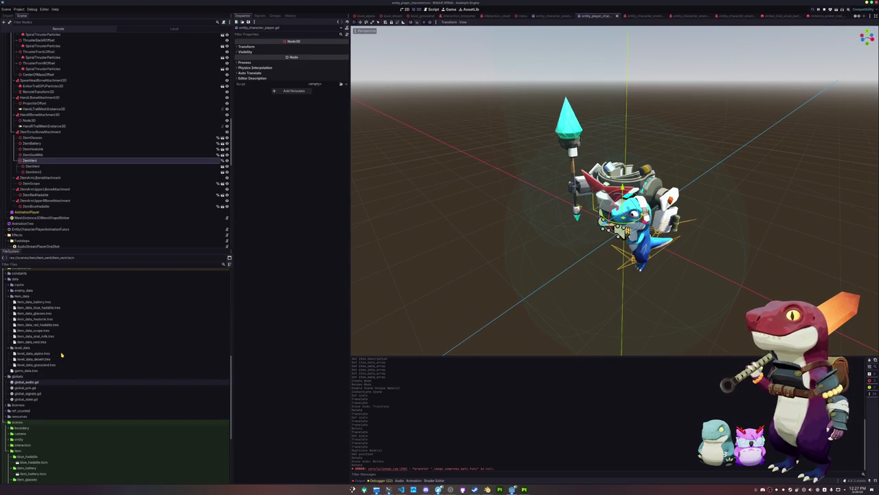
scroll(61, 354, "up", 2)
scroll(61, 354, "up", 2)
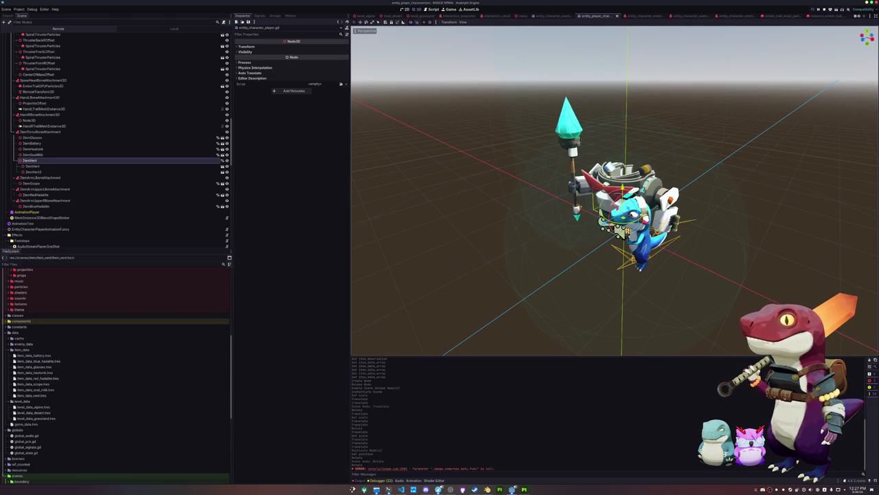
scroll(79, 360, "up", 5)
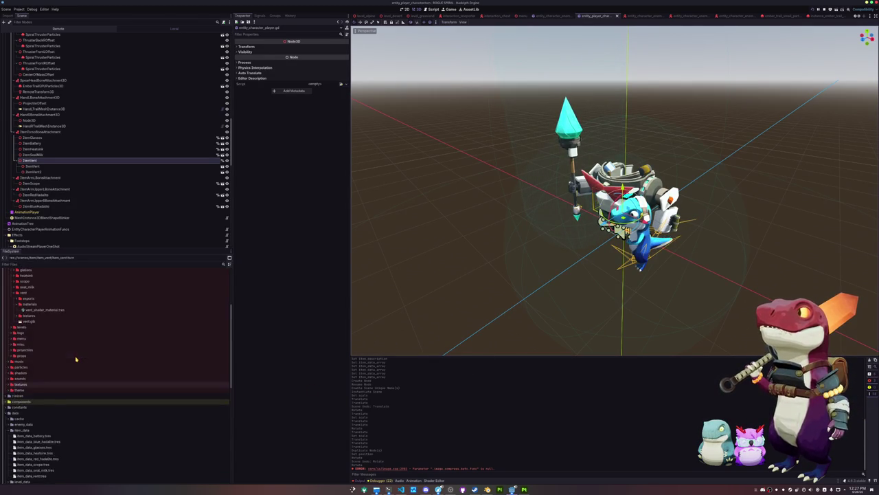
scroll(39, 339, "up", 3)
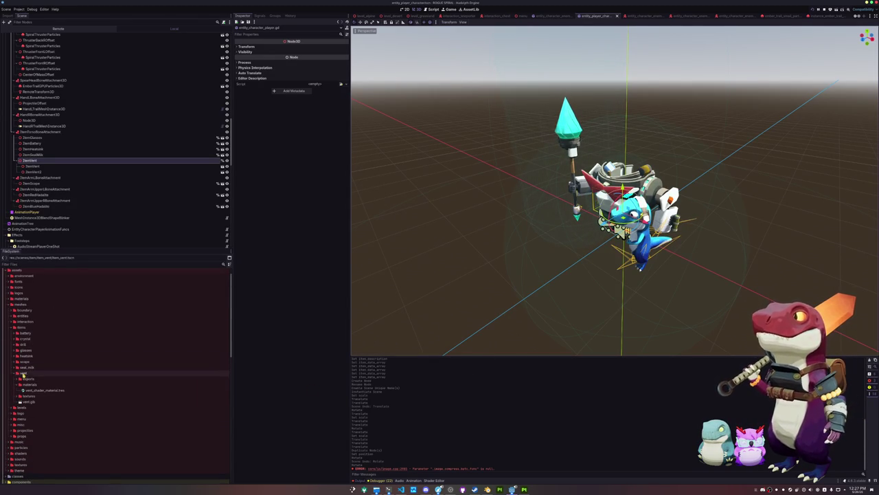
- Expand the drill folder and its textures folder, then select the drill object in Blender
double_click(24, 344)
double_click(28, 355)
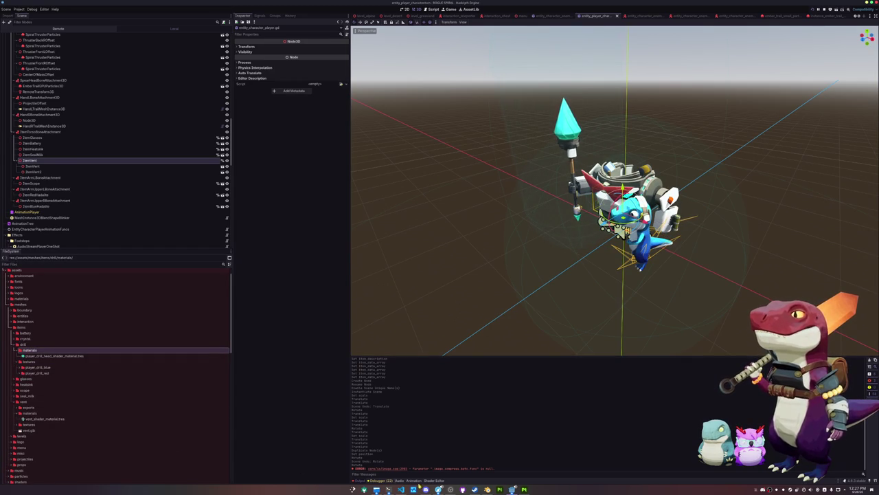
left_click(487, 489)
left_click(358, 275)
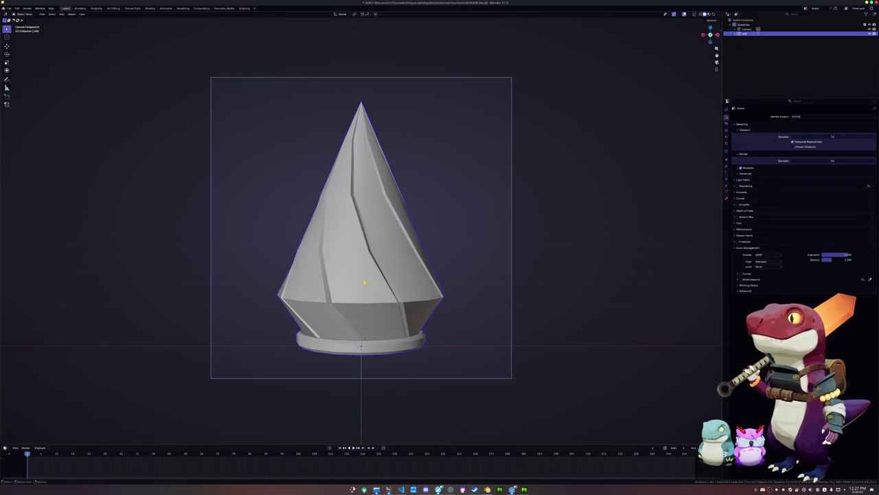
- Export the drill from Blender as glTF 2.0 with Images set to None
left_click(9, 9)
mouse_move(20, 82)
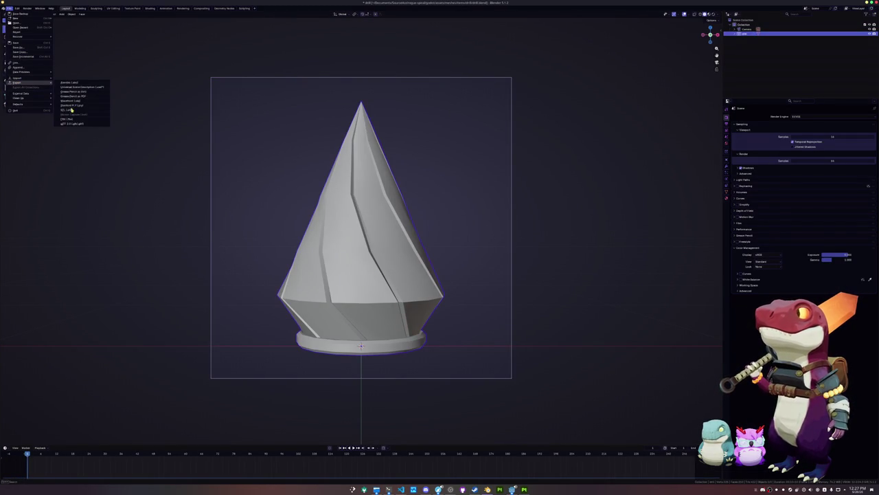
left_click(70, 123)
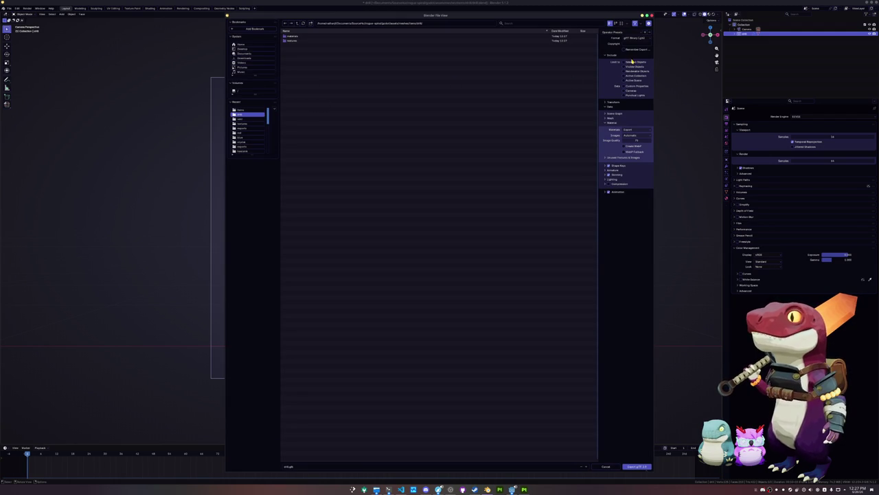
left_click(637, 138)
left_click(631, 127)
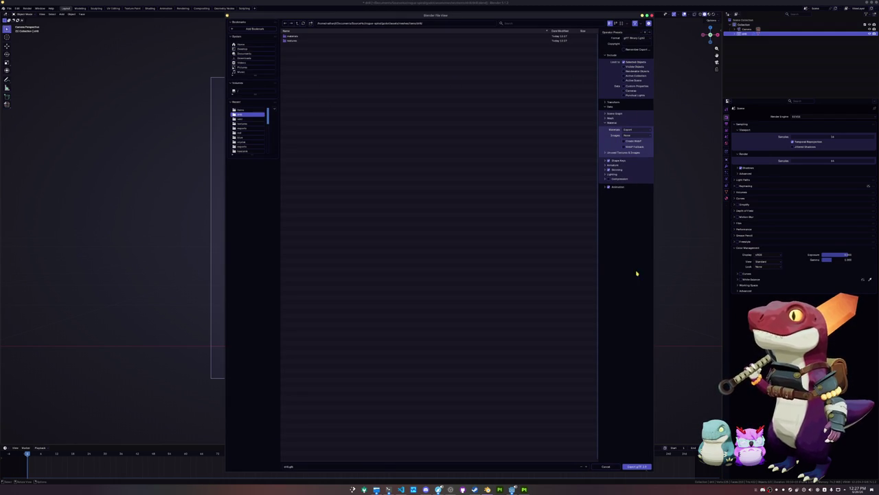
left_click(636, 466)
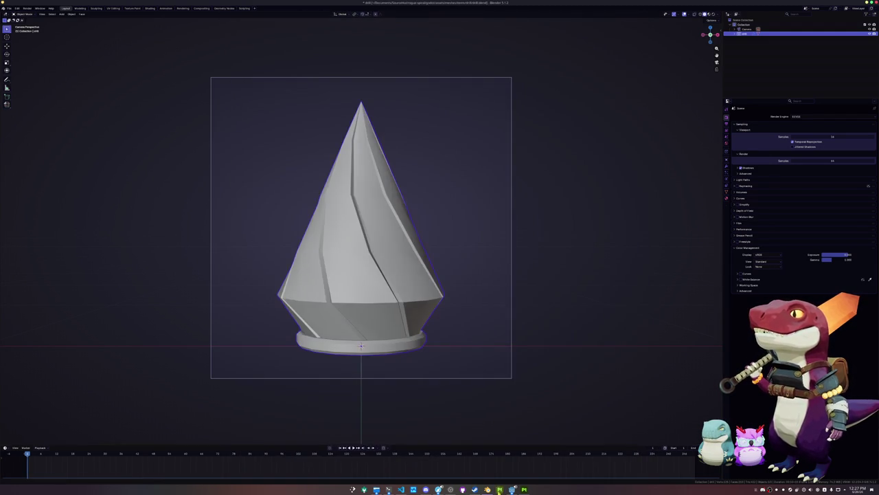
left_click(487, 489)
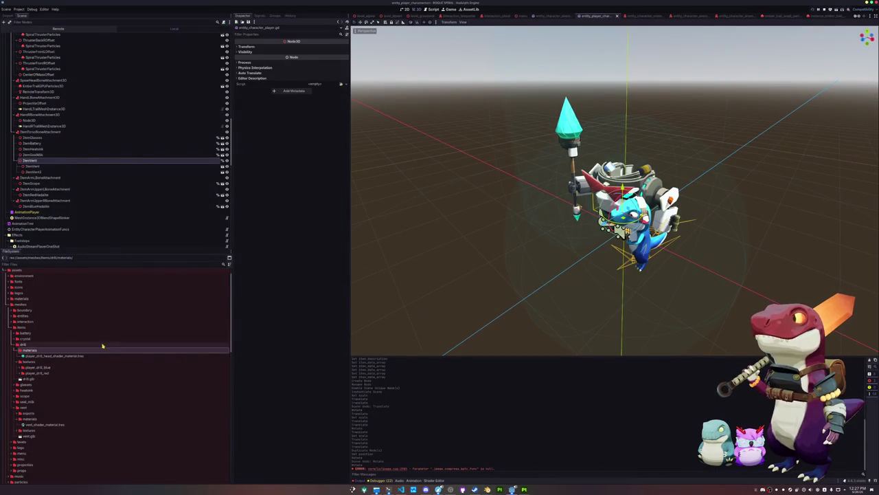
- Assign the blue head texture as Low Albedo Texture and the red head texture to the drill head shader material
left_click(54, 356)
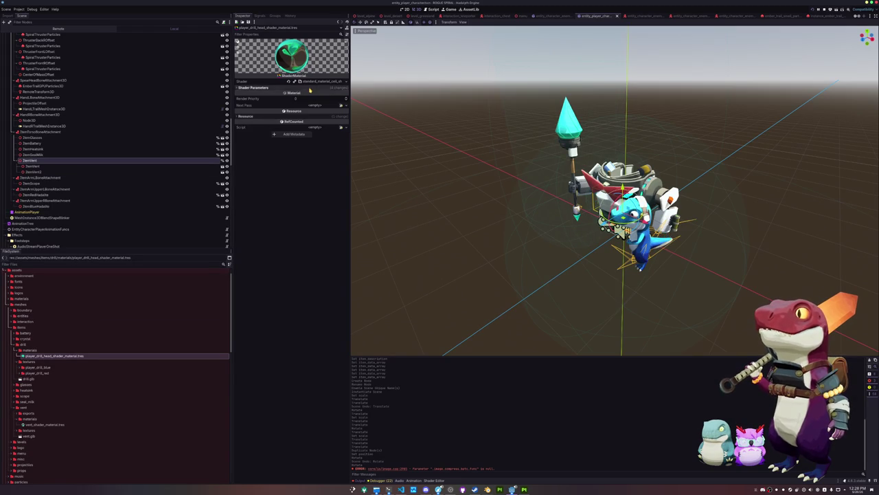
left_click(253, 87)
left_click(324, 97)
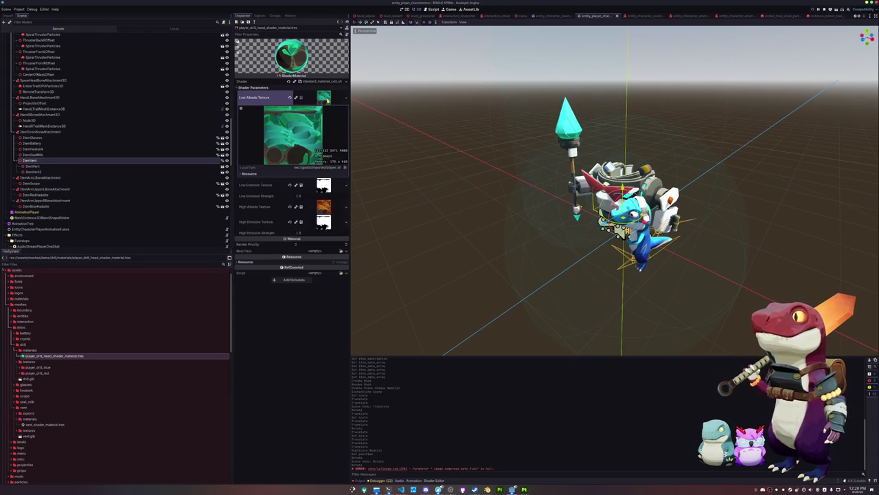
double_click(42, 372)
double_click(38, 367)
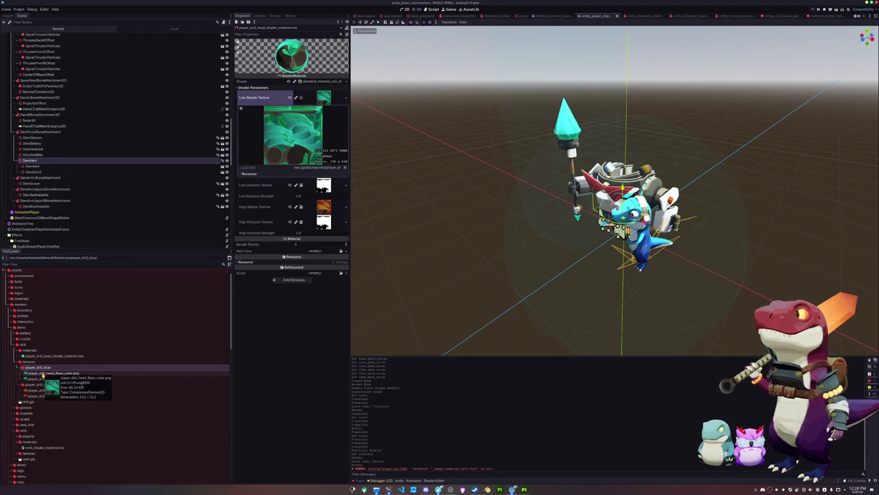
left_click(43, 374)
mouse_move(42, 376)
left_mouse_down()
mouse_move(153, 310)
mouse_move(315, 98)
left_mouse_up()
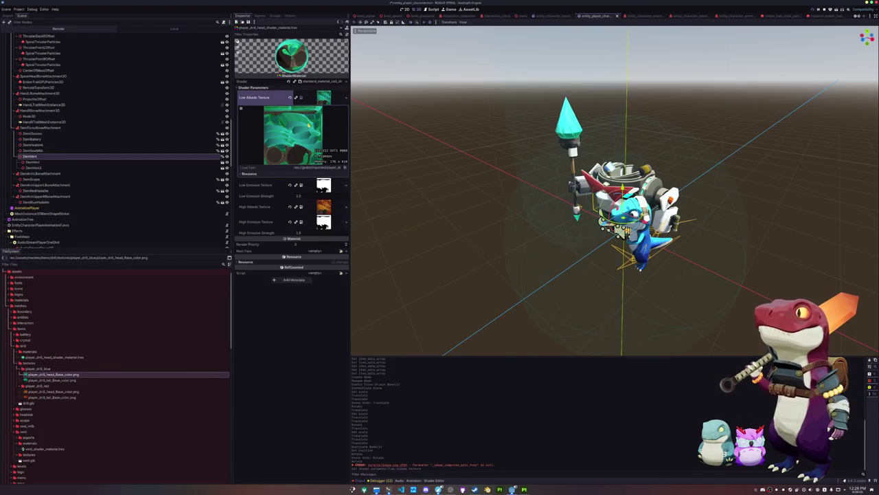
mouse_move(65, 391)
left_mouse_down()
mouse_move(219, 304)
mouse_move(325, 208)
left_mouse_up()
- Cancel deleting the red tail texture and begin renaming the head shader material to drill_shader_material.tres
left_click(50, 398)
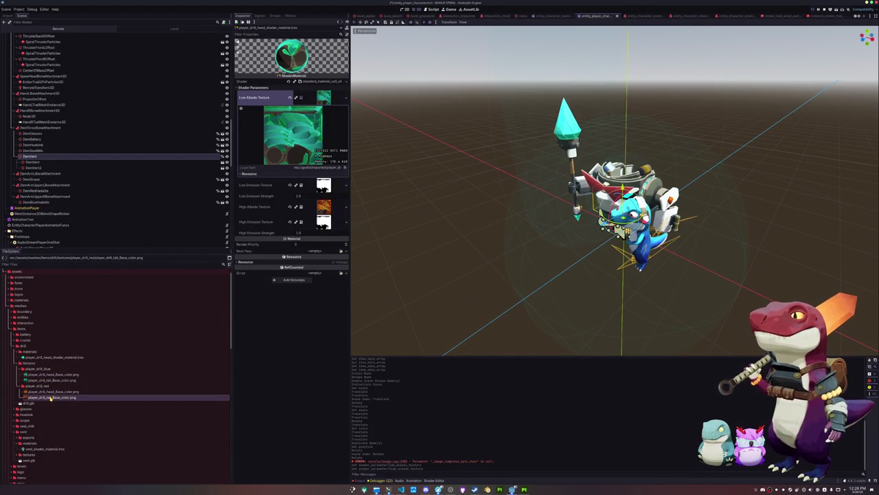
key("Delete")
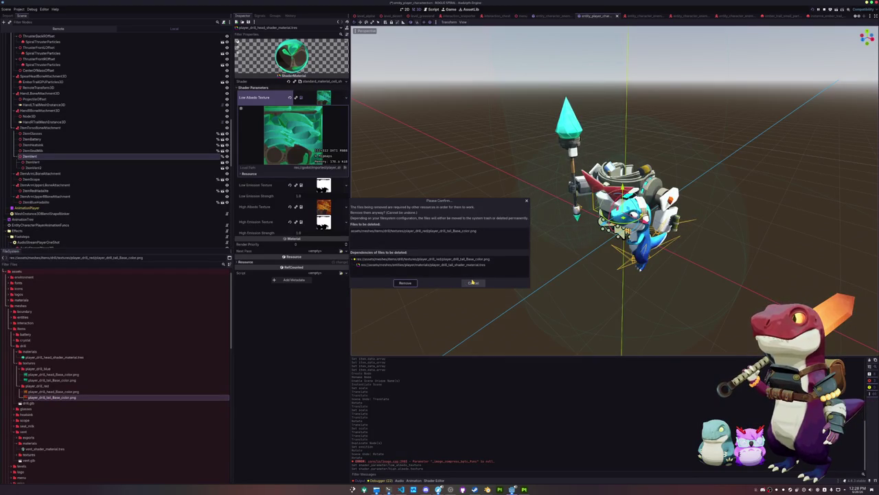
left_click(472, 283)
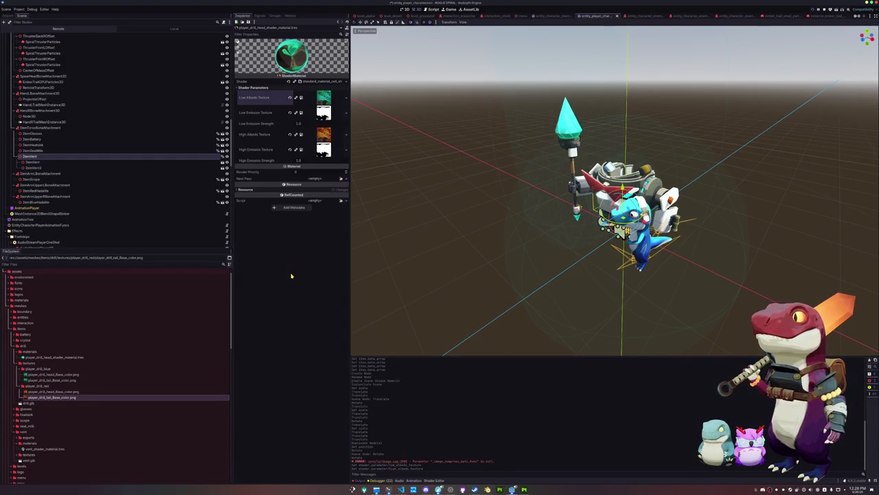
left_click(42, 358)
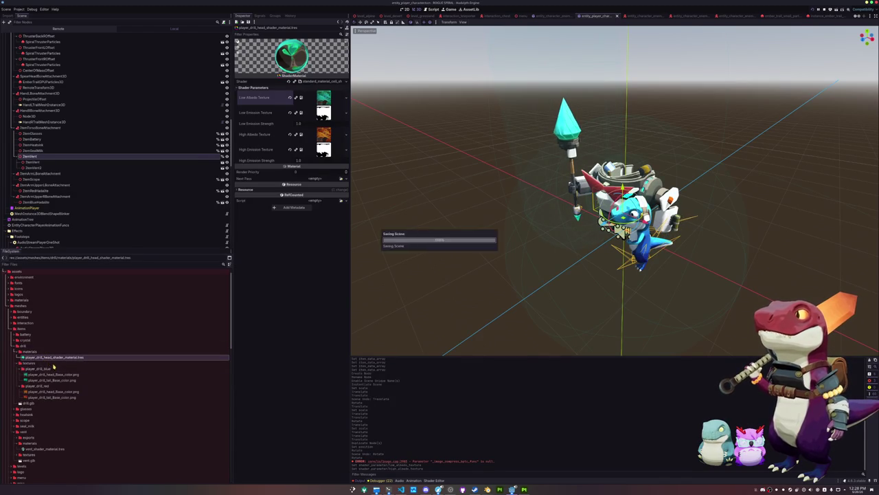
left_click(52, 380)
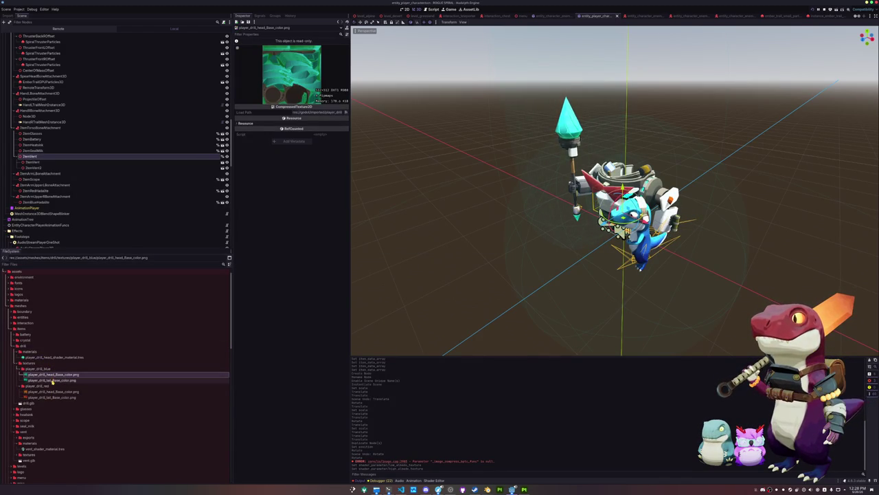
left_click(51, 396)
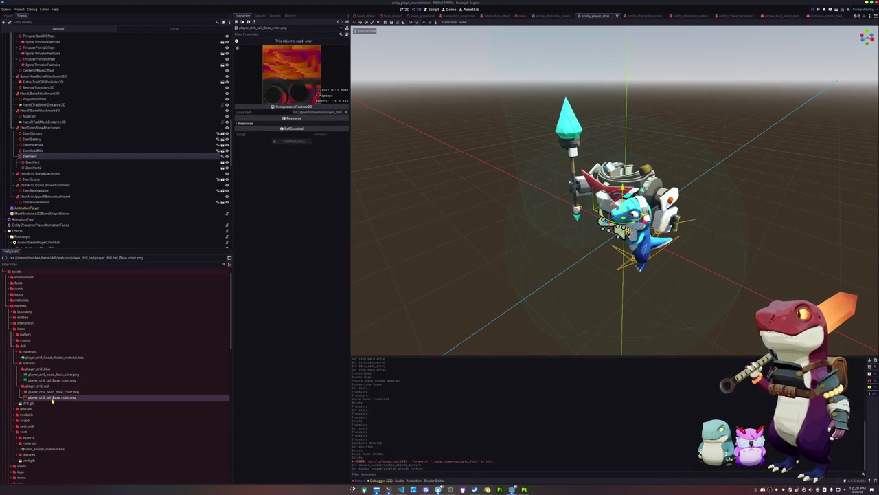
key("Left")
key("Left")
key("Up")
key("Up")
key("Up")
key("Left")
key("Up")
key("Up")
key("Up")
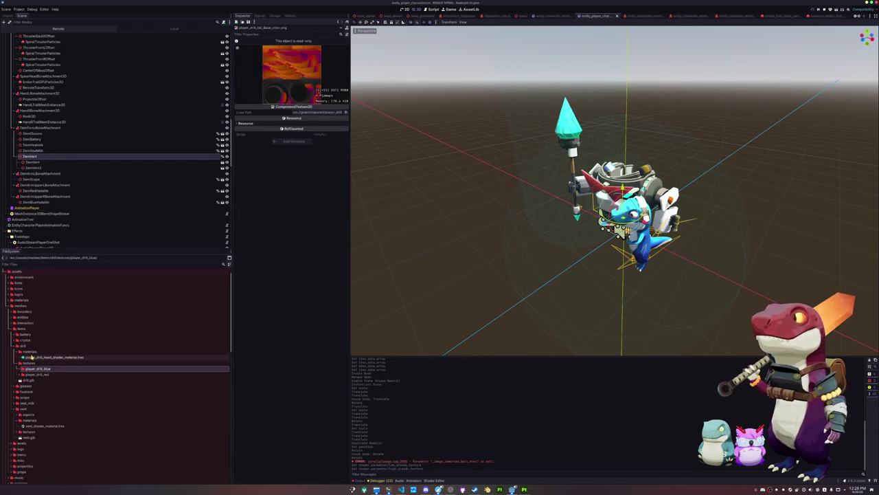
key("Down")
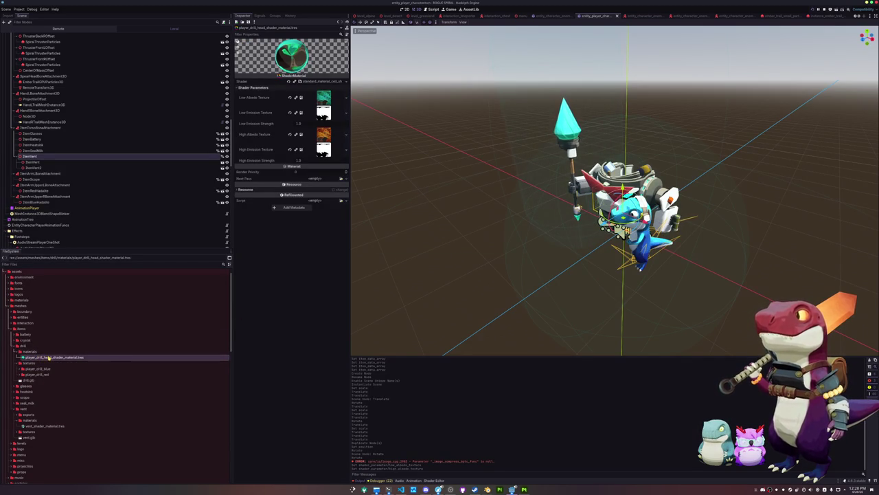
key("F2")
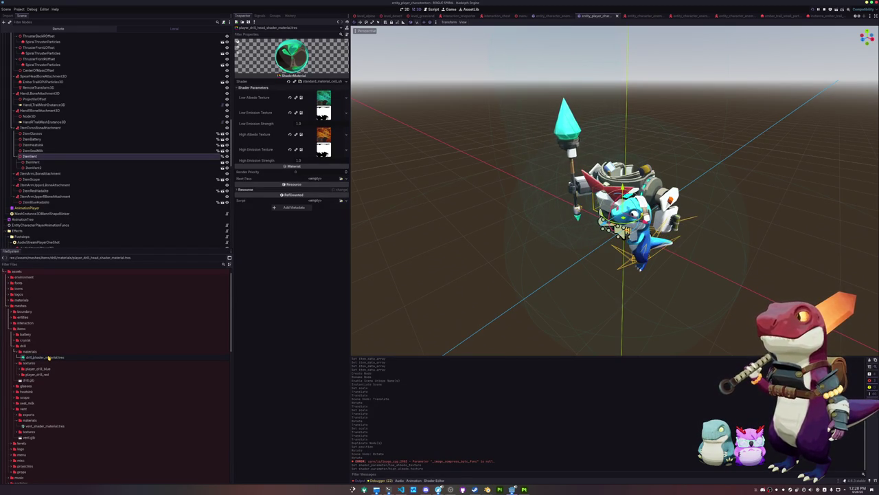
- Finish renaming, inspect drill_shader_material.tres's High Emission and High Albedo textures, and cancel a texture deletion
left_click(48, 358)
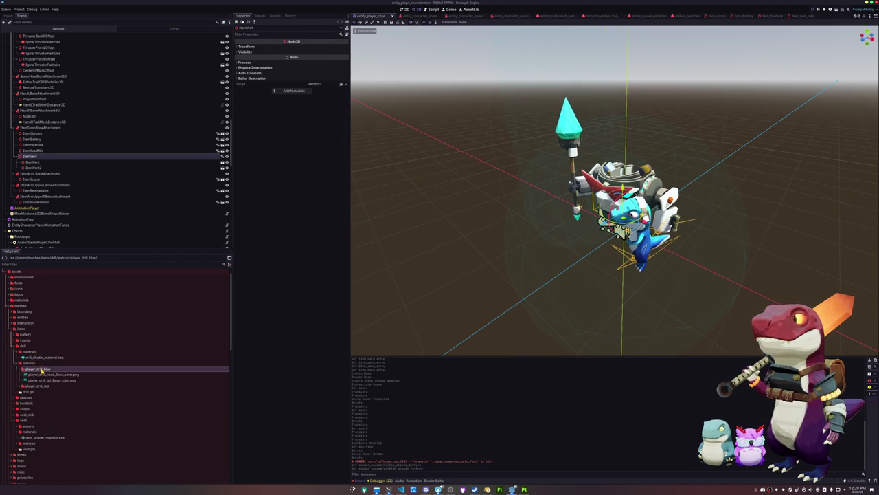
double_click(57, 358)
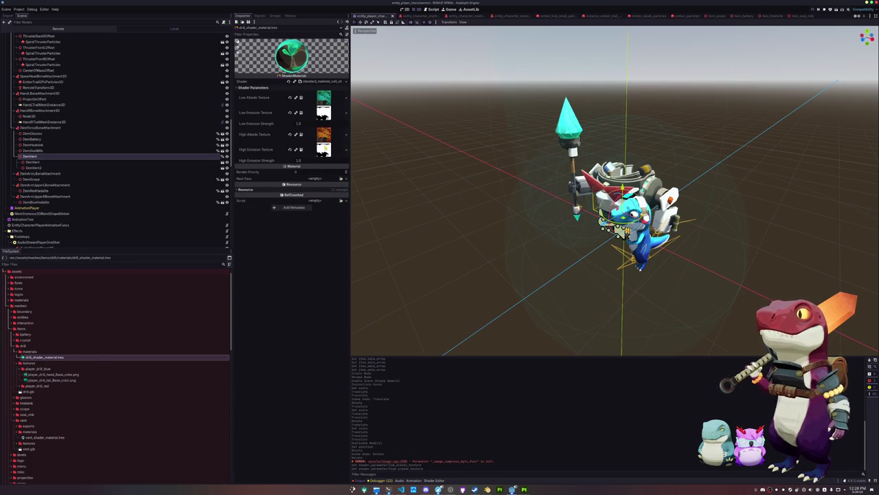
left_click(322, 148)
left_click(323, 135)
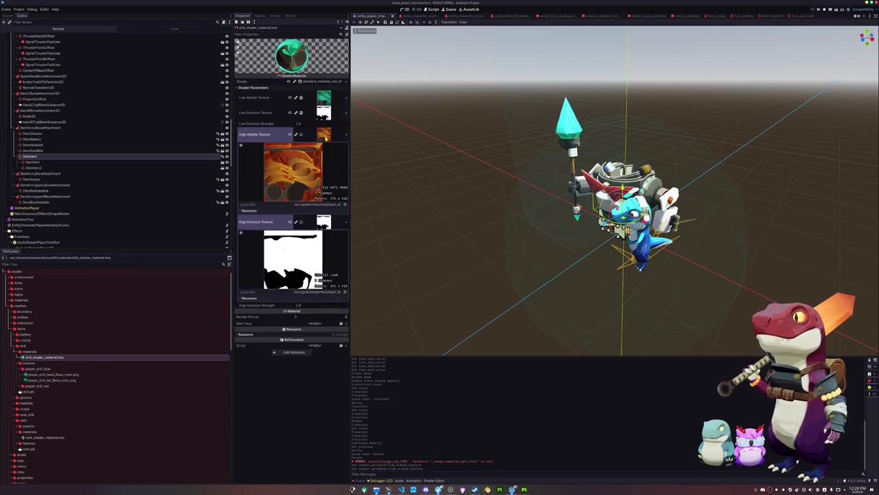
left_click(64, 382)
key("Delete")
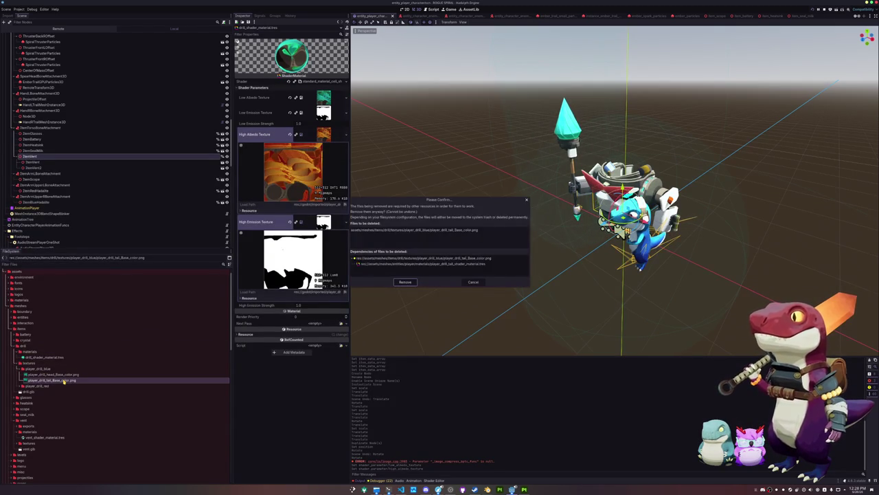
left_click(474, 283)
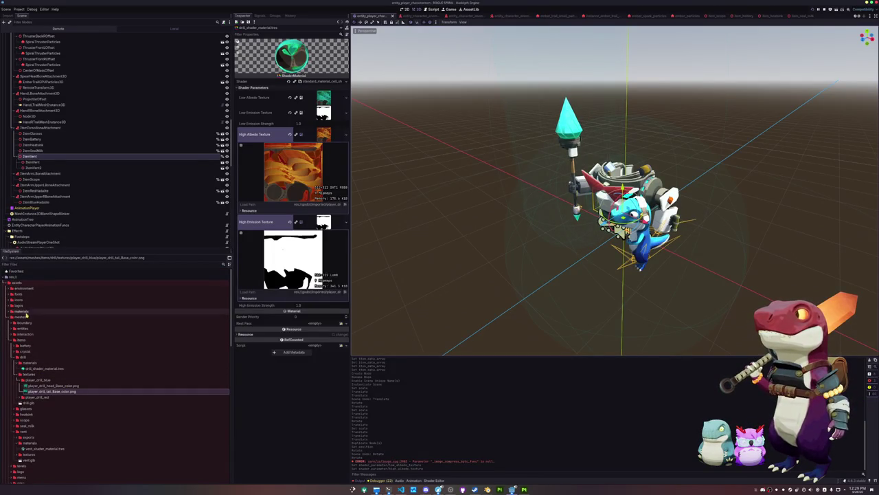
- Open player_drill_tail_shader_material.tres from entities/player/materials and show its shader parameters
double_click(23, 328)
scroll(30, 362, "down", 3)
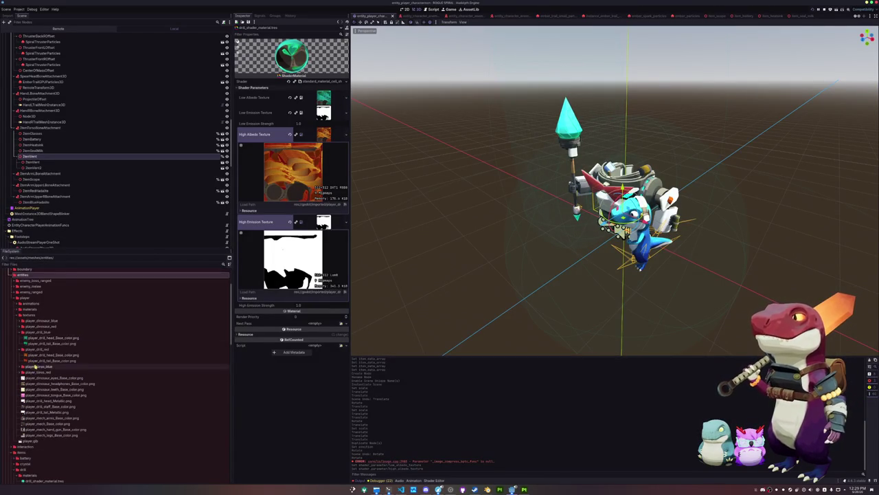
left_click(42, 338)
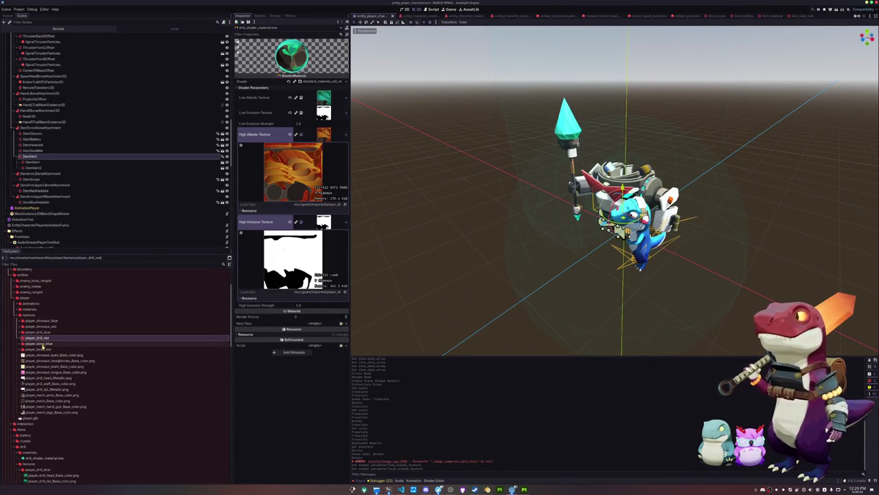
double_click(43, 340)
scroll(42, 350, "up", 1)
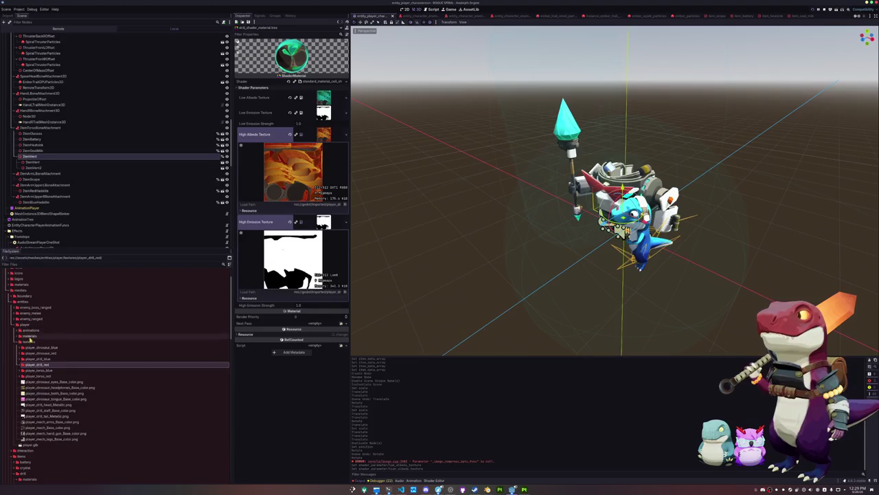
double_click(31, 341)
double_click(31, 336)
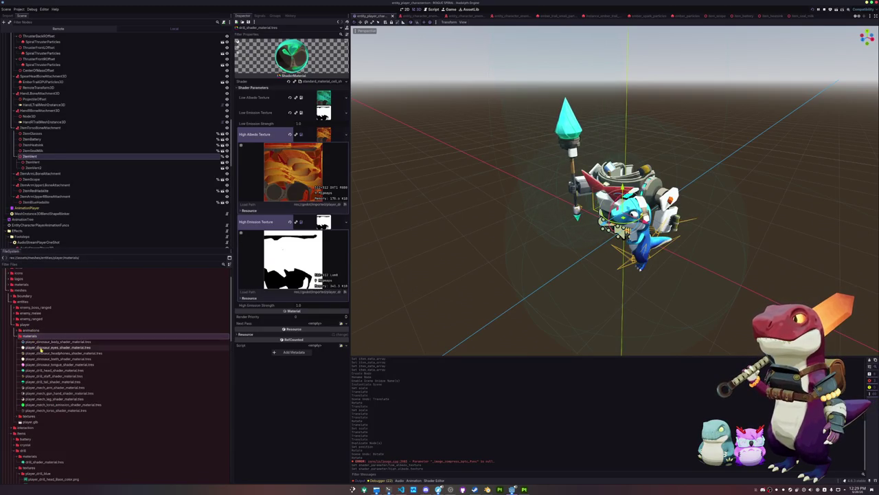
left_click(61, 381)
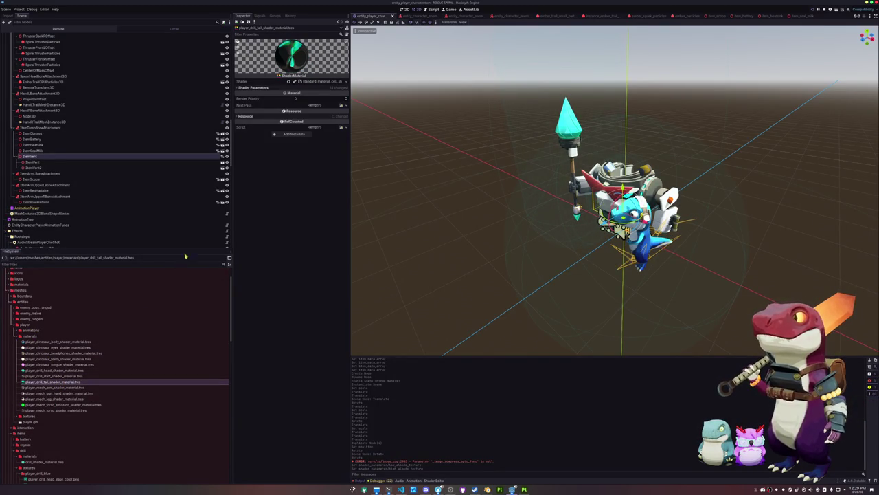
left_click(320, 88)
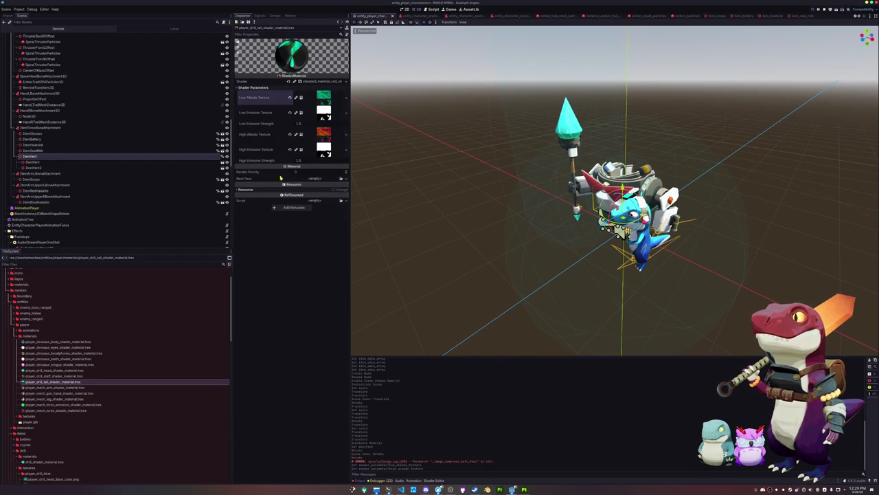
- Delete player_drill_tail_Base_color.png from the player_drill_blue and player_drill_red folders
left_click(27, 335)
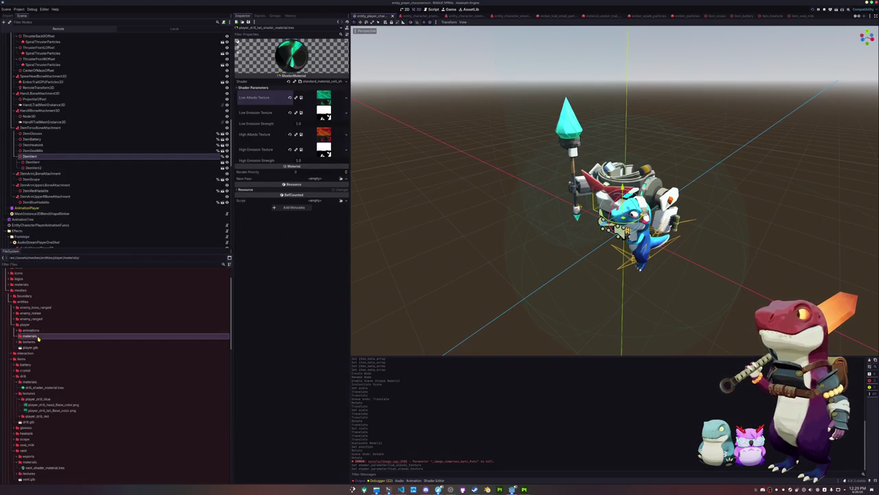
left_click(33, 324)
double_click(33, 325)
left_click(32, 388)
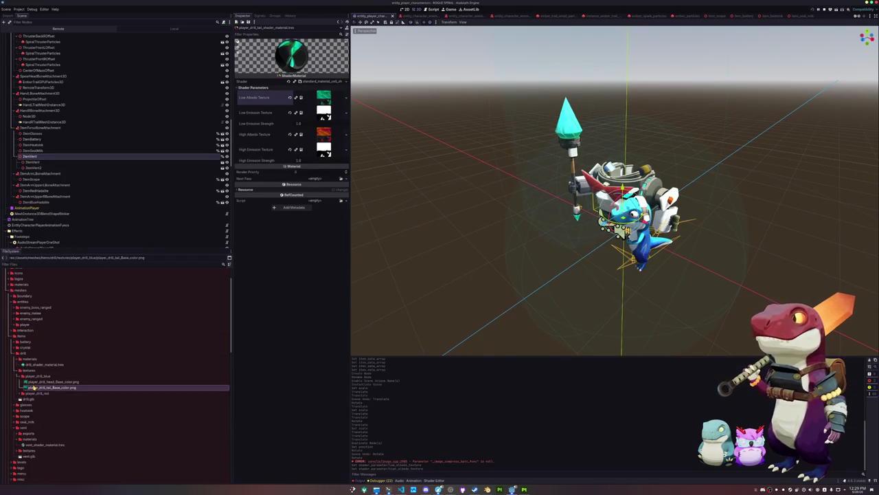
key("Delete")
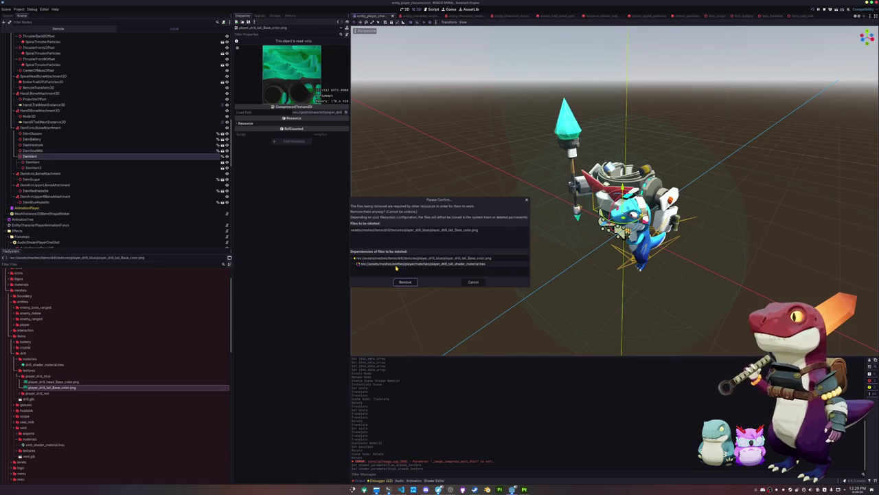
double_click(55, 387)
left_click(55, 399)
key("Delete")
key("Return")
- Expand the player folder and its textures folder in FileSystem
scroll(529, 249, "up", 5)
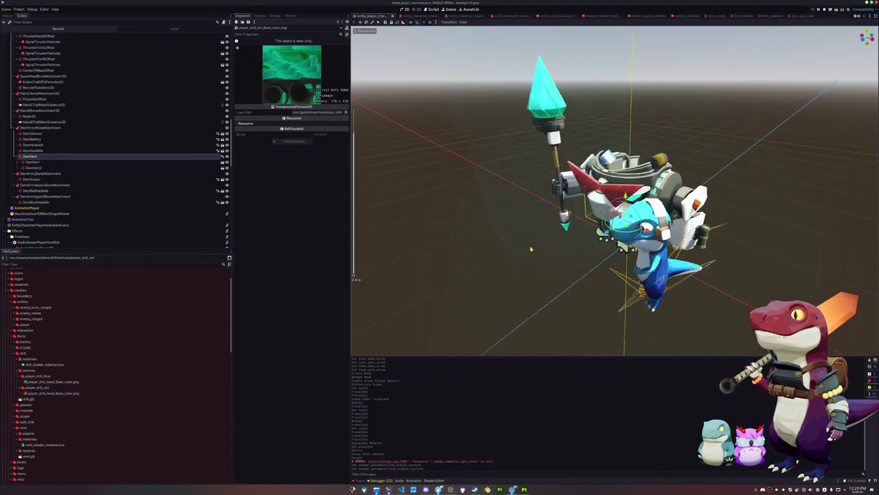
left_click_drag(482, 252, 492, 222)
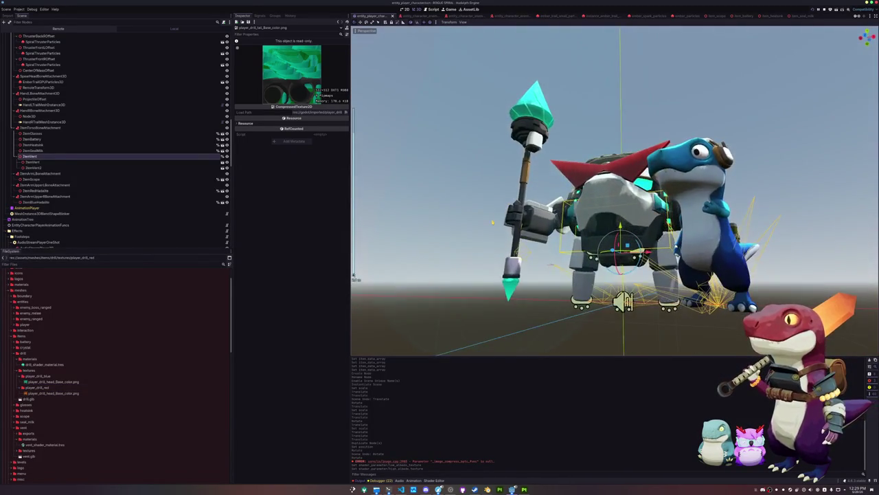
scroll(492, 222, "up", 5)
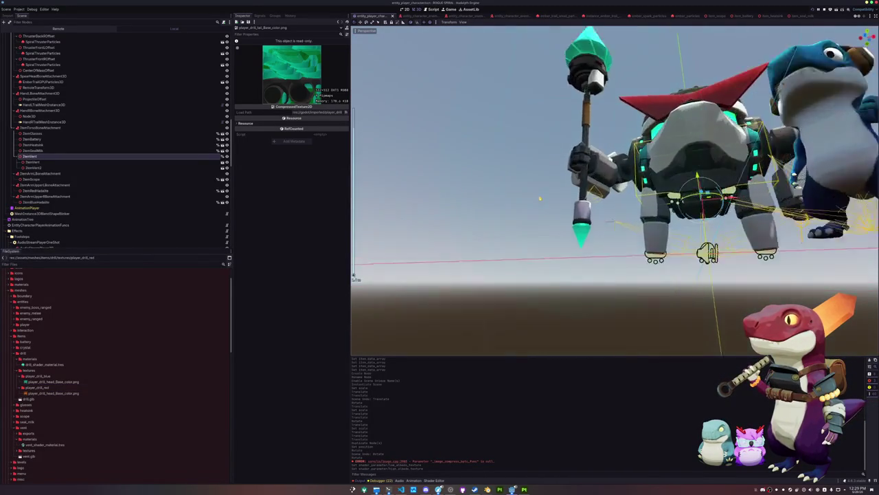
scroll(526, 235, "down", 1)
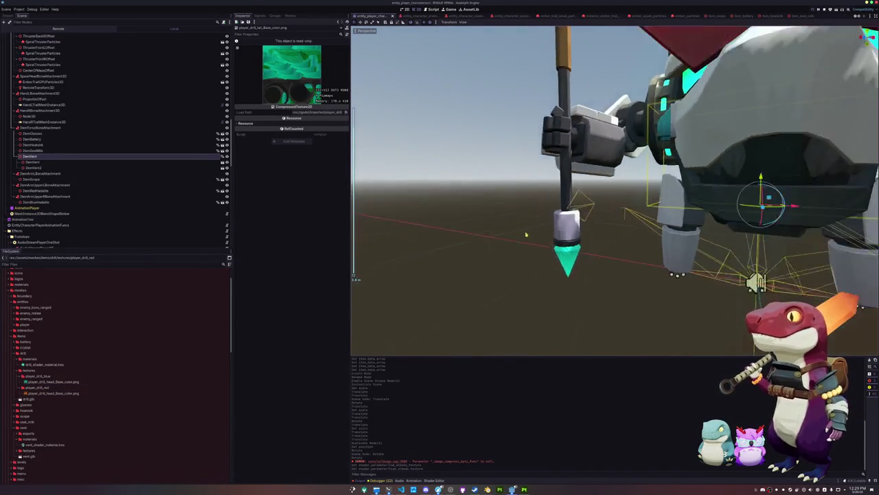
scroll(526, 235, "down", 3)
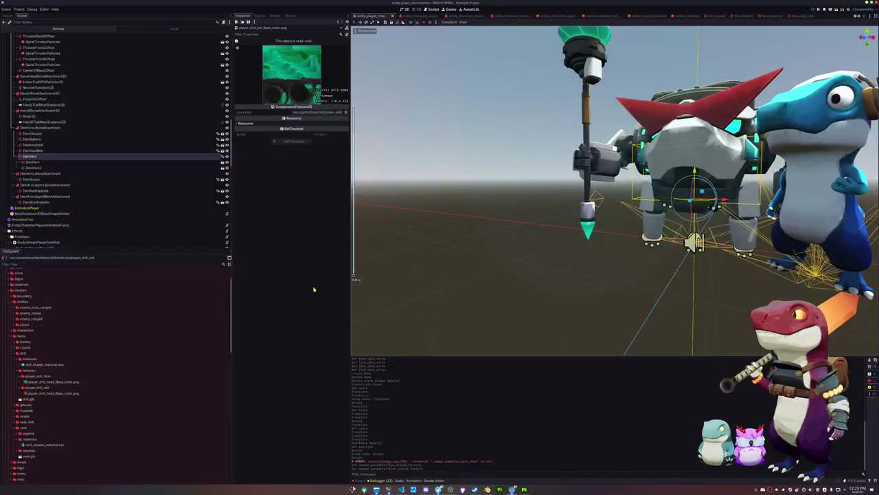
scroll(61, 376, "up", 2)
double_click(26, 351)
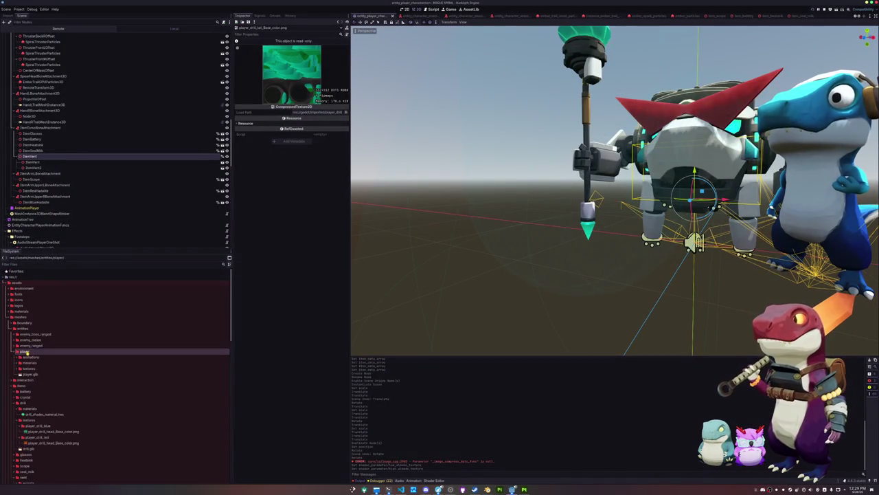
double_click(29, 368)
scroll(34, 382, "down", 1)
scroll(34, 382, "down", 2)
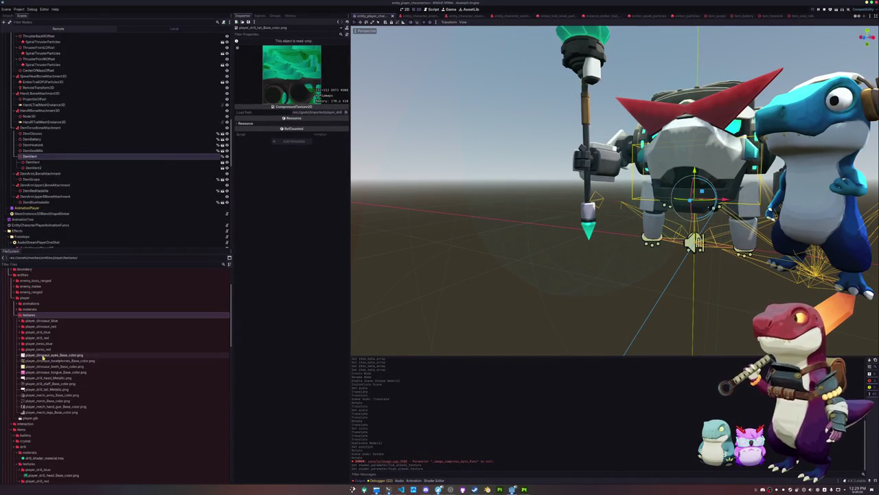
- Duplicate player_drill_head_Metallic.png as drill_Metallic.png and move it into the drill textures folder
left_click(59, 378)
right_click(59, 378)
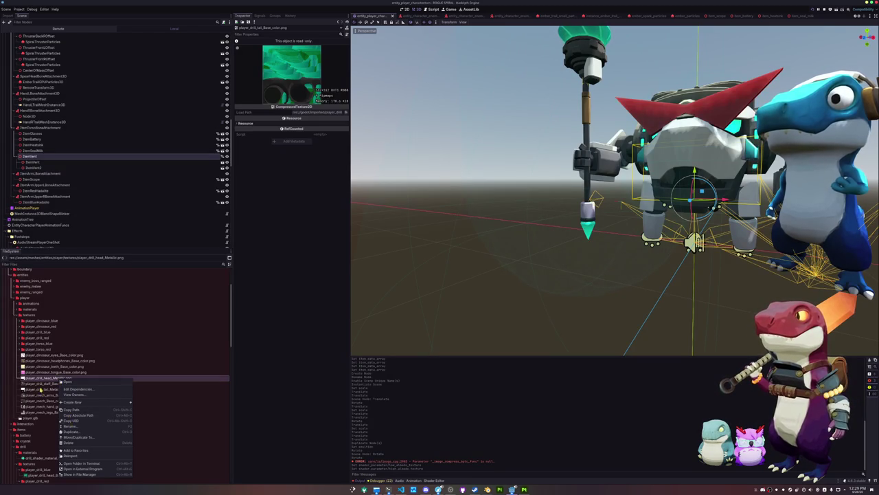
left_click(39, 381)
key("ctrl+d")
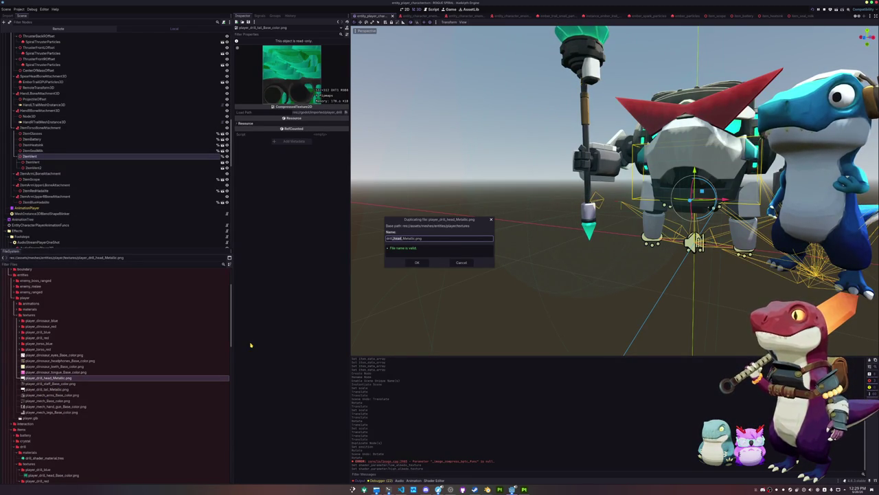
key("Return")
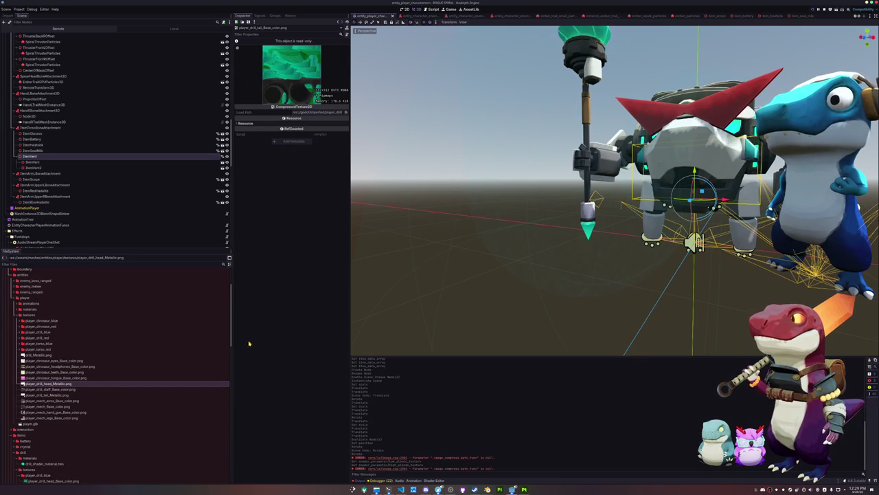
mouse_move(38, 354)
left_mouse_down()
mouse_move(65, 366)
mouse_move(33, 362)
left_mouse_up()
scroll(65, 364, "down", 5)
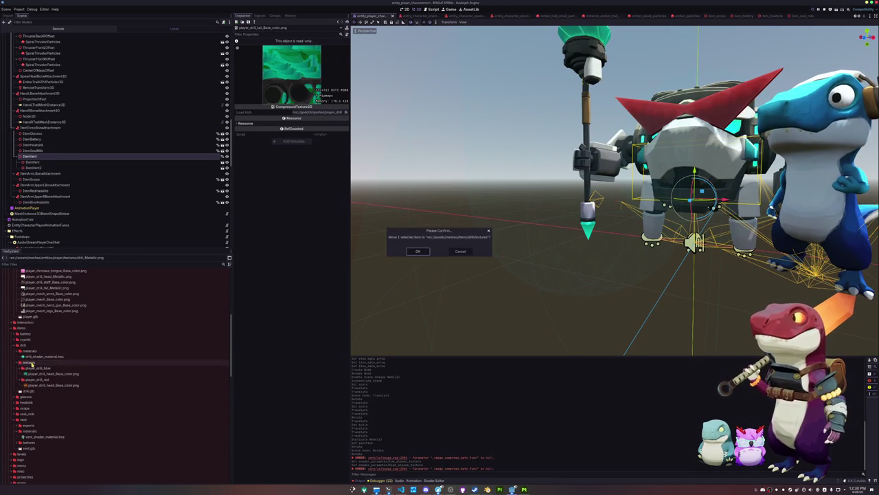
left_click(417, 252)
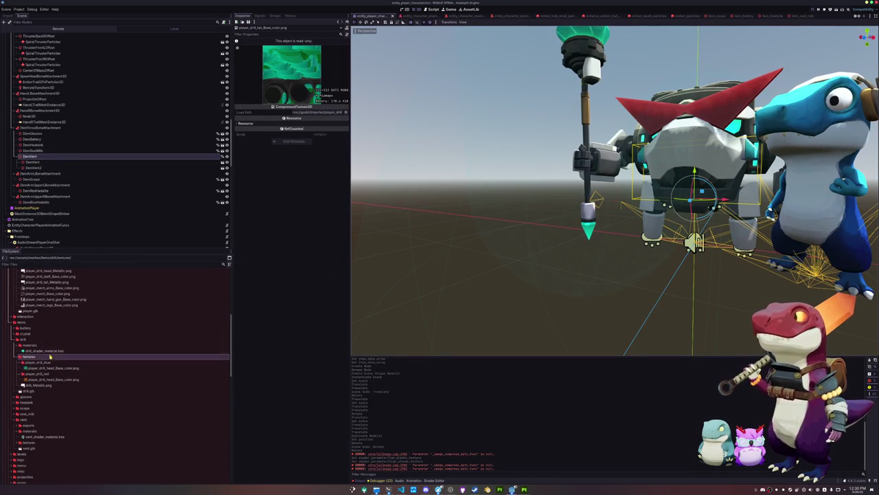
- Set drill_Metallic.png as the drill shader material's High and Low Emission Texture
left_click(56, 351)
mouse_move(35, 385)
left_mouse_down()
mouse_move(196, 308)
mouse_move(323, 225)
left_mouse_up()
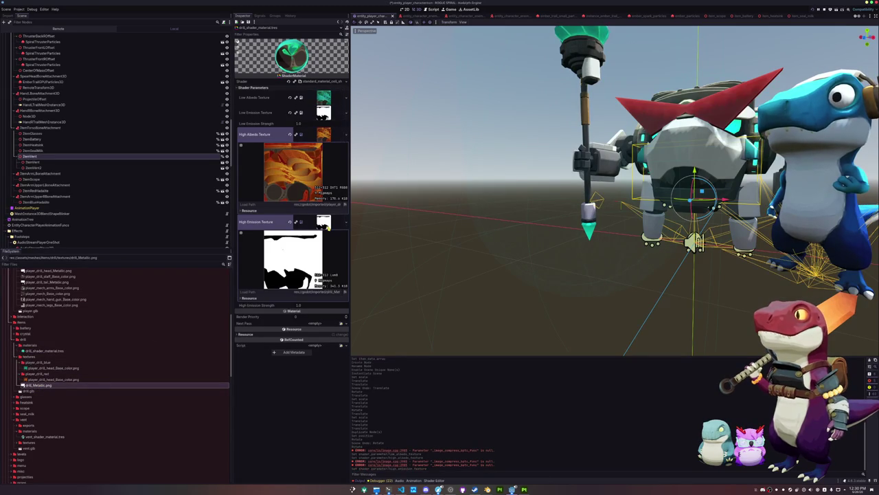
left_click_drag(42, 388, 318, 123)
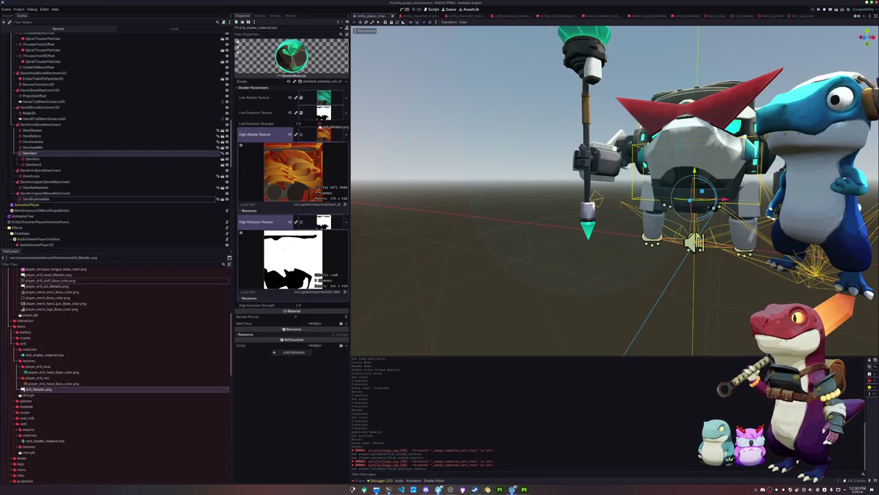
left_click(29, 349)
left_click(19, 349)
left_click(18, 354)
left_click(29, 360)
- Save, then duplicate the red_hadalite scene folder as a new folder named drill
key("ctrl+s")
scroll(59, 386, "down", 10)
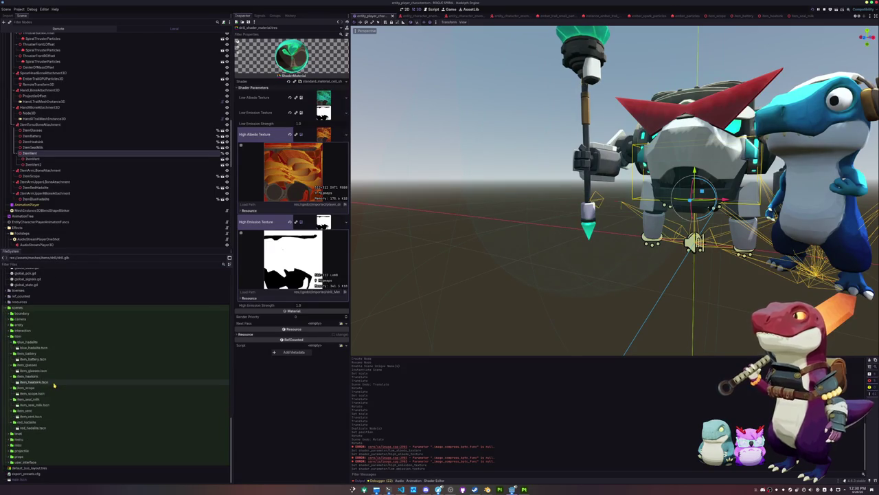
left_click(24, 422)
key("ctrl+d")
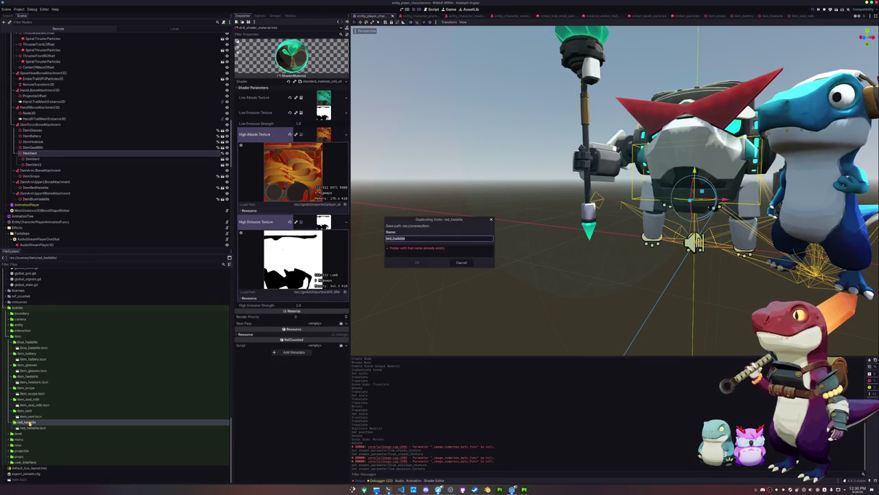
key("Return")
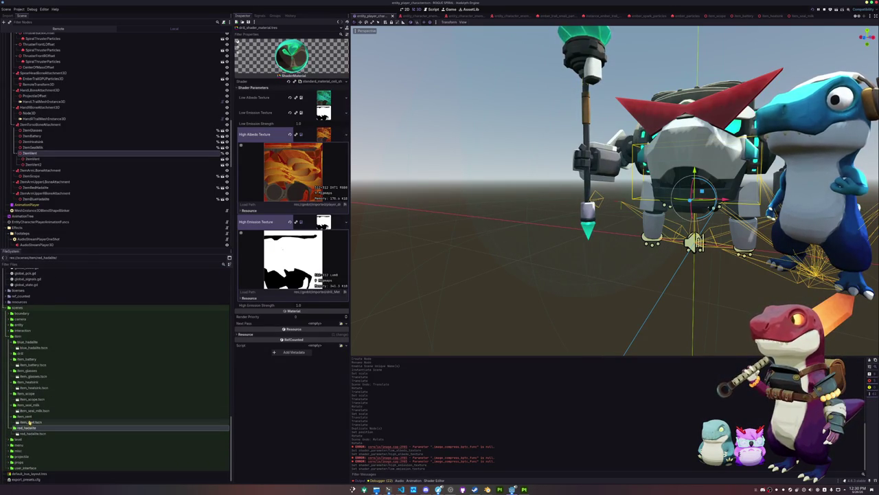
- Expand the new drill folder and open drill.tscn, selecting its root node
double_click(21, 353)
left_click(36, 360)
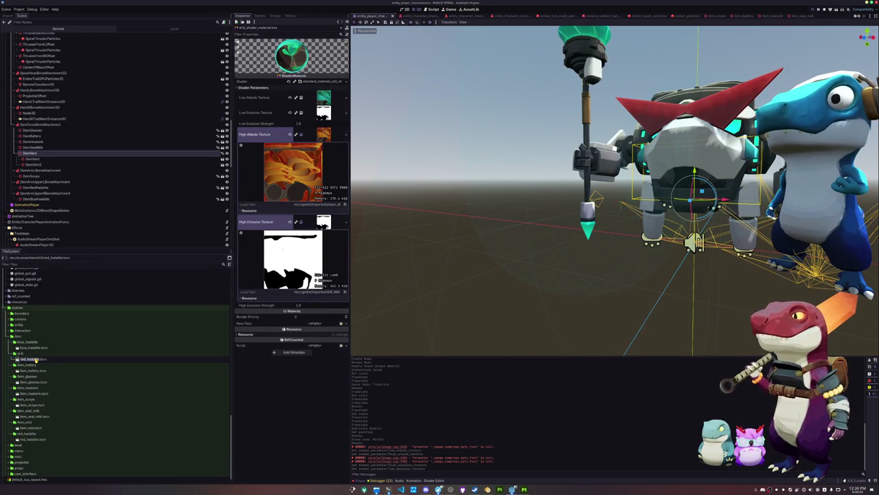
double_click(35, 359)
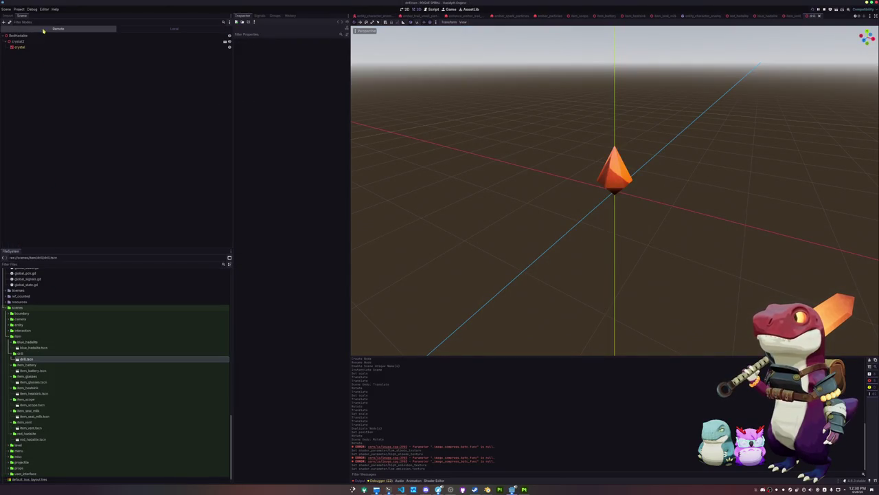
left_click(41, 35)
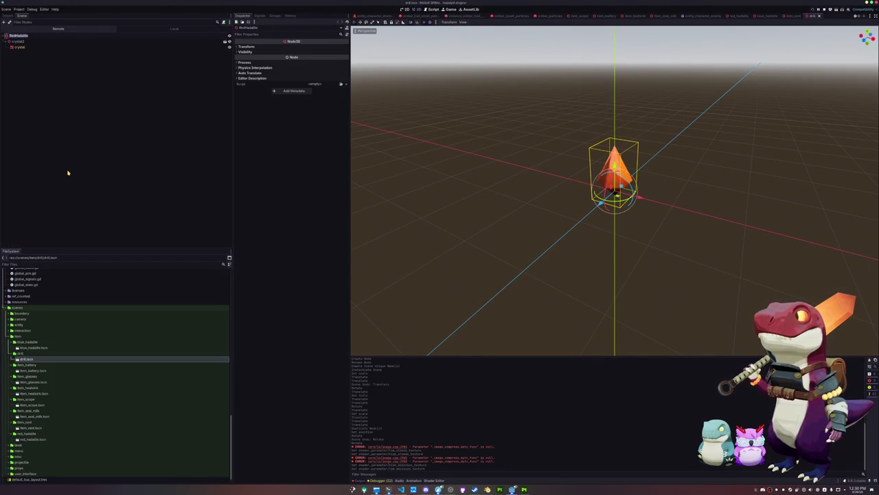
type("Drill")
- Rename the root node to Drill, save the scene, and add the drill model to it
key("Return")
key("ctrl+s")
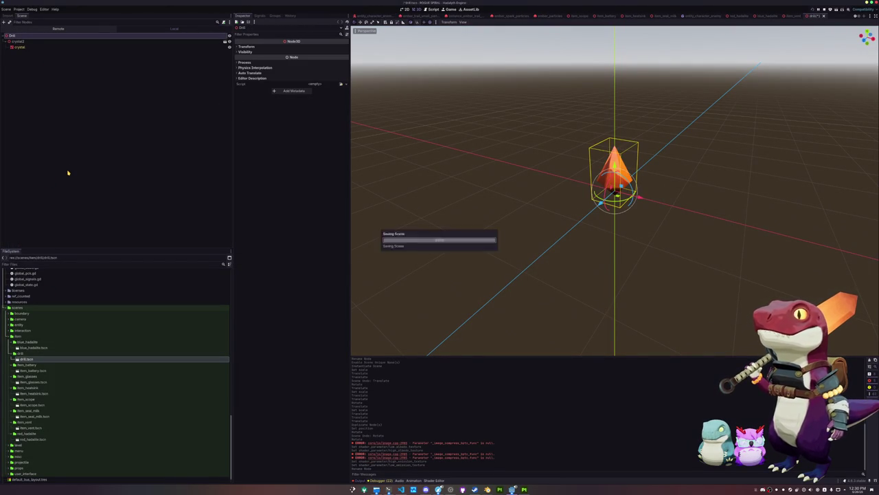
scroll(27, 354, "up", 10)
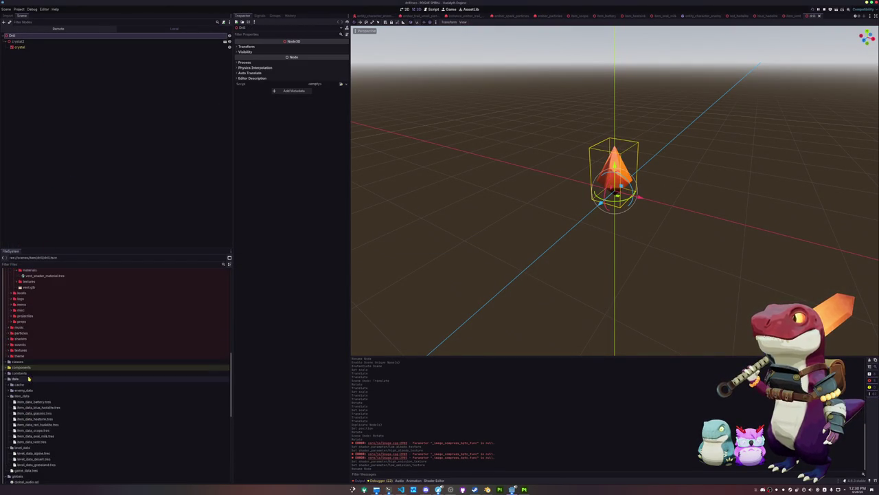
scroll(26, 346, "up", 3)
mouse_move(27, 307)
left_mouse_down()
mouse_move(90, 240)
mouse_move(20, 37)
left_mouse_up()
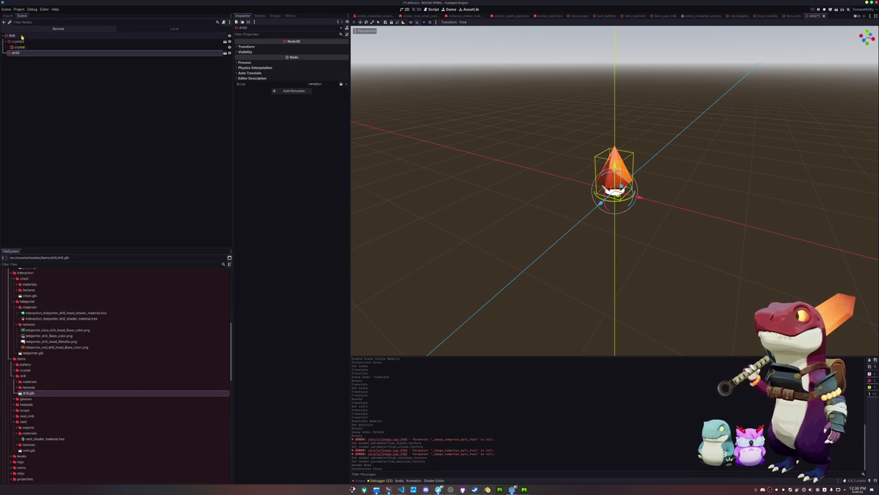
- Make drill2's children editable and delete the crystal2 node with its child
right_click(19, 52)
left_click(36, 170)
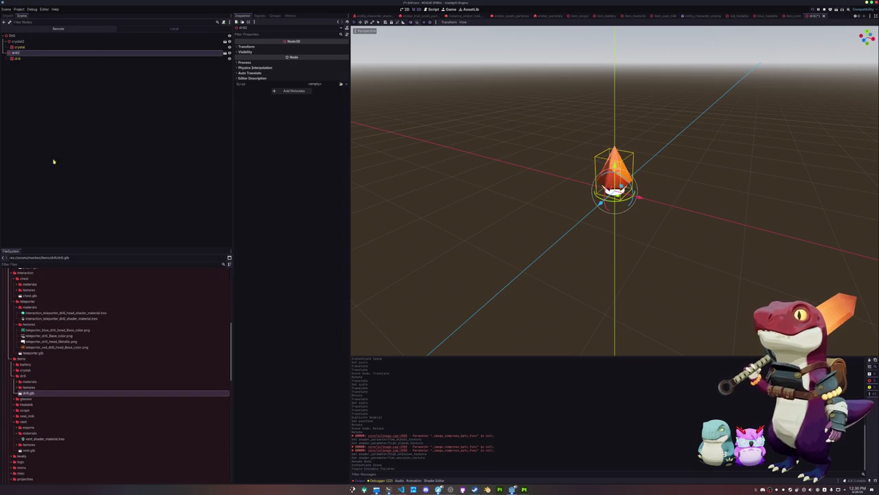
left_click(211, 43)
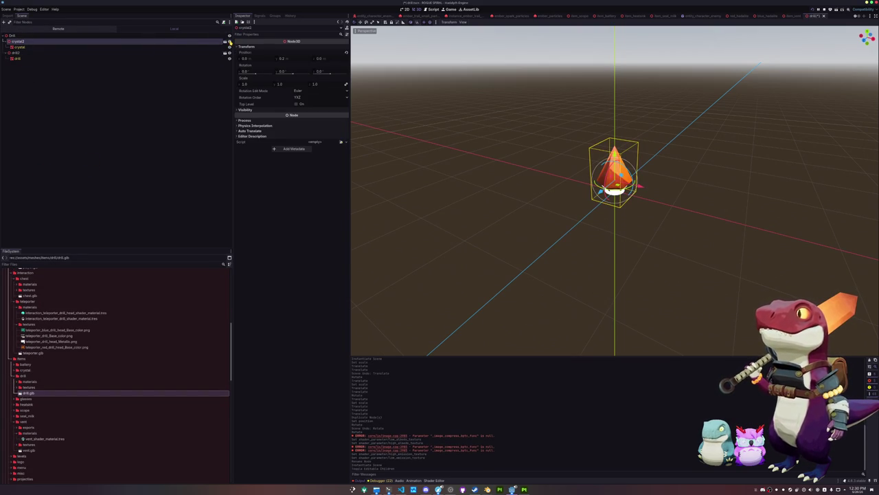
left_click(230, 42)
left_click(131, 53)
left_click(131, 44)
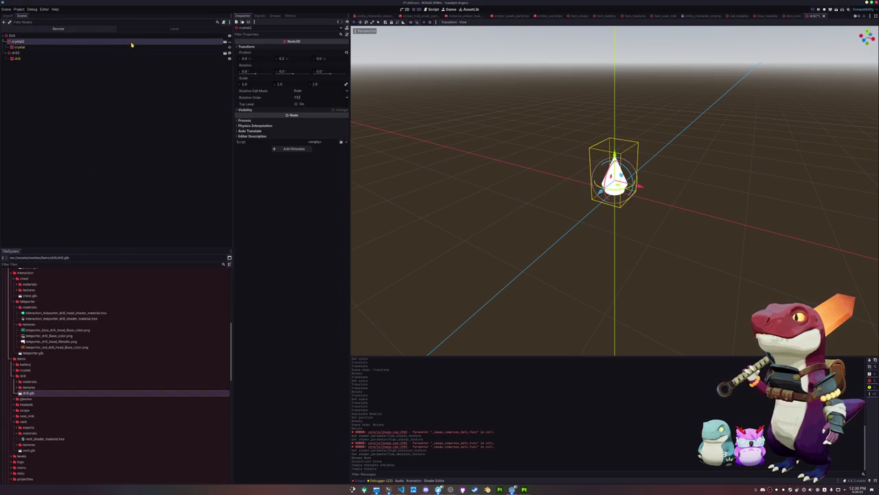
key("Delete")
- Set the drill mesh's Material Override to the drill shader material, then locate the scenes/item drill folder
left_click(116, 47)
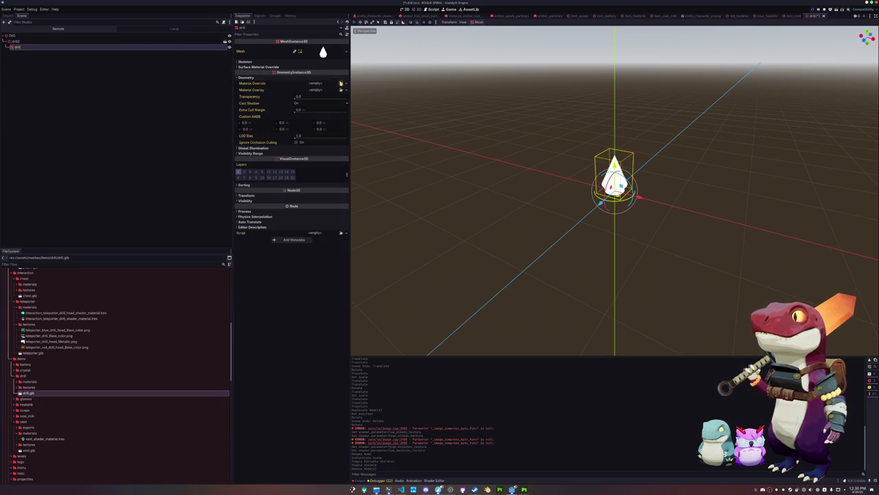
left_click(341, 83)
type("drill")
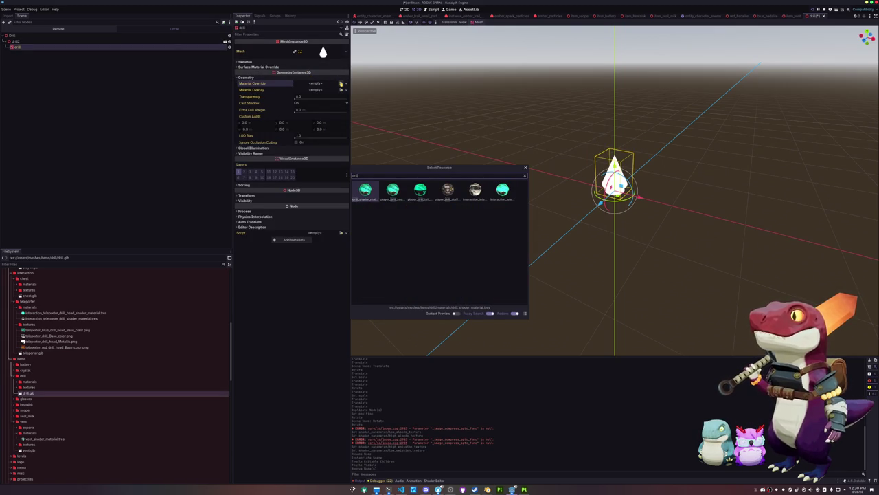
key("Return")
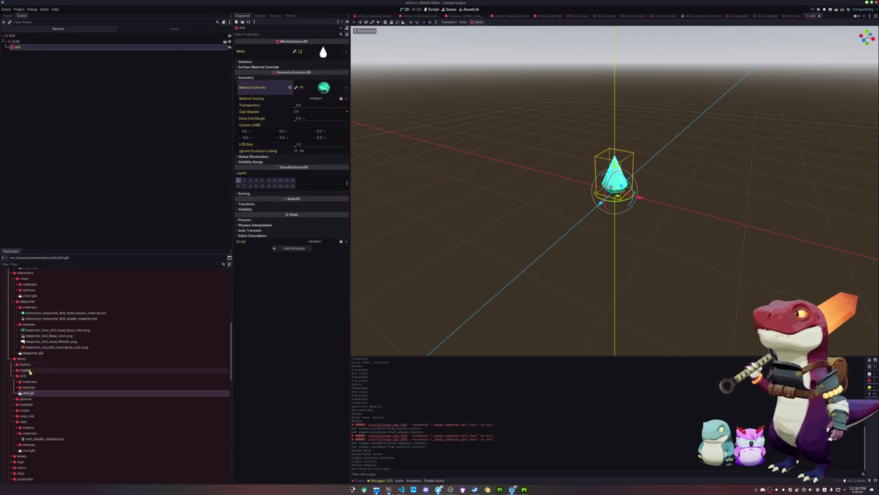
double_click(30, 387)
scroll(35, 395, "down", 15)
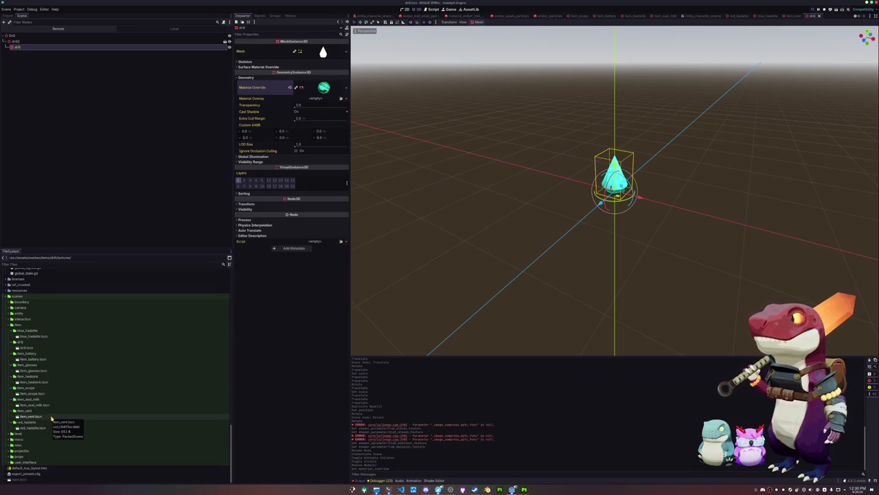
left_click(32, 342)
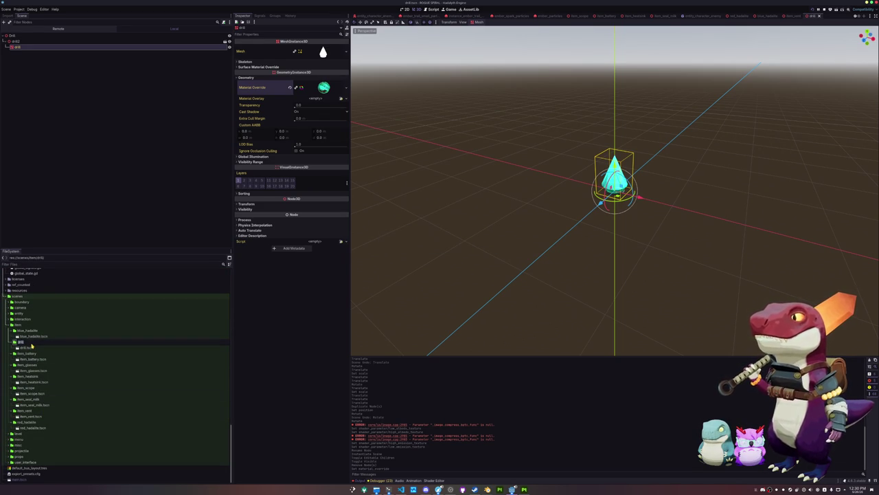
type("item_")
- Rename the drill folder to item_drill and drill.tscn to item_drill.tscn, then rename the drill root node
key("Return")
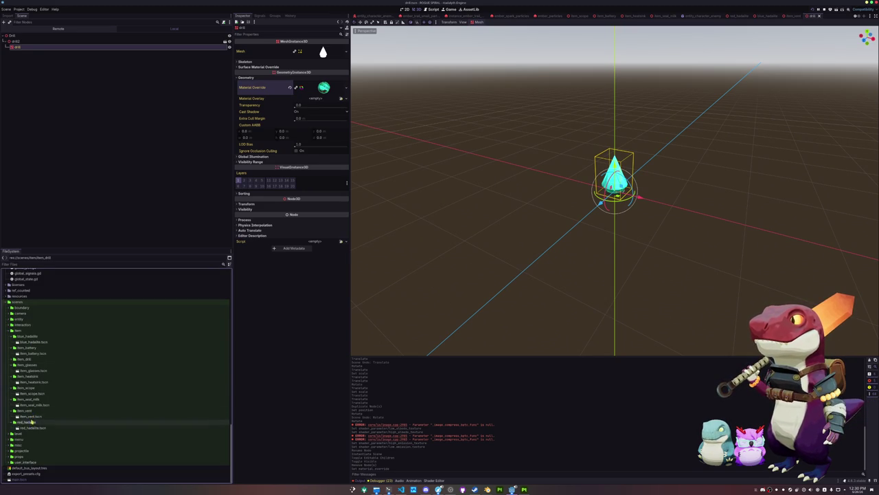
double_click(27, 358)
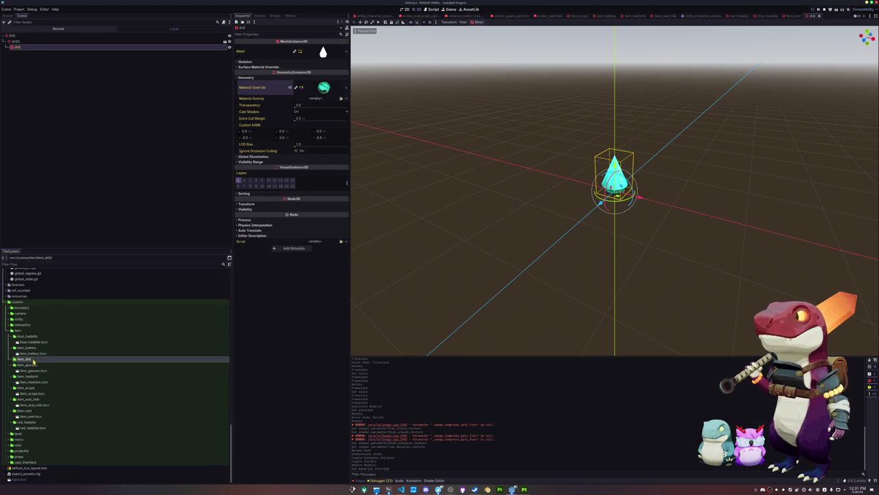
left_click(30, 364)
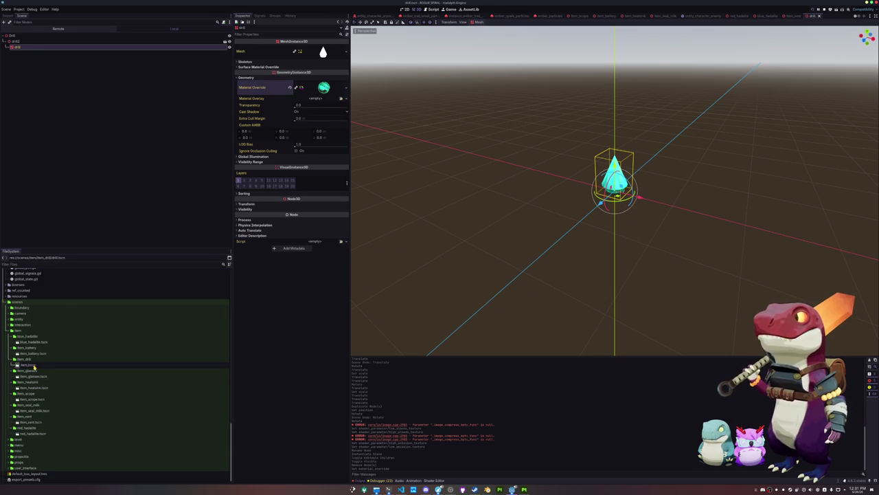
key("Return")
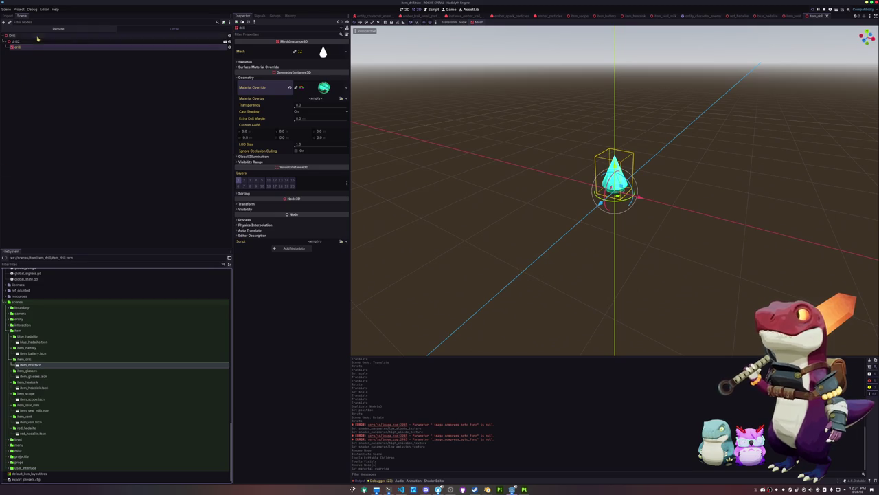
left_click(35, 35)
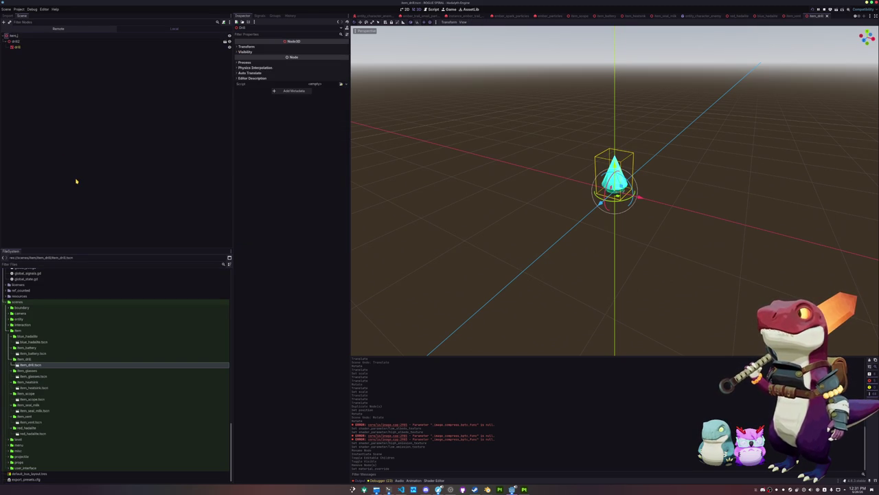
key("Return")
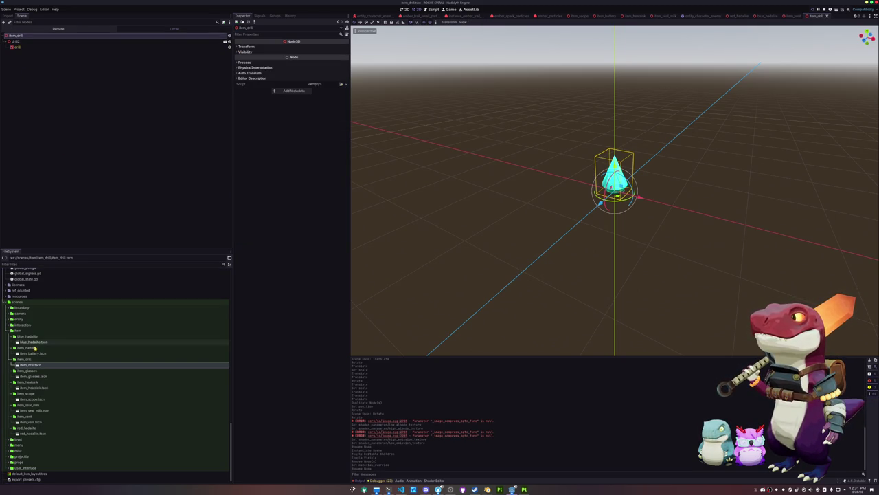
- Rename the blue_hadalite folder to item_blue_hadalite and its root node to ItemBlueHadalite
left_click(33, 354)
left_click(35, 337)
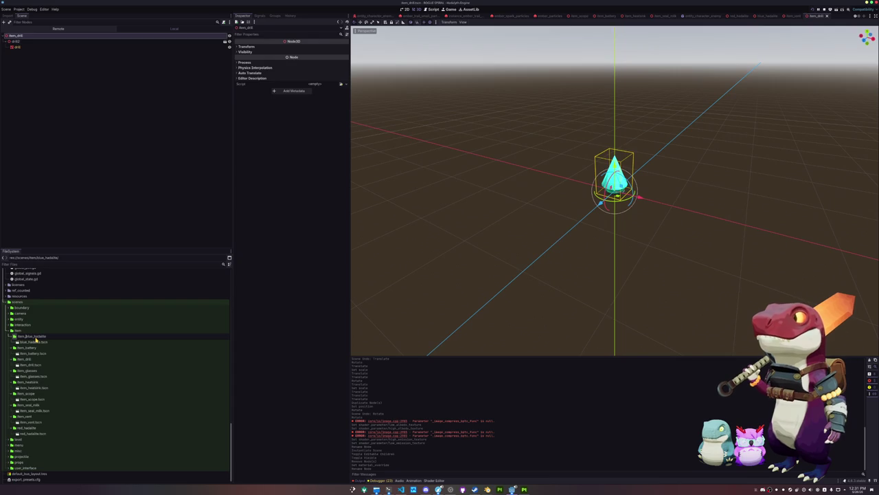
key("ctrl+w")
left_click(41, 349)
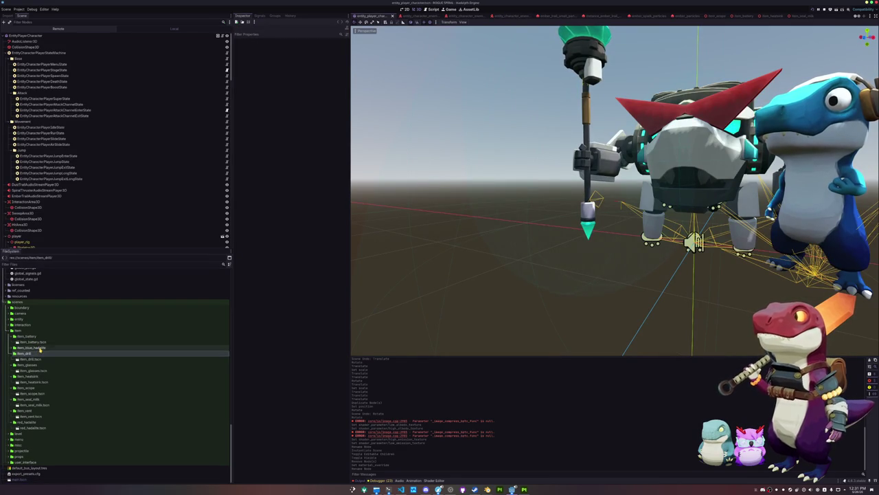
double_click(39, 347)
left_click(40, 354)
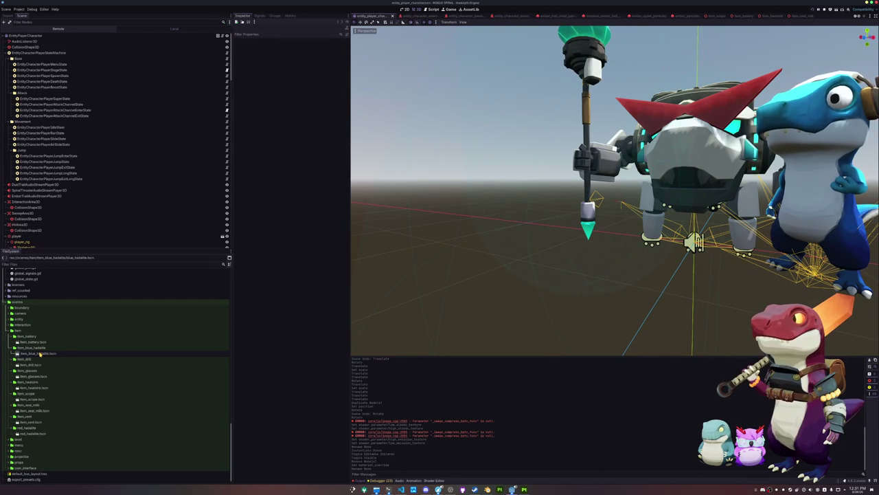
double_click(40, 353)
key("Up")
key("Up")
type("Item")
key("Return")
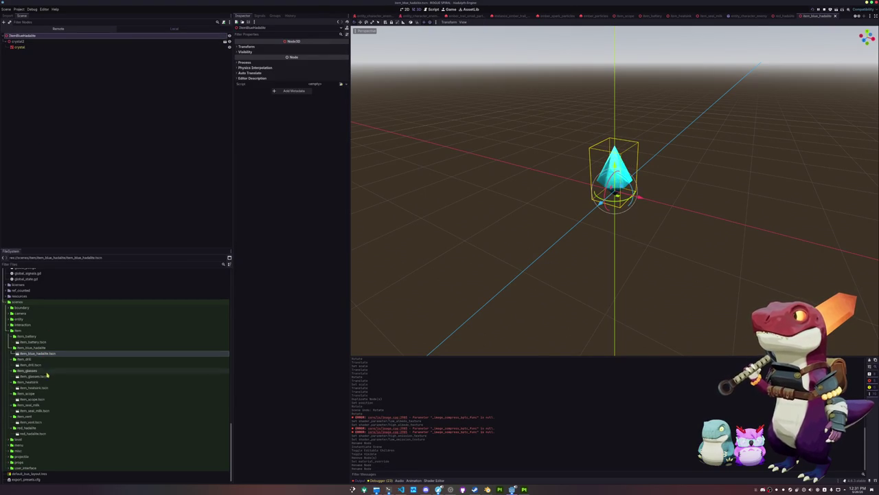
- Rename the red_hadalite folder and scene to item_red_hadalite, and its root node to ItemRedHadalite
left_click(27, 427)
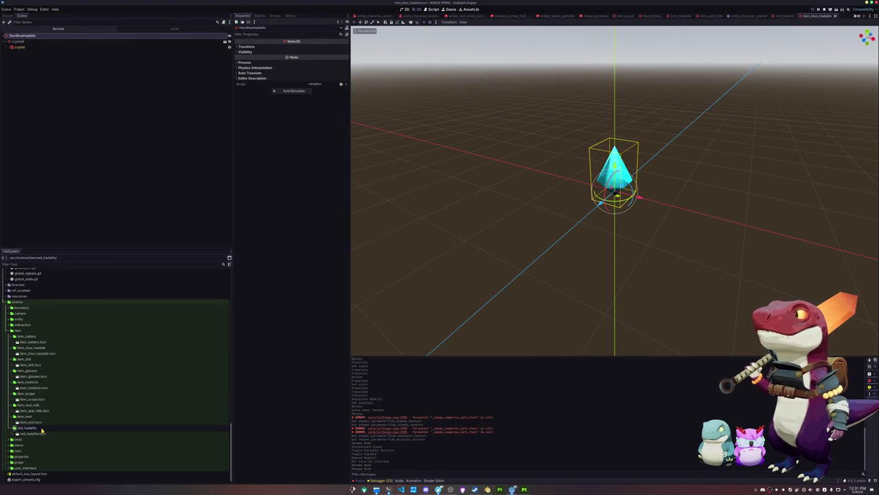
type("item_")
key("Return")
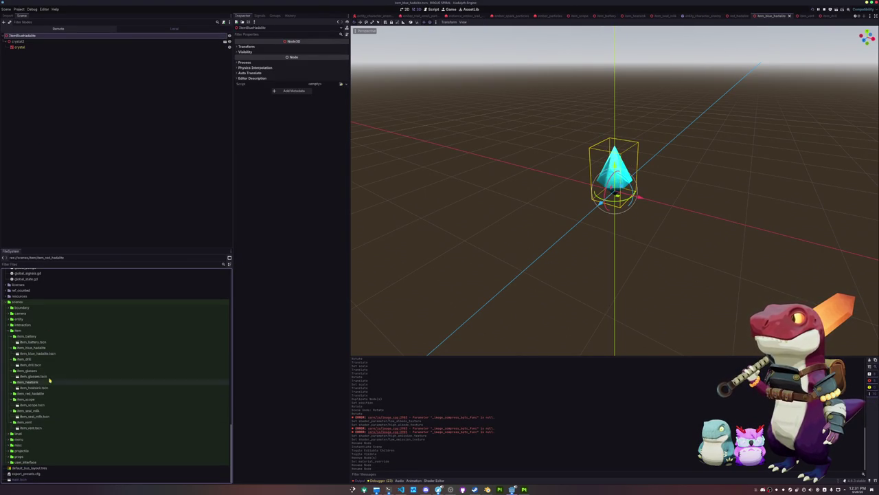
left_click_drag(36, 350, 37, 393)
key("F2")
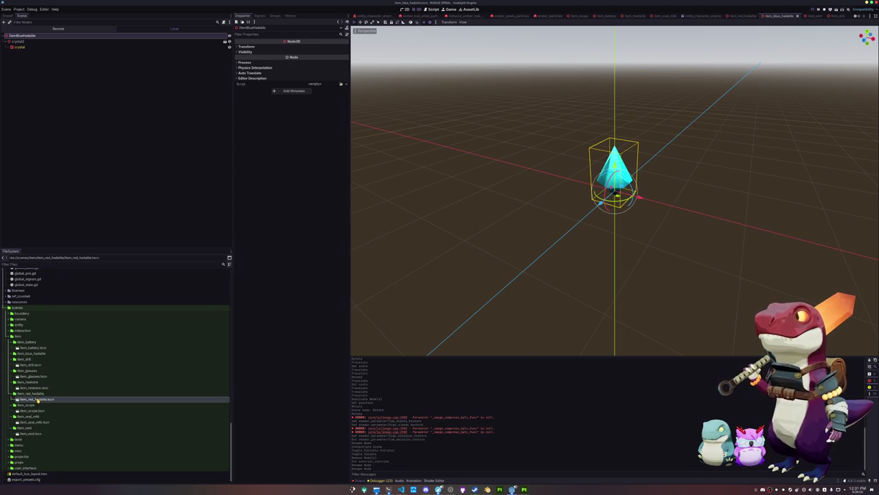
double_click(38, 399)
left_click(20, 36)
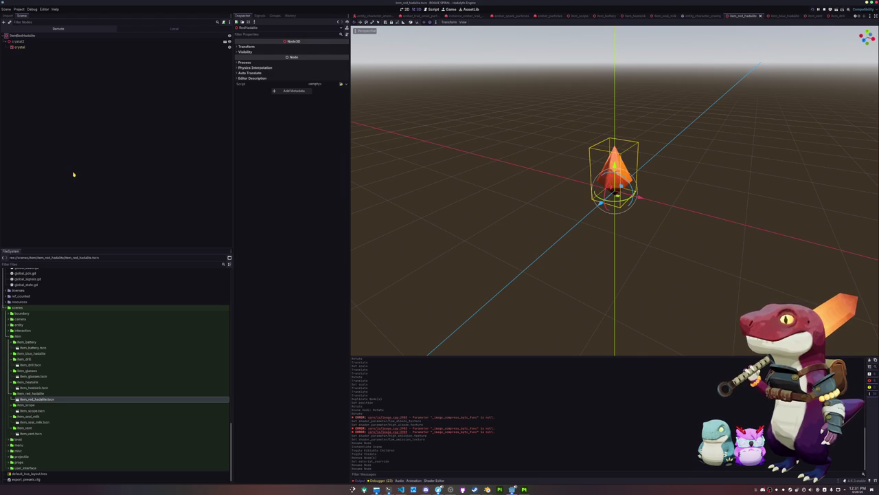
key("Return")
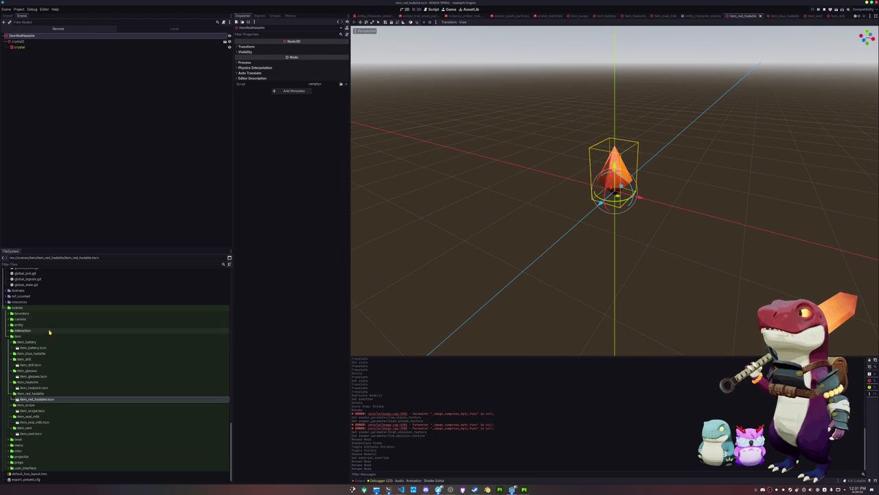
- Reopen item_drill.tscn, keep its file name, and rename its root node to ItemDrill
double_click(42, 353)
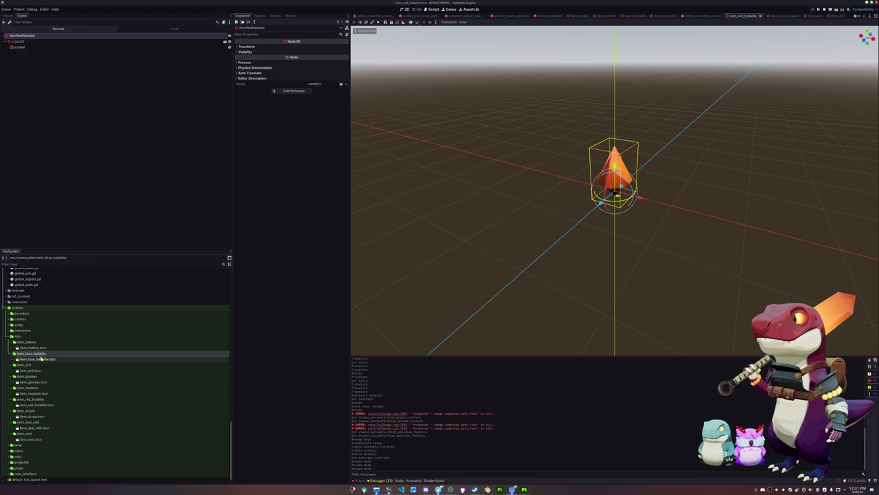
double_click(38, 370)
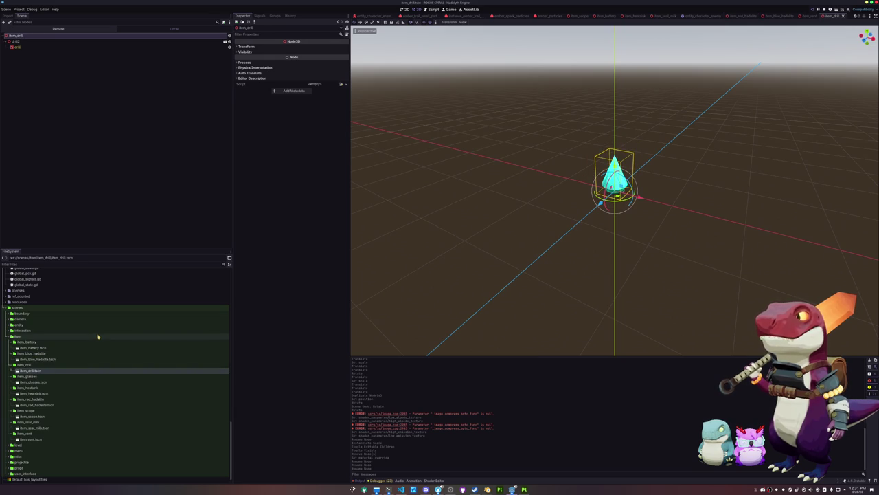
key("F2")
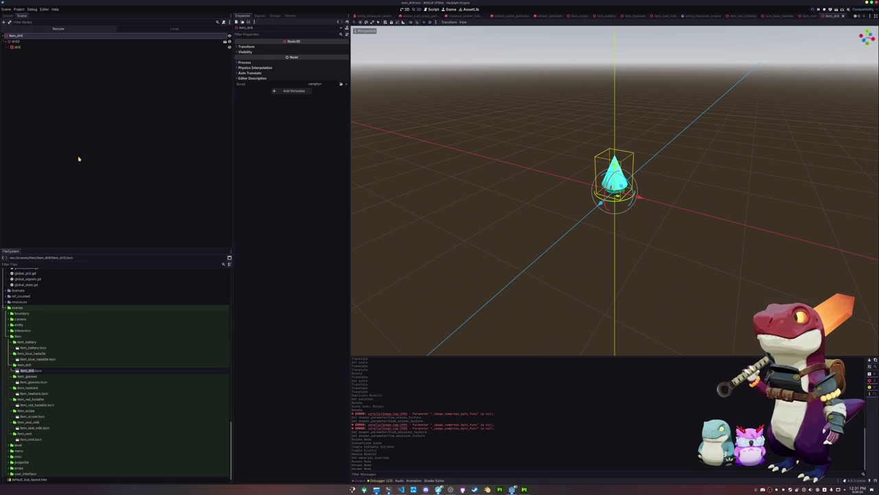
key("Escape")
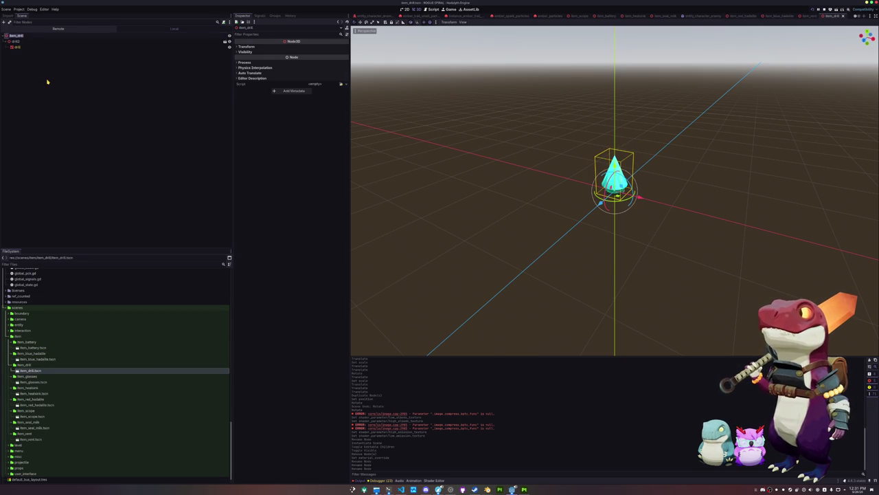
left_click(15, 35)
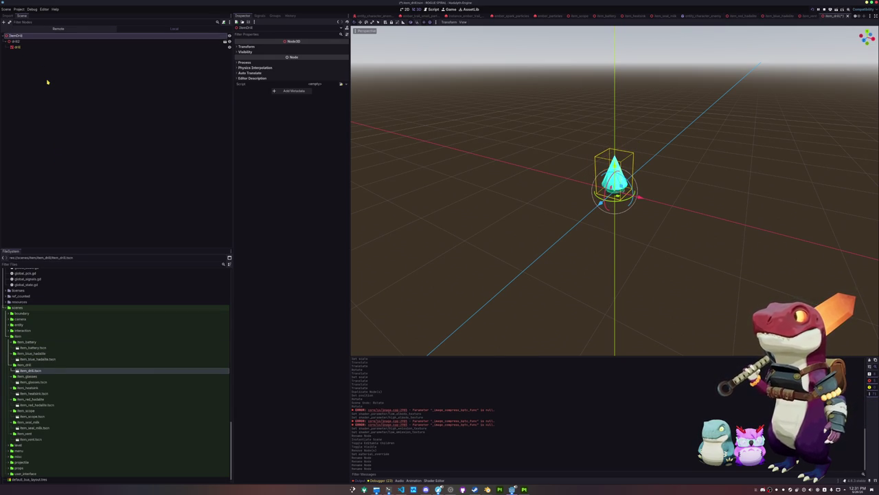
- Duplicate item_data_vent.tres as item_data_drill.tres
scroll(37, 352, "up", 5)
scroll(38, 351, "up", 3)
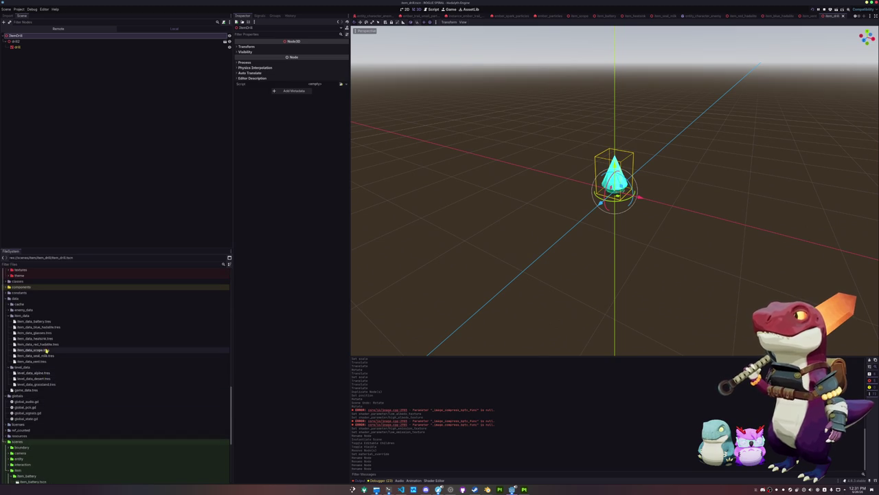
left_click(42, 362)
key("ctrl+d")
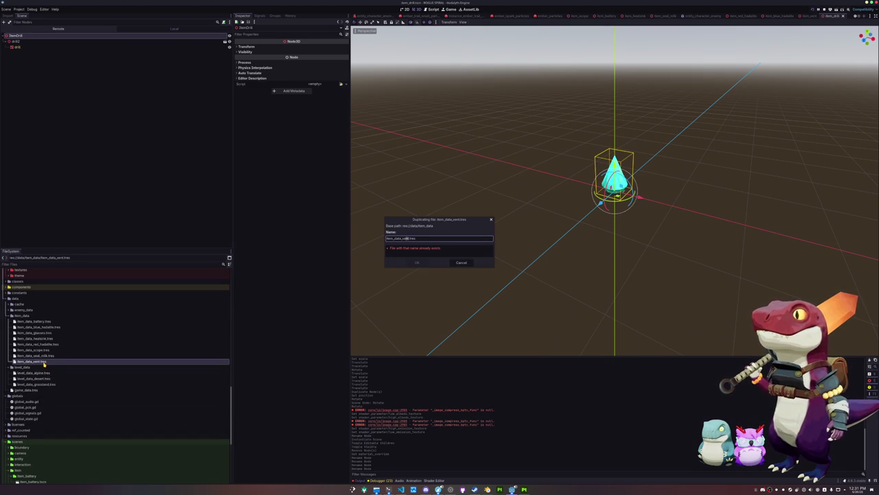
key("Return")
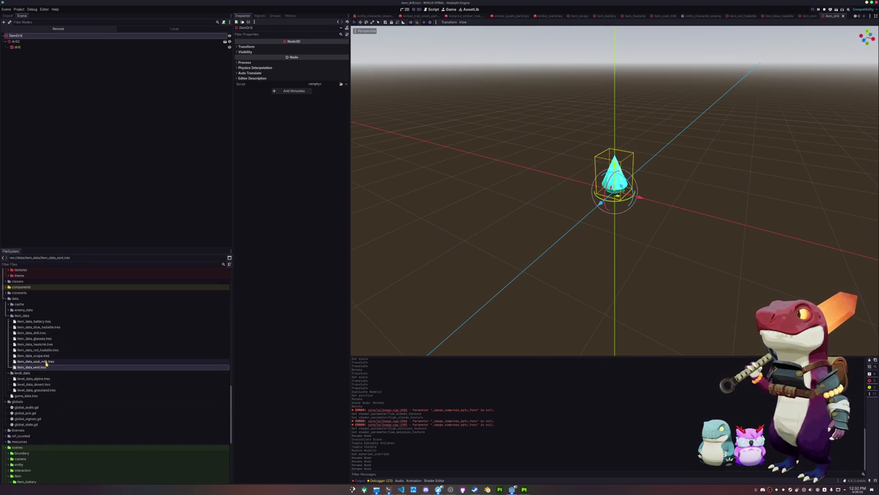
- Inspect the Seal Milk and red hadalite item data, trying Attack Speed 0.2 then undoing it
left_click(43, 362)
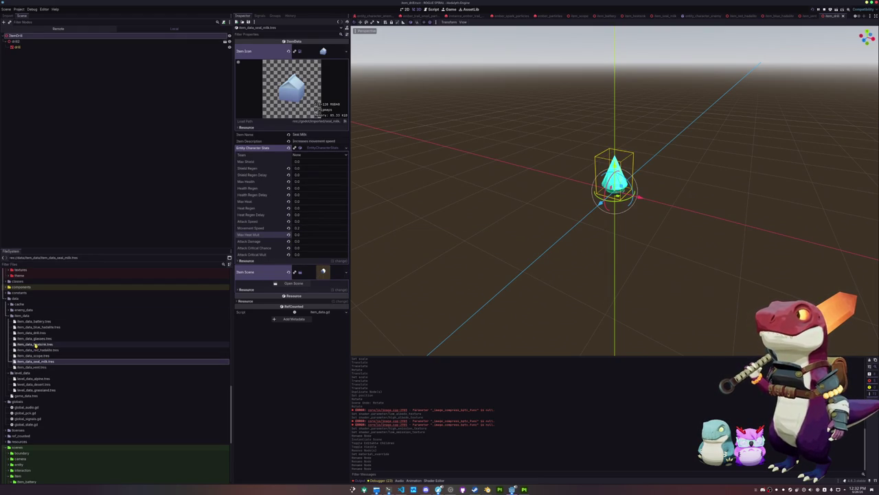
left_click(37, 350)
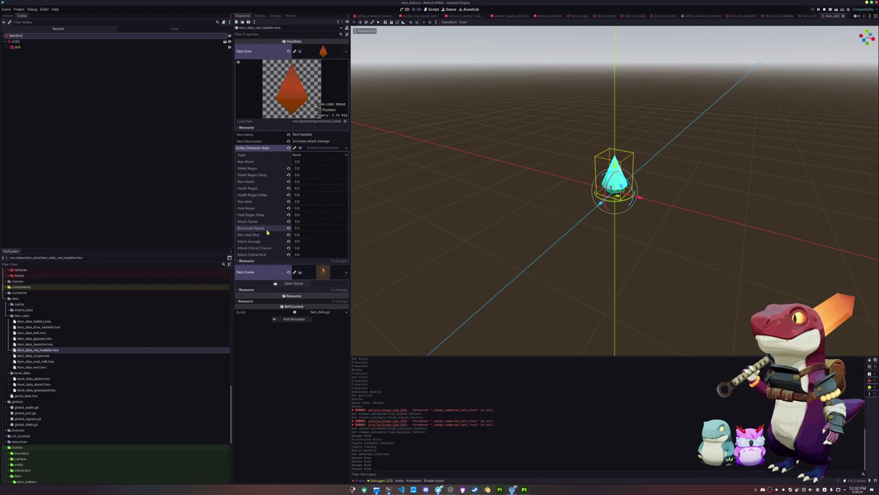
left_click(303, 223)
type("0.2")
key("Return")
key("ctrl+z")
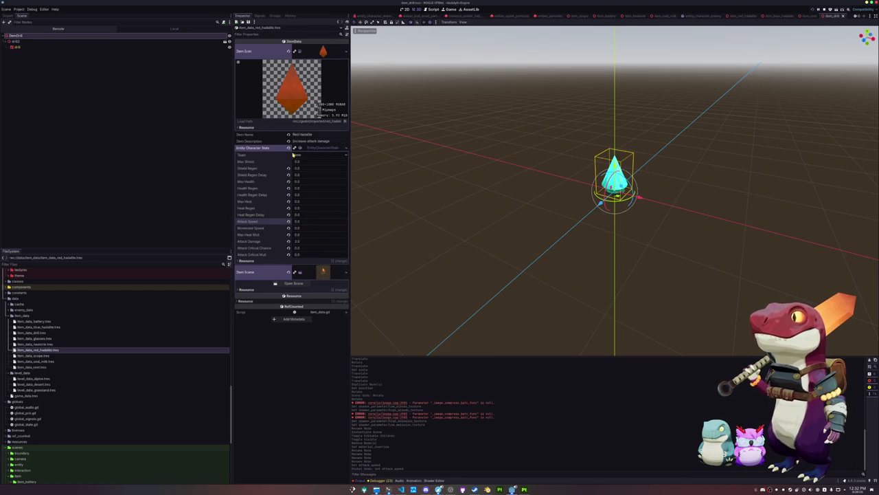
left_click(294, 149)
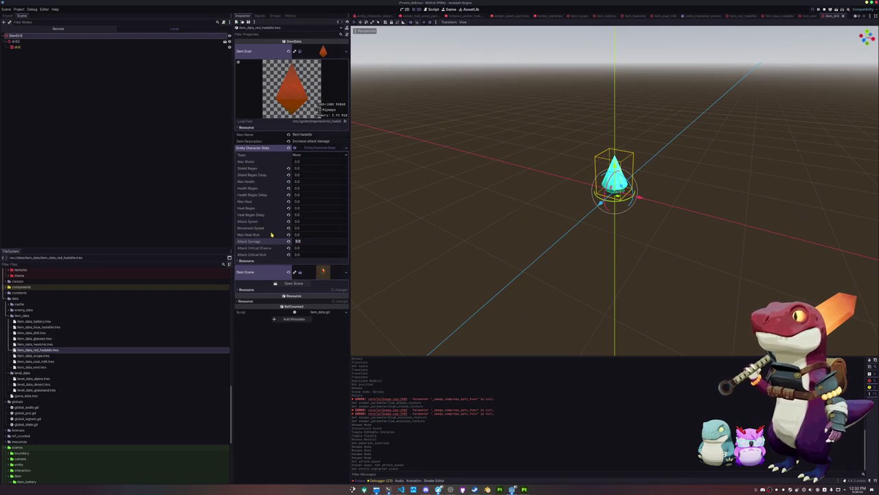
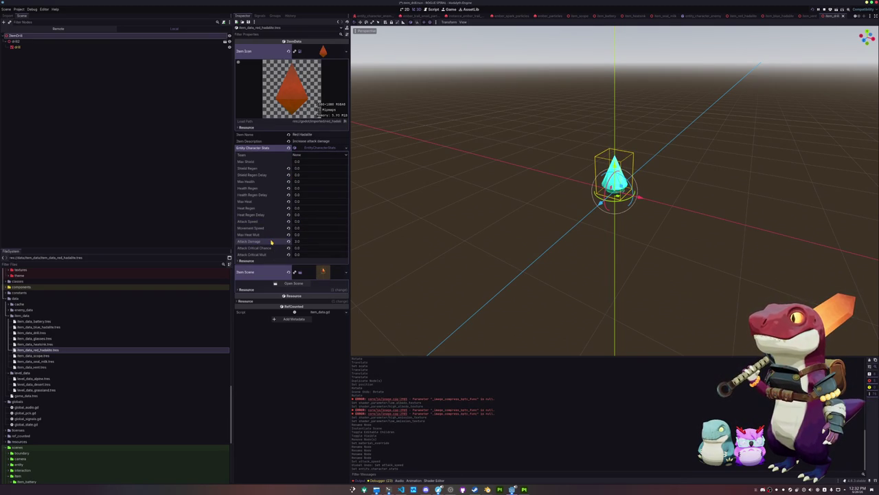
- Open item_data_drill.tres and set its Attack Speed to 0.2
left_click(158, 333)
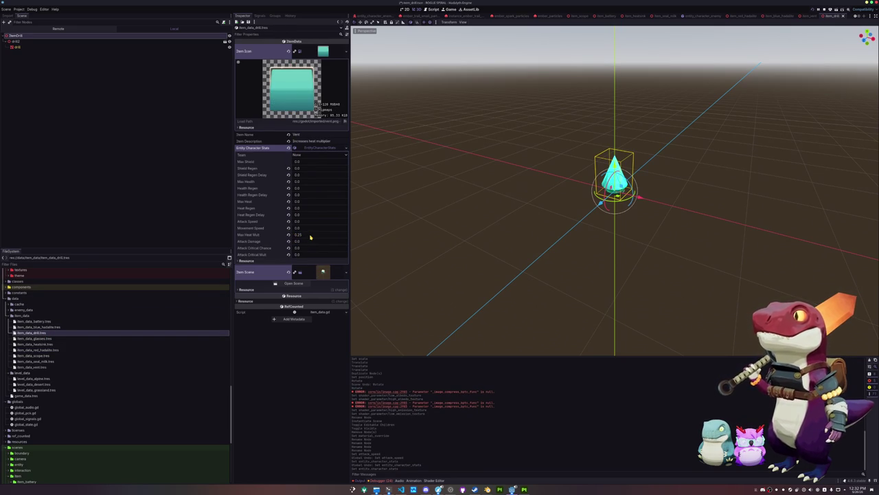
key("Return")
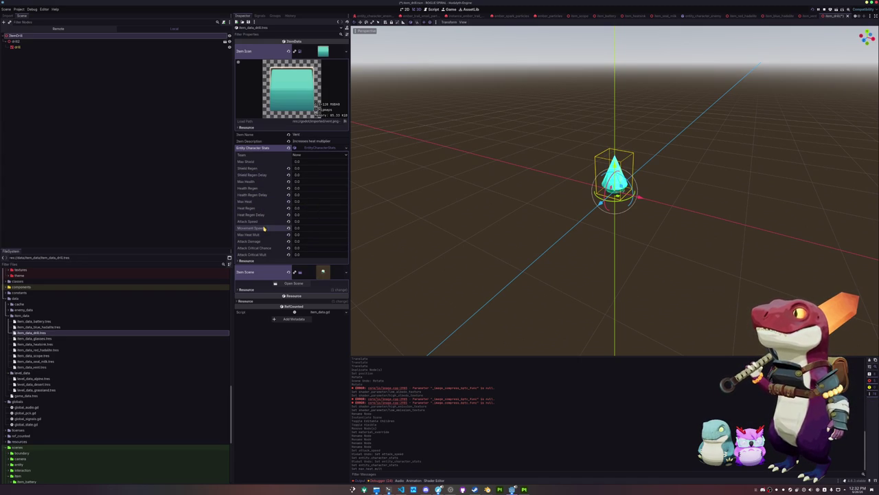
left_click(306, 224)
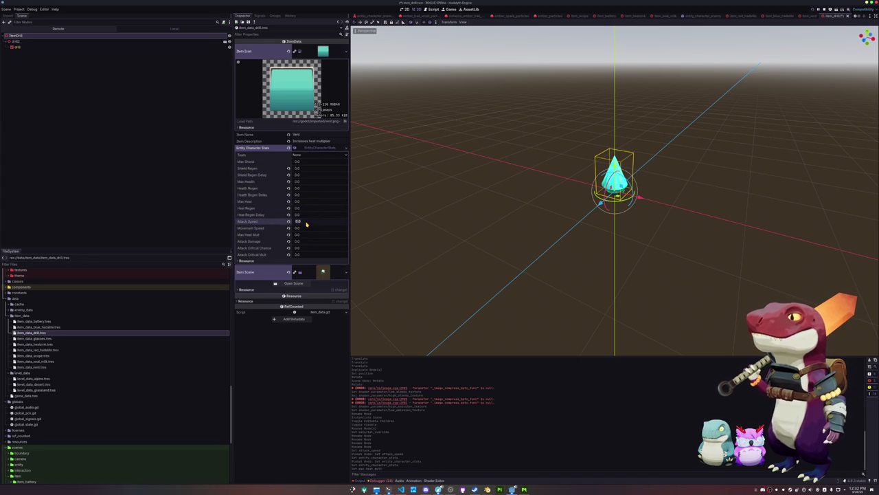
type(".2")
key("Return")
- Replace the item description with 'Increases attack speed' and name the item Drill
triple_click(335, 141)
type("Inc")
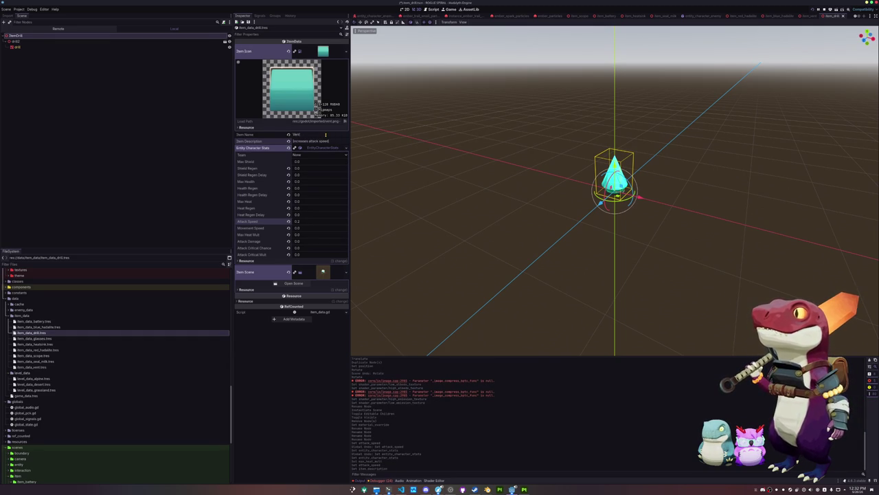
type("Drill")
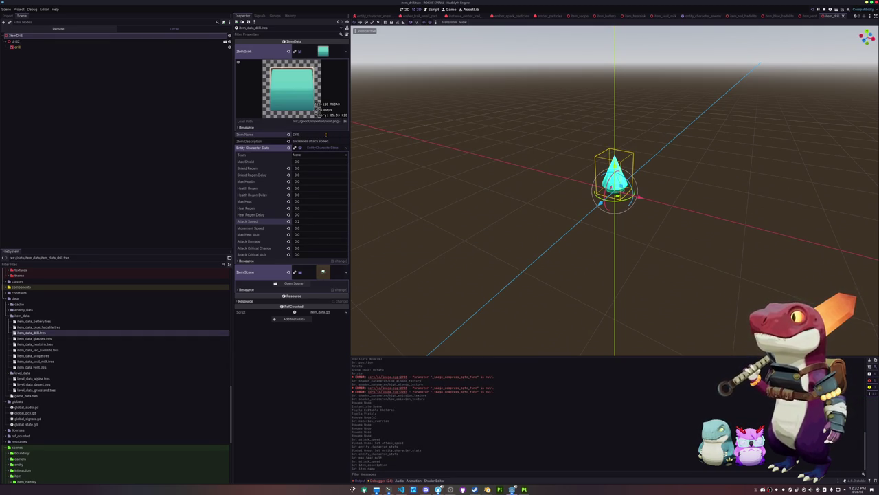
left_click(344, 51)
- Set the Item Icon to the cyan drill texture
left_click(306, 169)
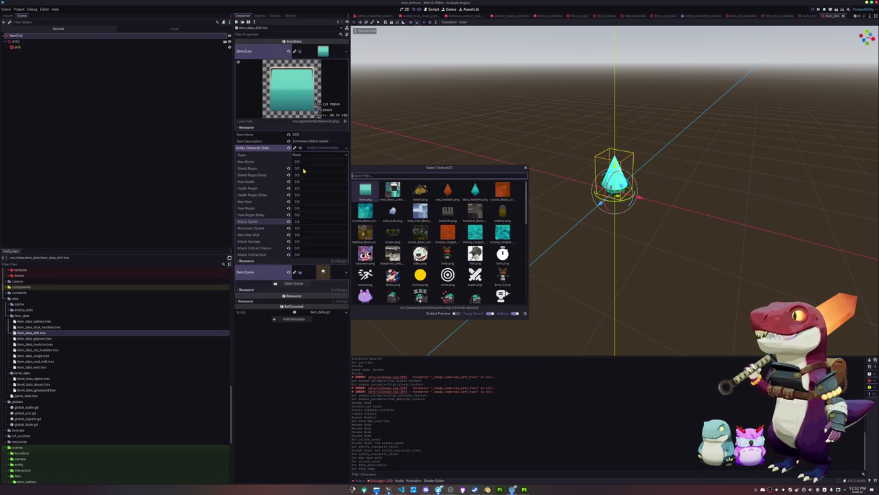
type("drill")
left_click(450, 190)
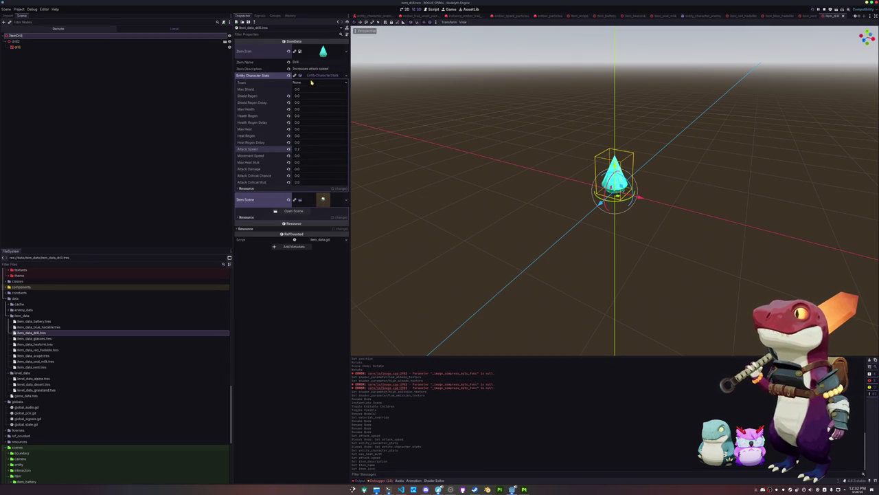
- Set the Item Scene to item_drill.tscn
left_click(345, 200)
left_click(335, 225)
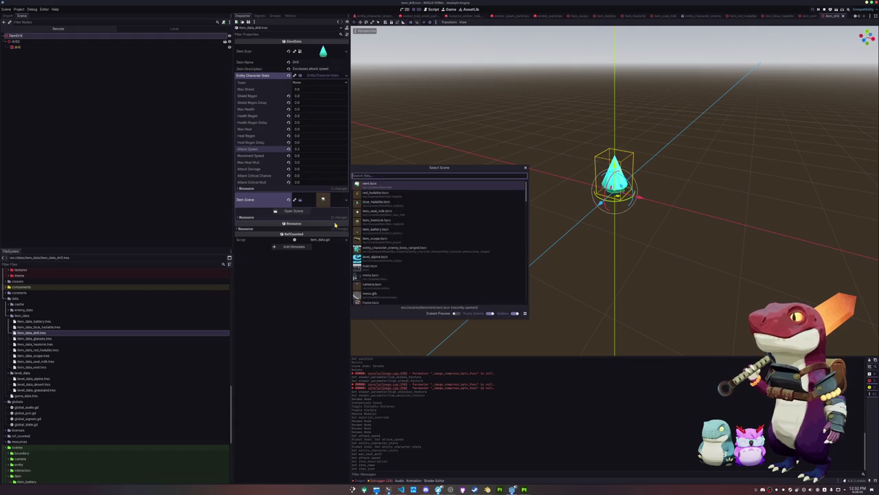
type("drill")
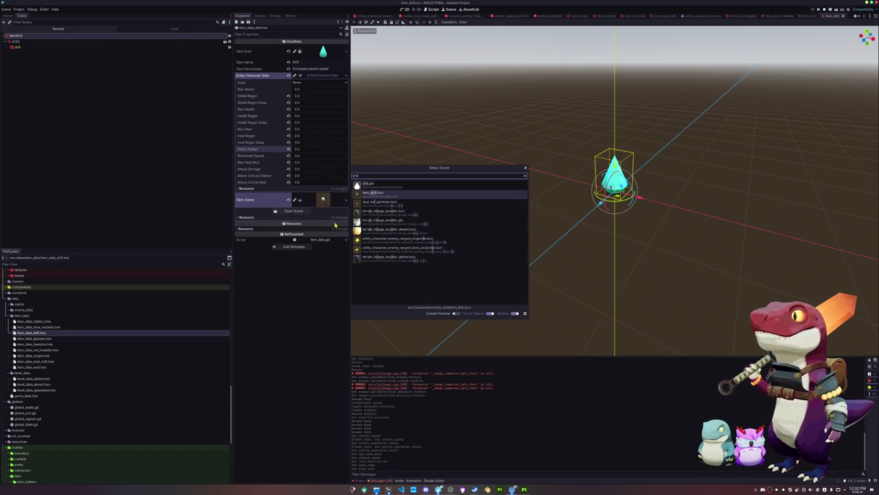
double_click(399, 184)
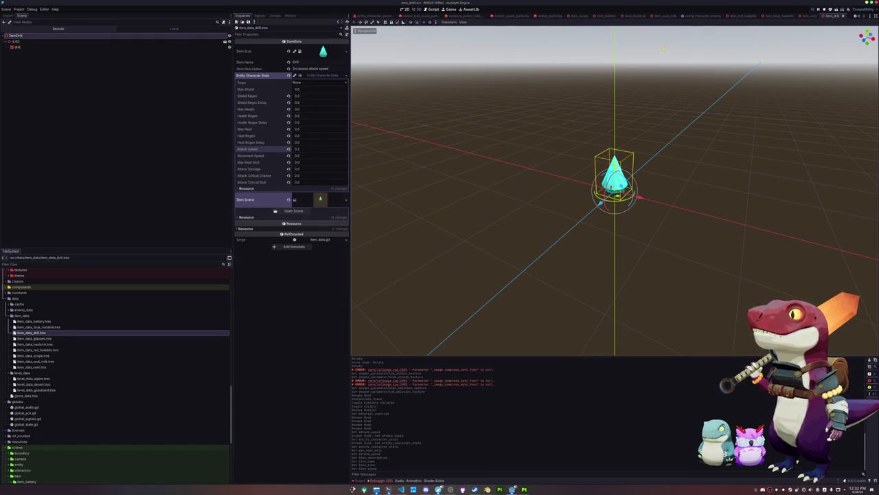
scroll(697, 16, "up", 3)
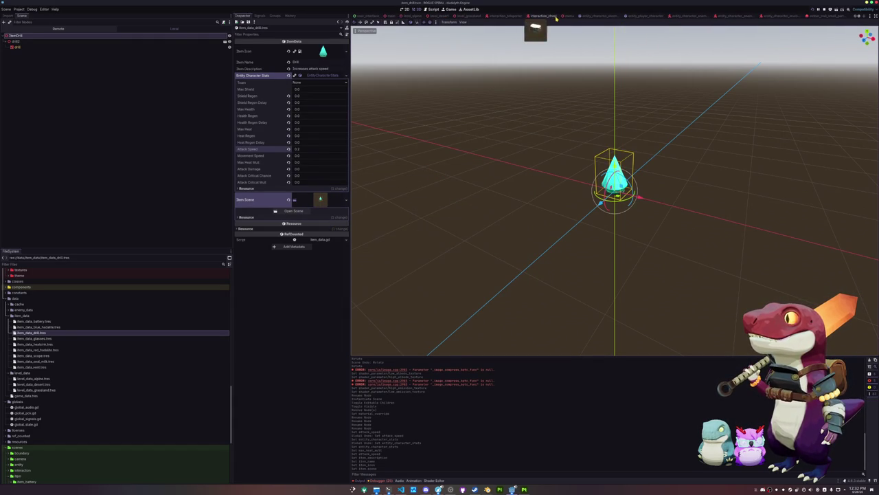
left_click(604, 16)
- Add item_drill.tscn as a child of ItemTorsoBoneAttachment in the player character scene
left_click(639, 16)
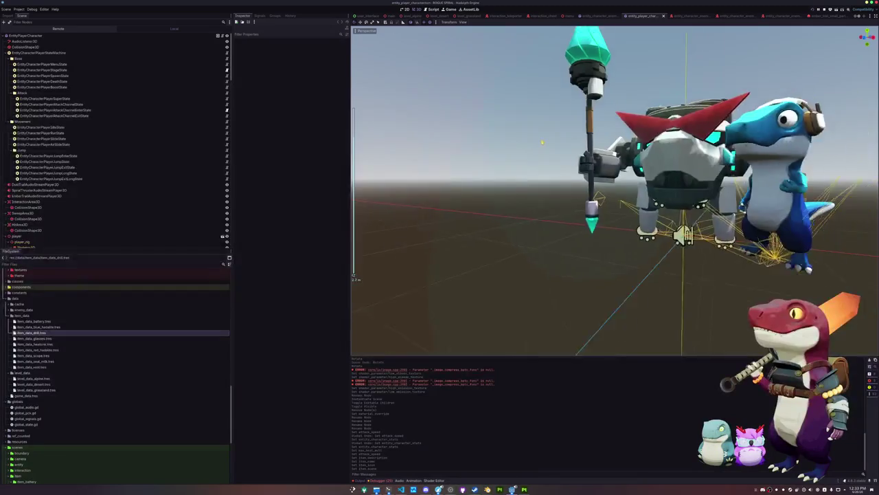
scroll(53, 237, "down", 3)
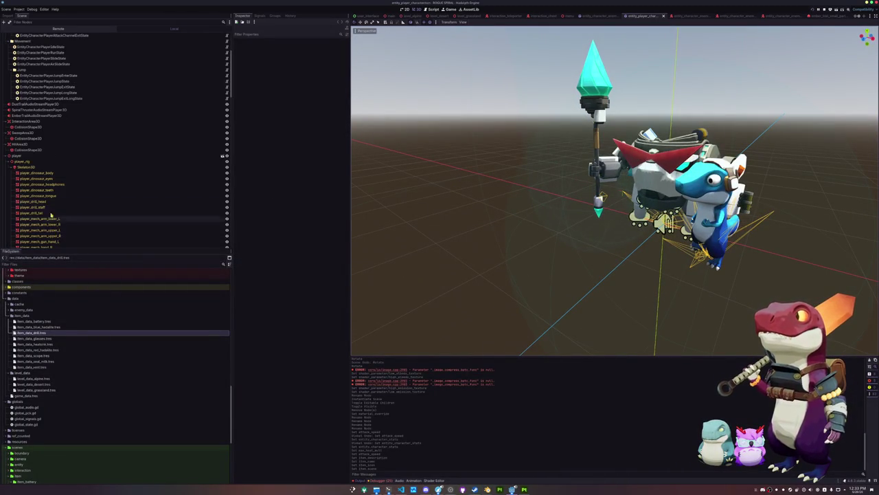
scroll(28, 163, "down", 3)
scroll(27, 163, "down", 3)
scroll(29, 162, "down", 2)
scroll(30, 162, "down", 3)
left_click(40, 78)
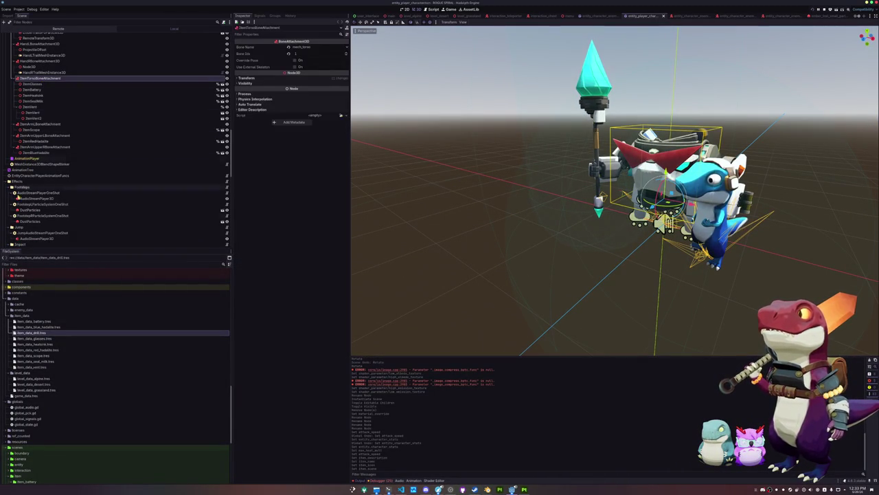
scroll(19, 332, "down", 5)
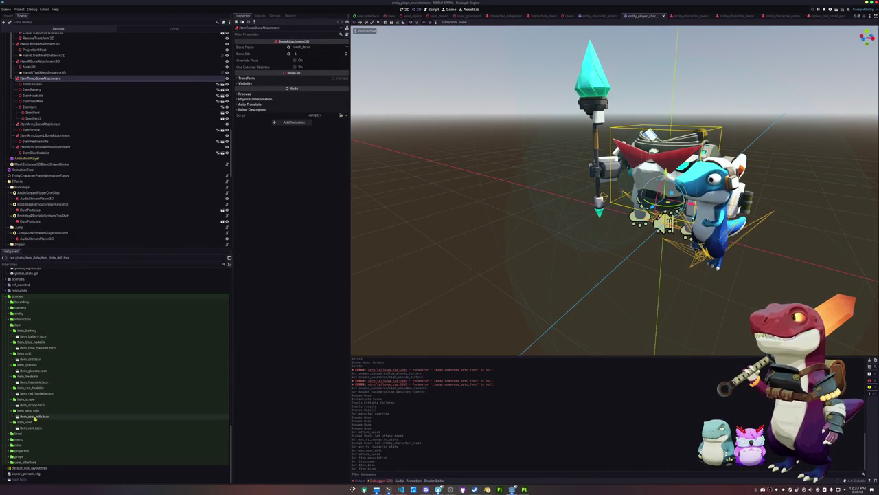
mouse_move(31, 359)
left_mouse_down()
mouse_move(75, 241)
mouse_move(29, 86)
mouse_move(39, 77)
left_mouse_up()
- Make the new ItemDrill node accessible as a unique name
right_click(31, 120)
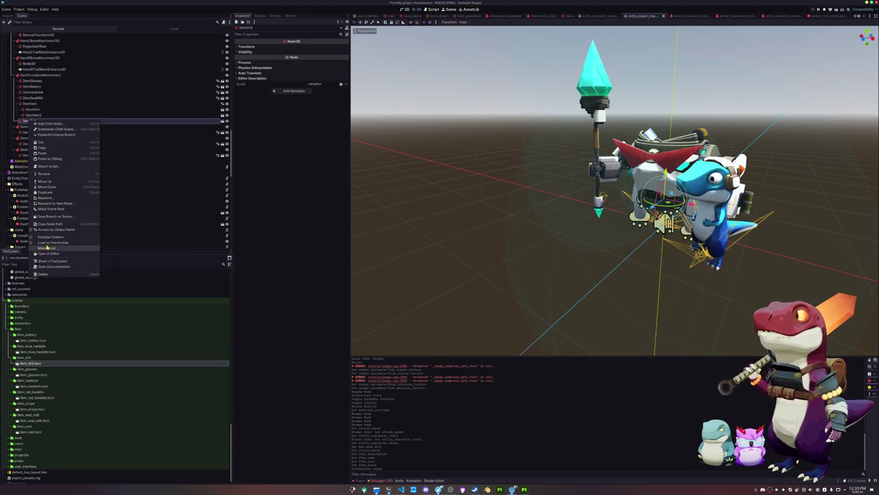
left_click(48, 229)
scroll(444, 190, "up", 3)
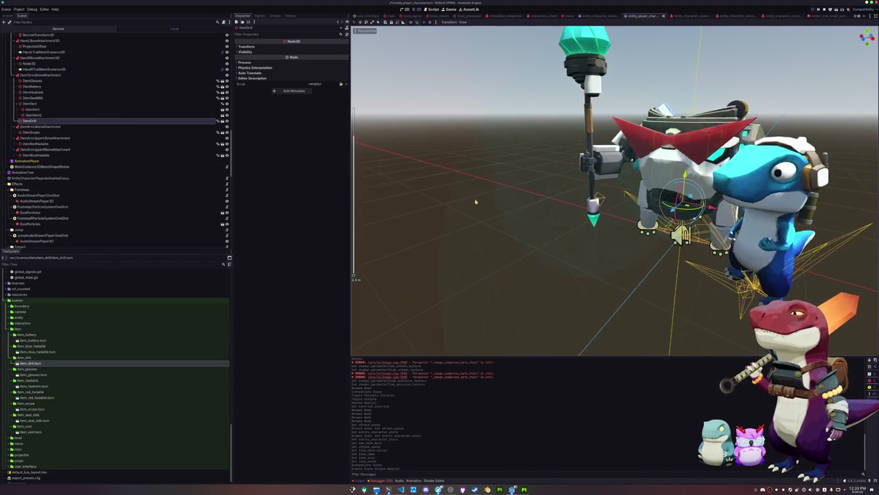
- Raise the drill, scale it to 0.535, and move it onto the character's torso
left_click_drag(659, 201, 677, 140)
left_click(246, 46)
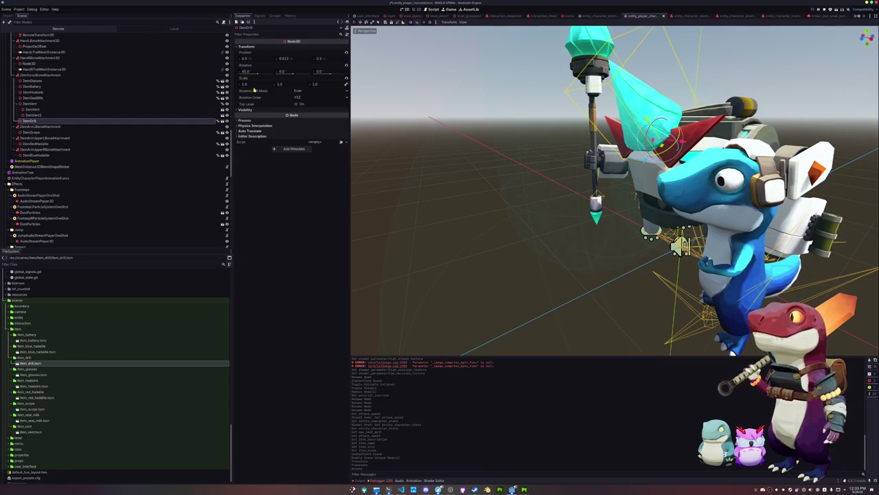
left_click_drag(246, 84, 236, 84)
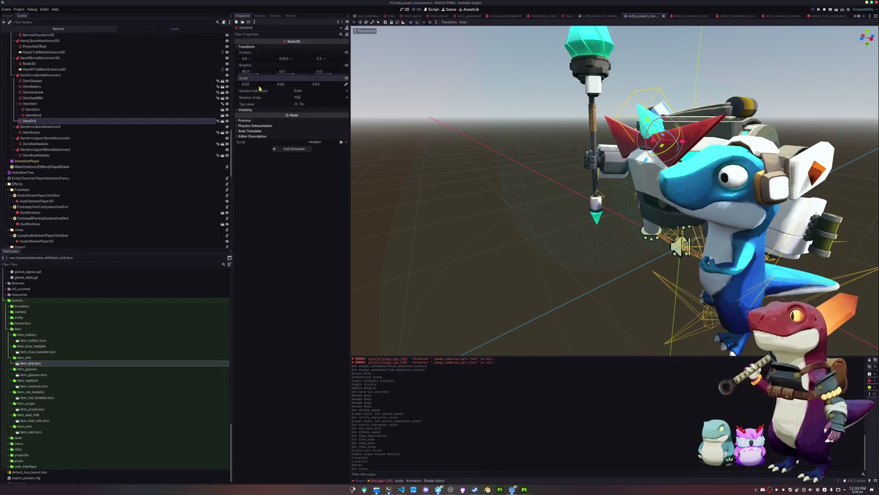
scroll(485, 157, "up", 5)
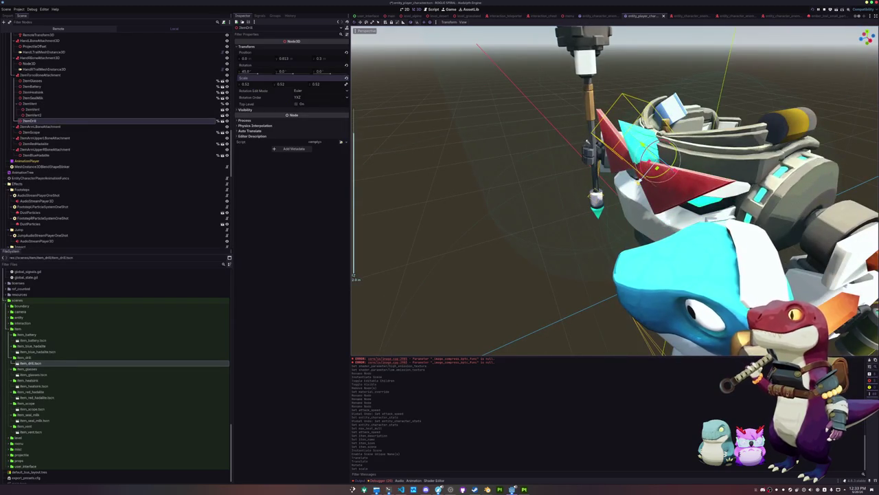
key("g")
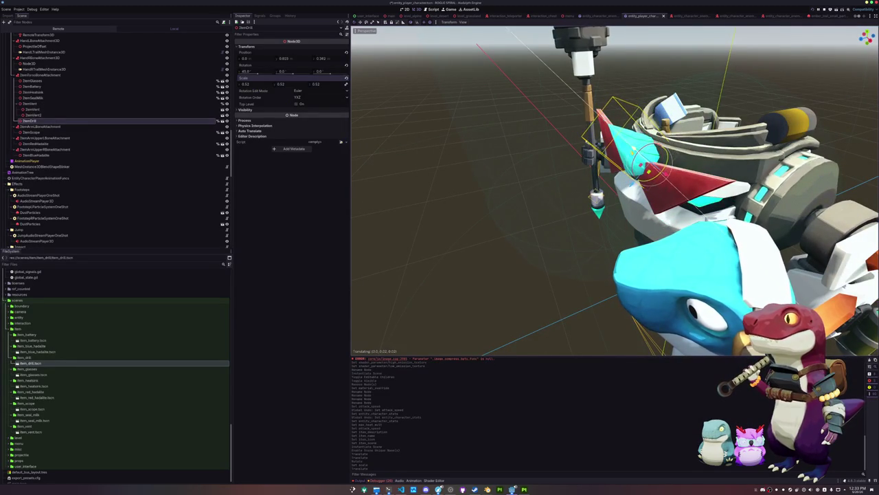
left_click_drag(619, 206, 563, 192)
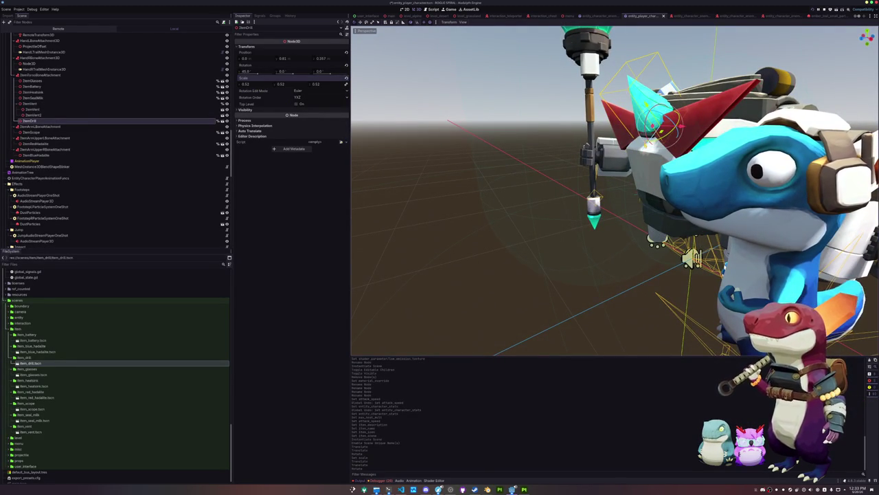
left_click_drag(618, 206, 556, 196)
scroll(563, 193, "down", 5)
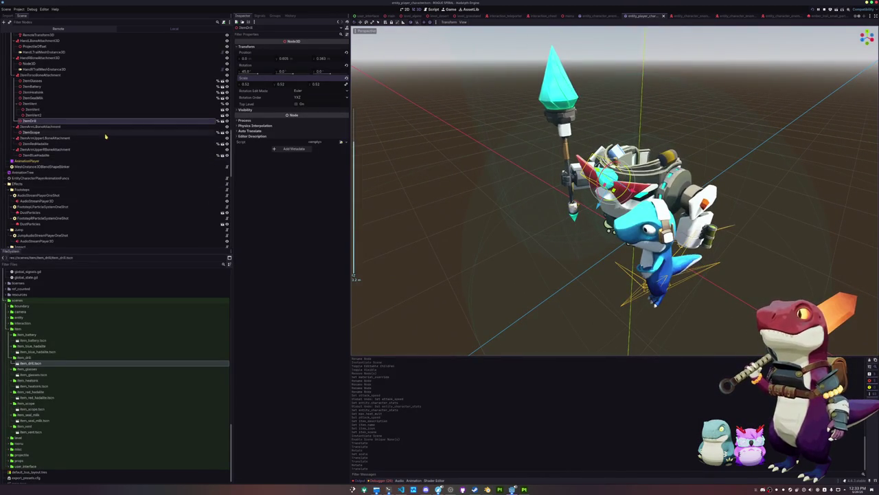
scroll(105, 136, "up", 10)
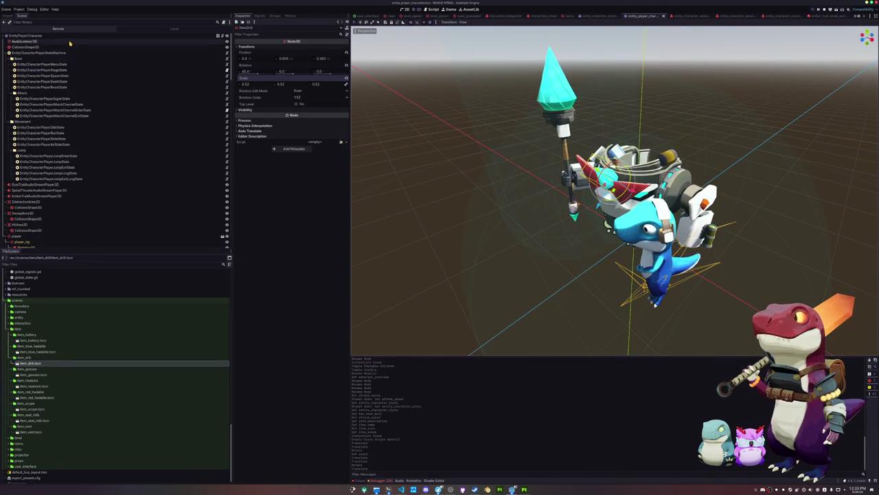
- Rotate the drill 45 degrees and nudge it slightly upward into place
key("f")
left_click_drag(604, 175, 354, 274)
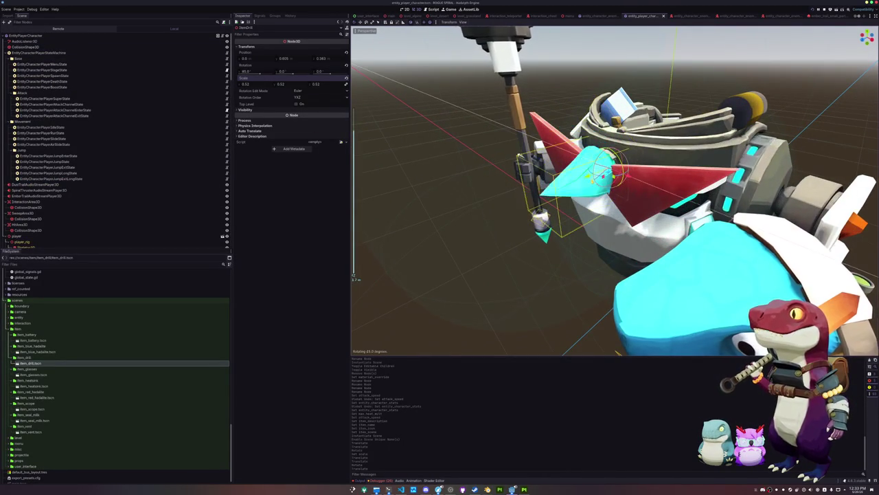
mouse_move(581, 196)
left_mouse_down()
mouse_move(581, 180)
mouse_move(574, 183)
left_mouse_up()
scroll(425, 192, "down", 3)
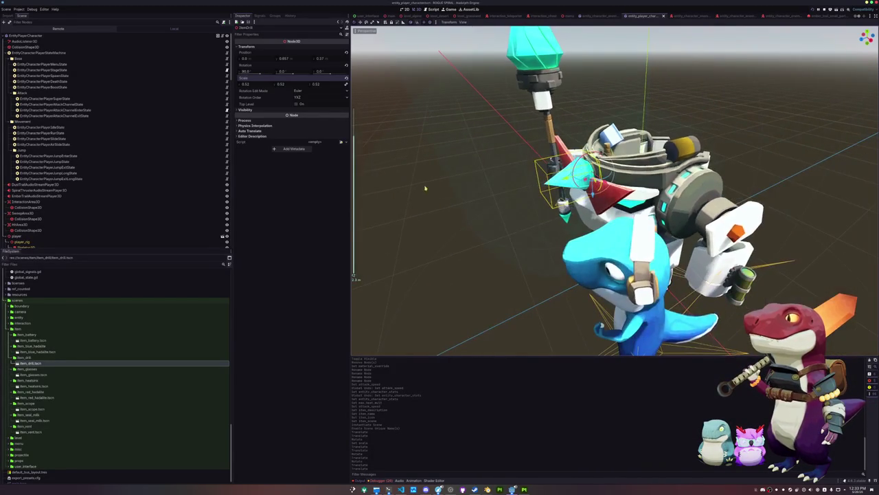
left_click(220, 37)
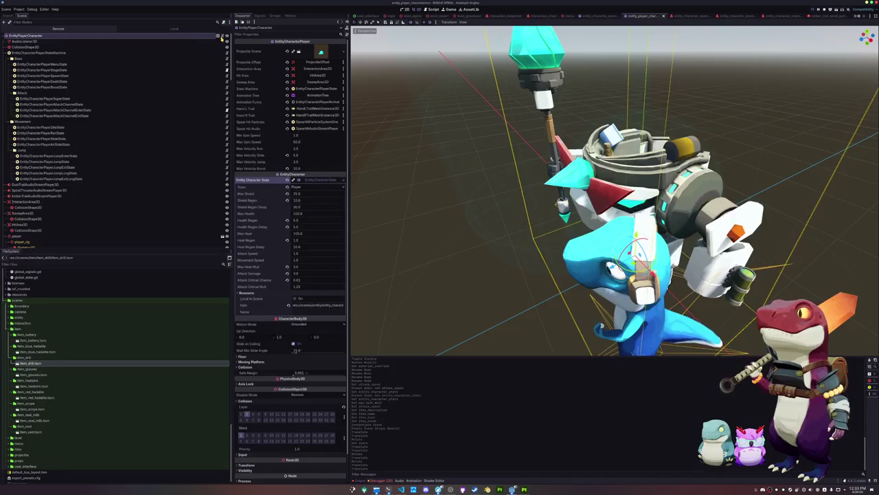
scroll(126, 191, "down", 5)
scroll(126, 191, "down", 10)
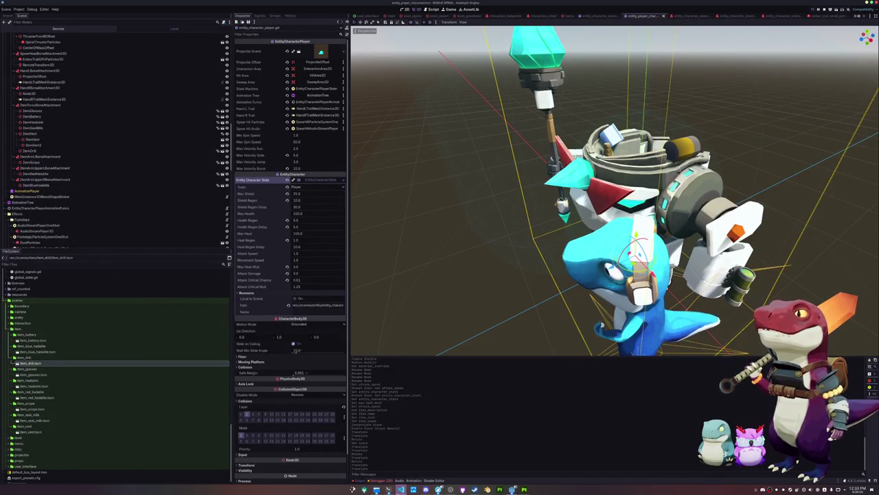
- Add '"Drill" : %ItemDrill' below the Vent entry in item_mapping_dict and save entity_character_player.gd
left_click(402, 488)
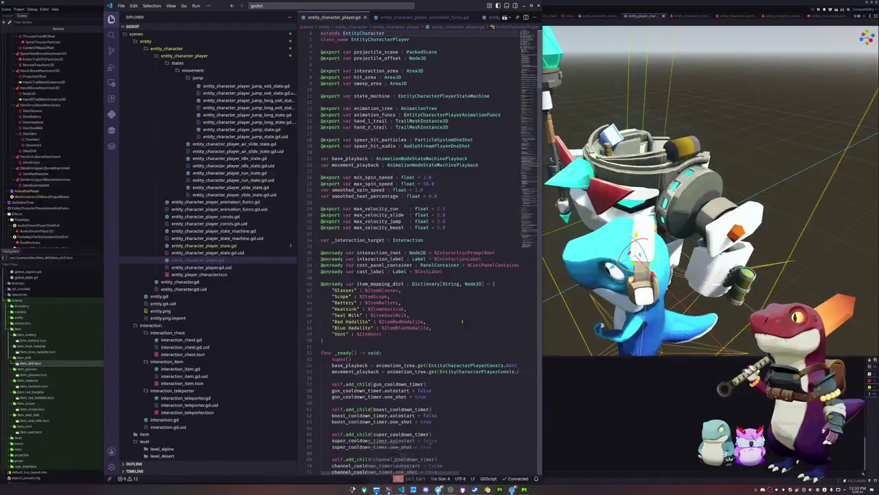
double_click(405, 335)
key("End")
key("Return")
type("\"Drill\" : ")
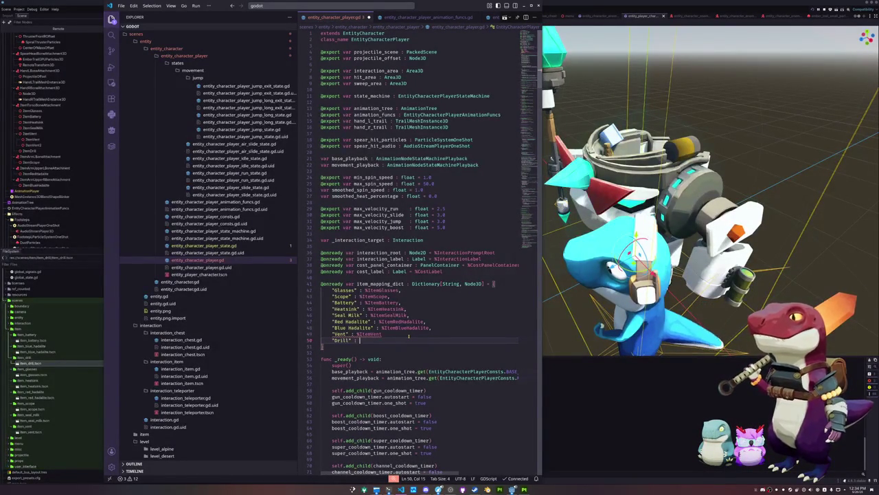
type("%ItemDril")
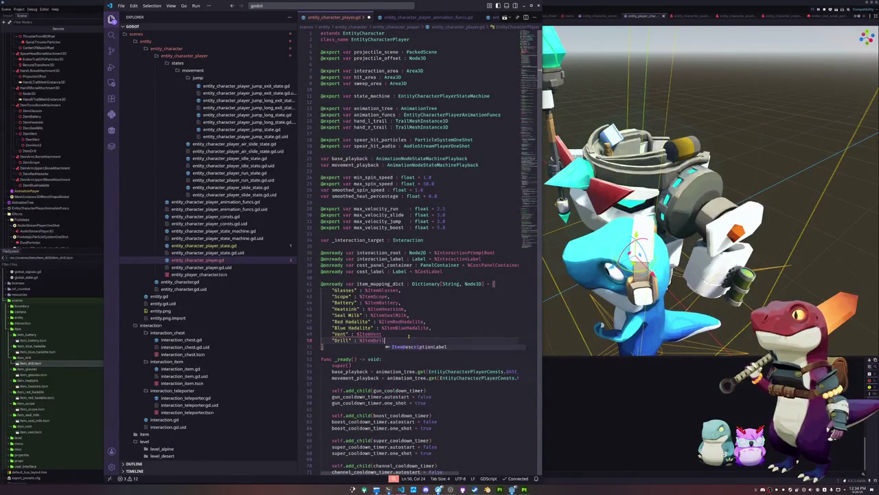
type("l")
key("Return")
type("}")
key("ctrl+s")
left_click(38, 370)
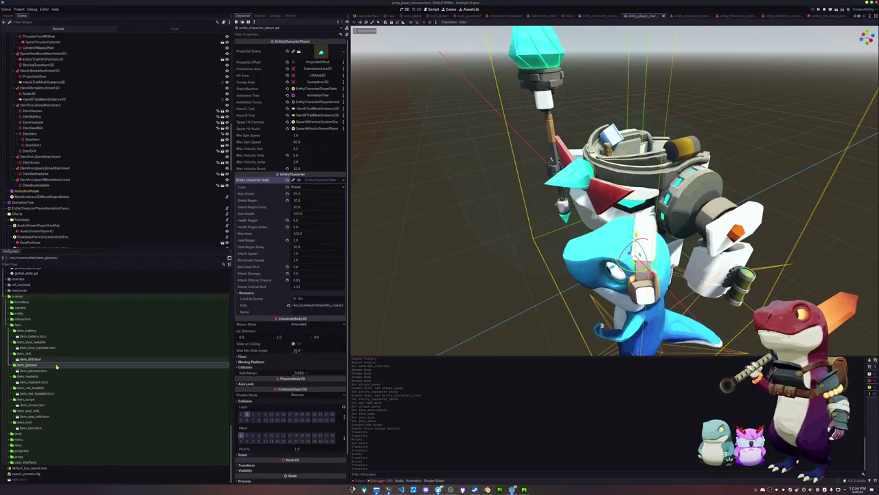
scroll(37, 315, "up", 1)
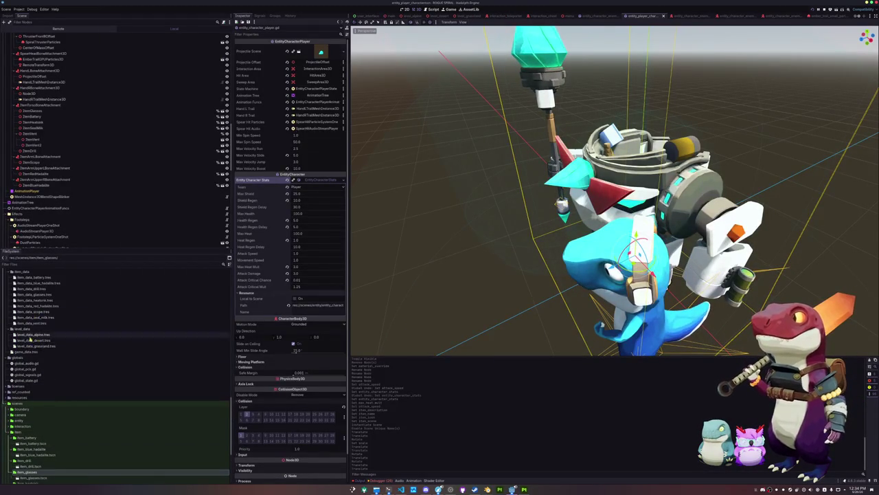
- Add a new element to game_data.tres's Item Data Array holding item_data_drill.tres
left_click(29, 352)
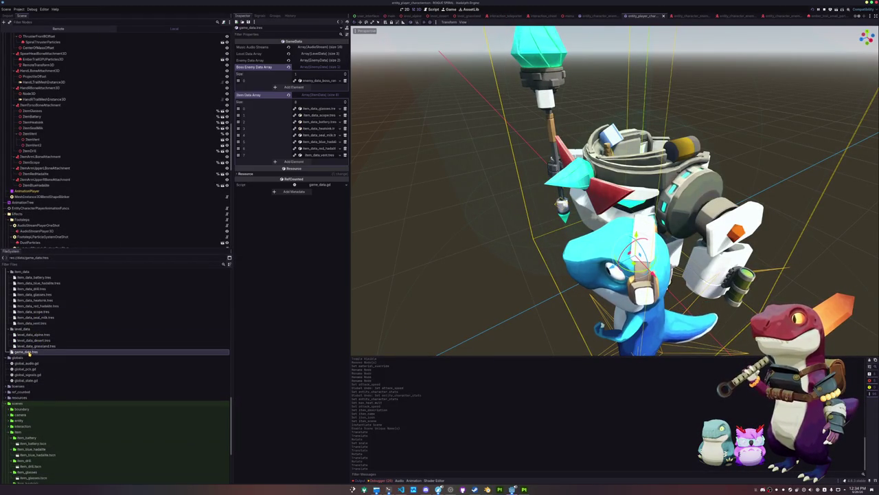
left_click(308, 163)
left_click(335, 163)
type("drill")
key("Return")
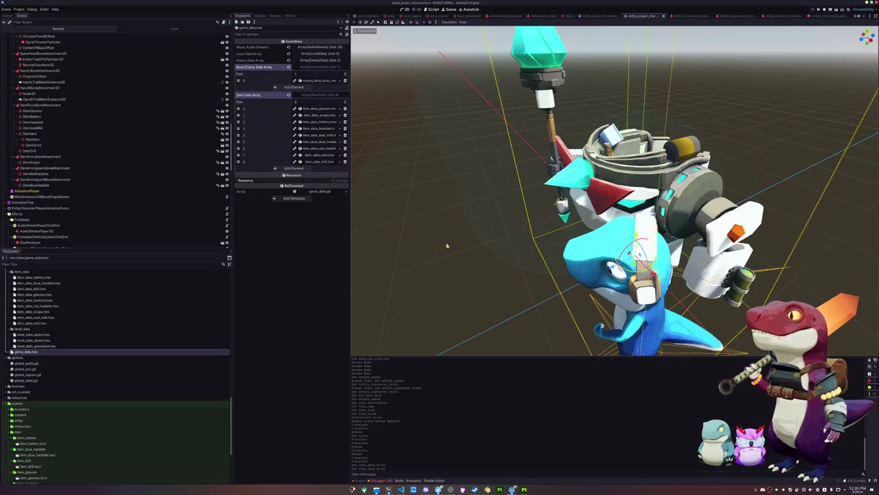
left_click_drag(486, 248, 483, 250)
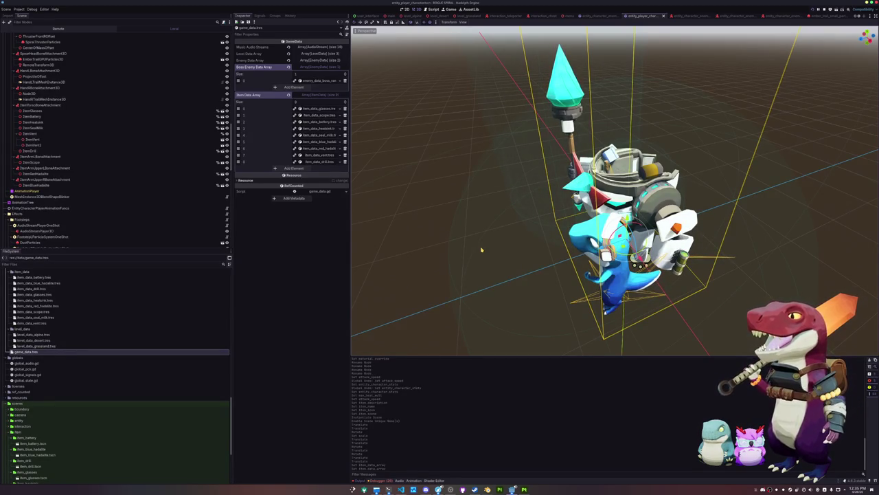
- Check the Debugger errors list, run the project with F5, and start a new game
left_click(379, 480)
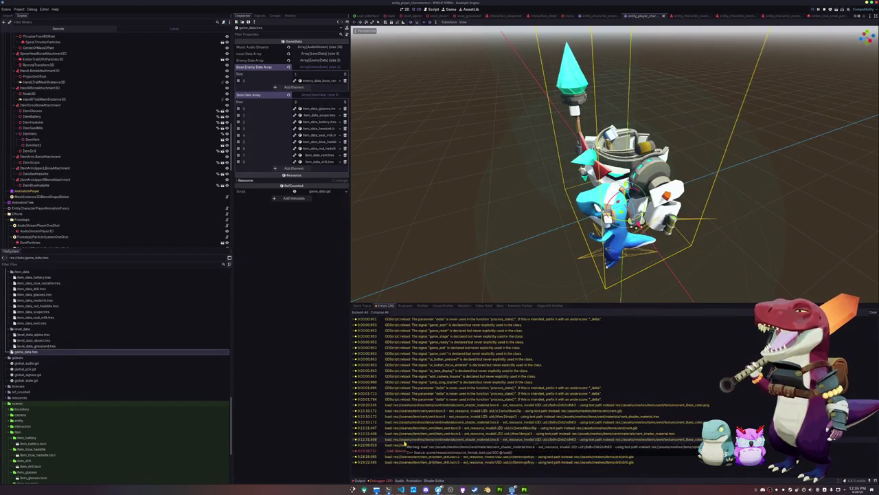
key("F5")
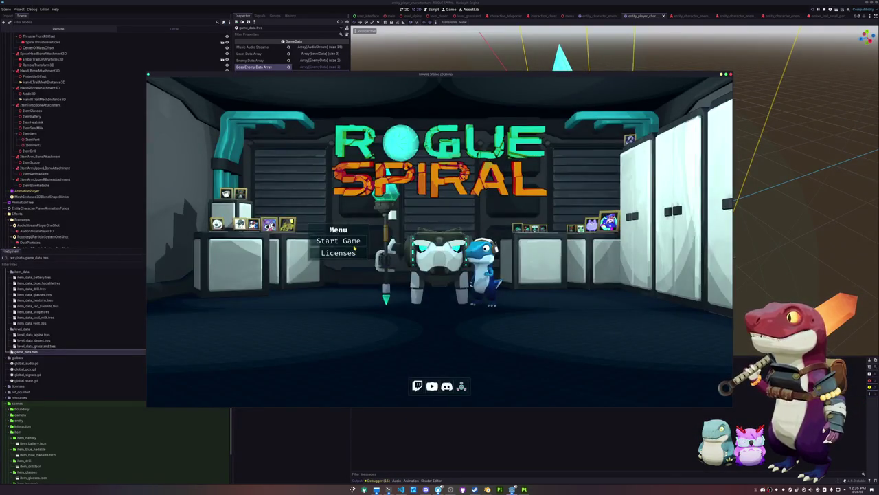
left_click(354, 246)
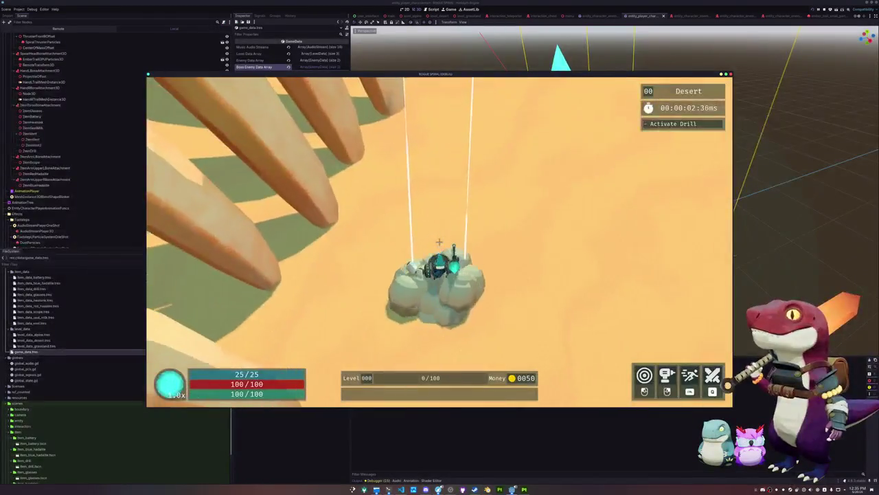
- Run across the Desert toward the bone-rib structure and buy the Drill item
key("w")
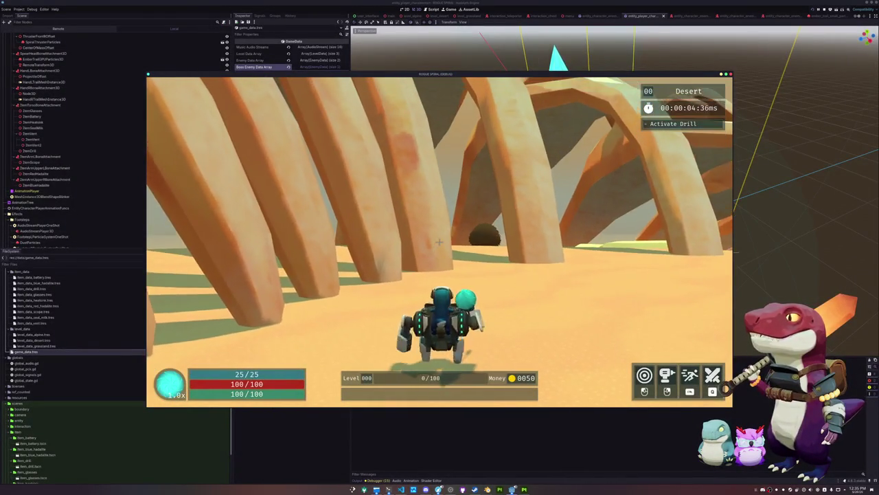
key("shift")
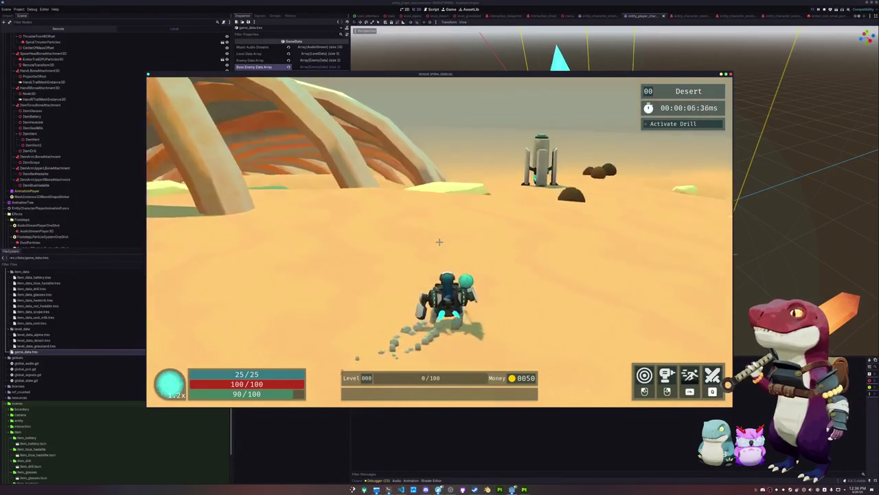
key("d")
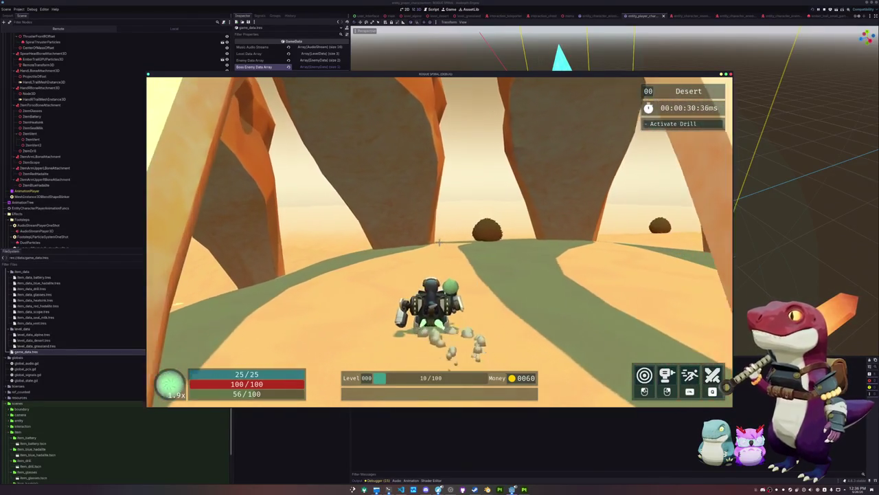
key("e")
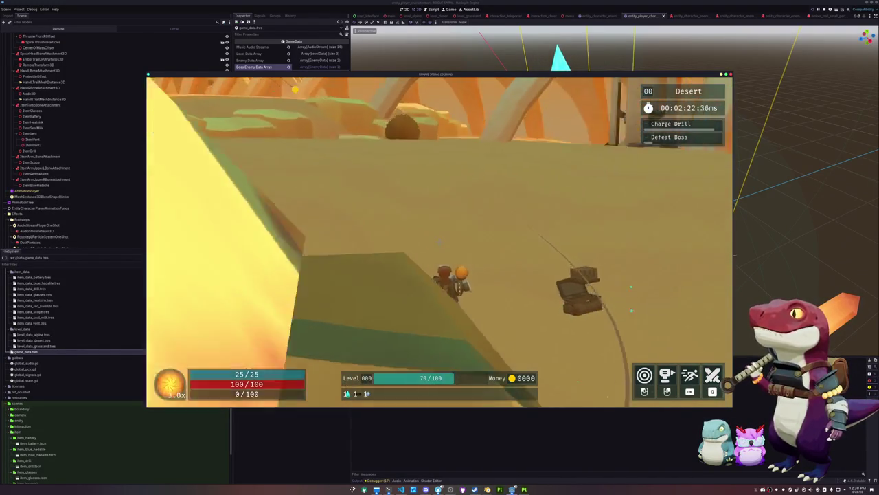
- Pick up the Heatsink item
key("e")
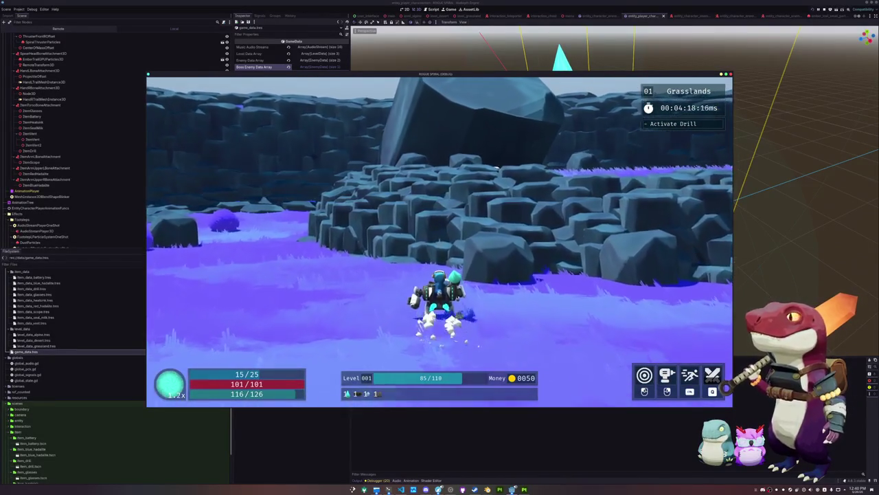
- Pick up the Red Hadalite item, pause the game, and stop the test run with F8
key("e")
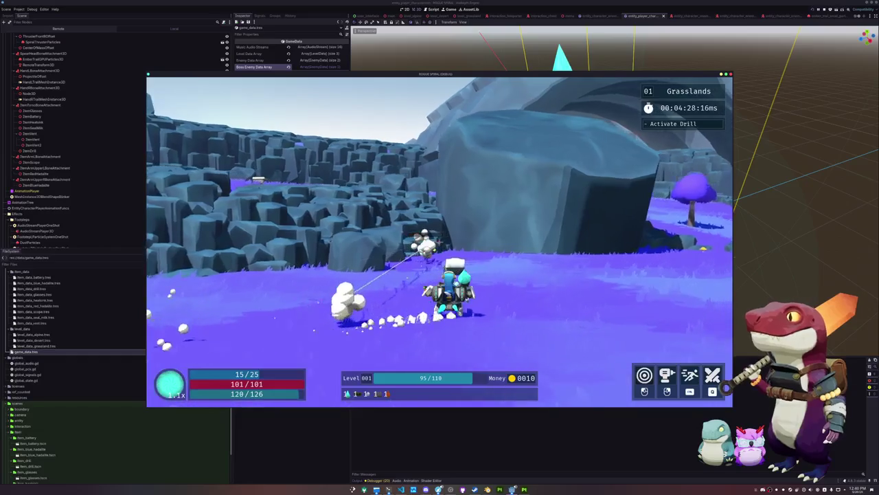
key("Escape")
key("F8")
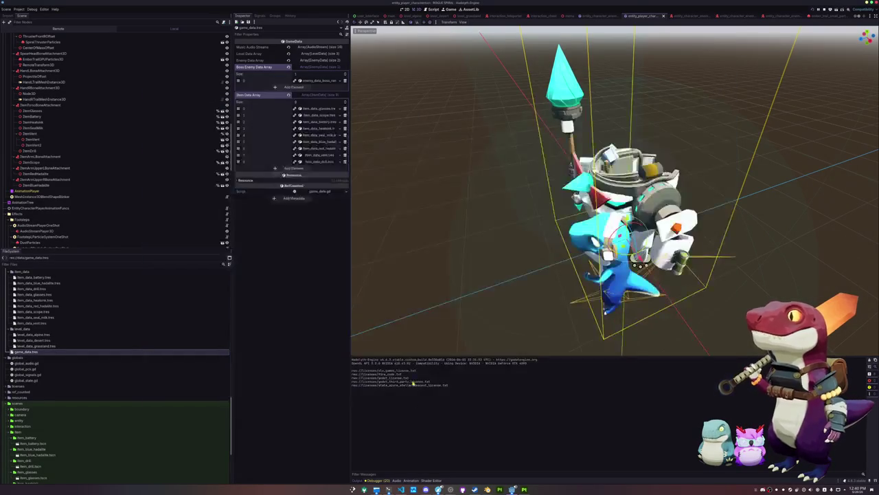
- Set the UI item icon's Expand Mode to Fit Width Proportional and Stretch Mode to Keep Aspect Centered
left_click(366, 16)
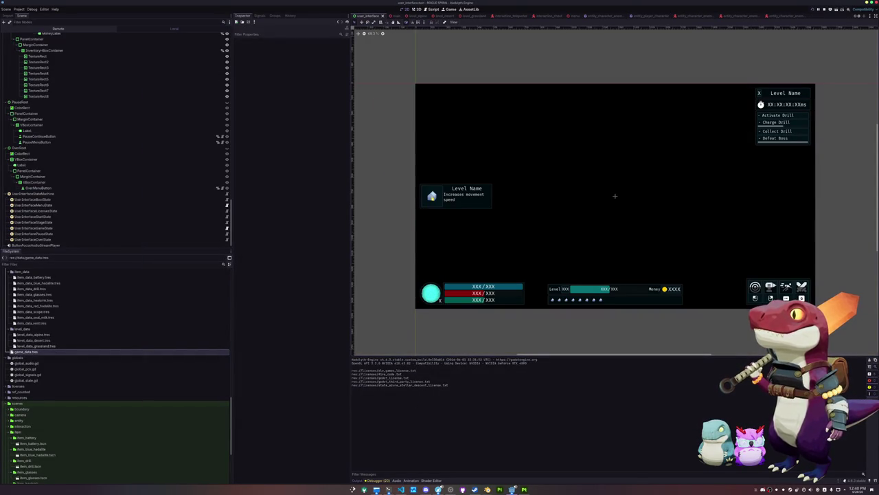
left_click(432, 196)
left_click(300, 61)
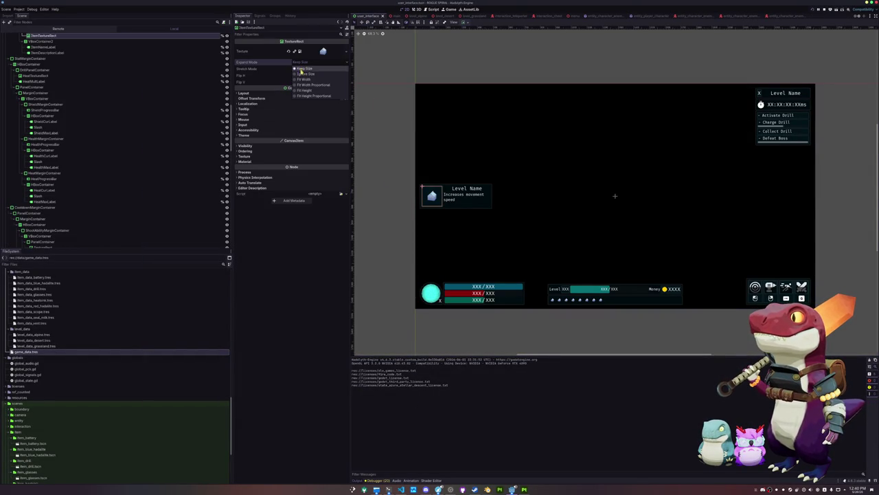
left_click(301, 73)
left_click(303, 62)
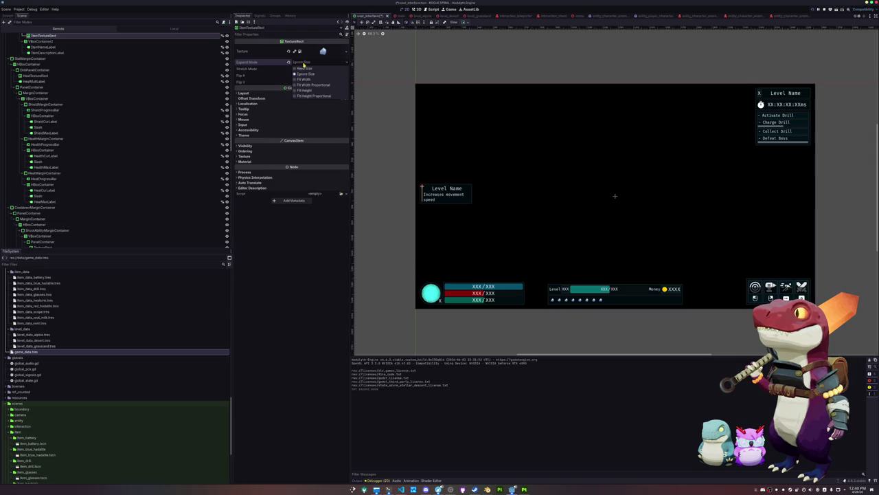
left_click(306, 85)
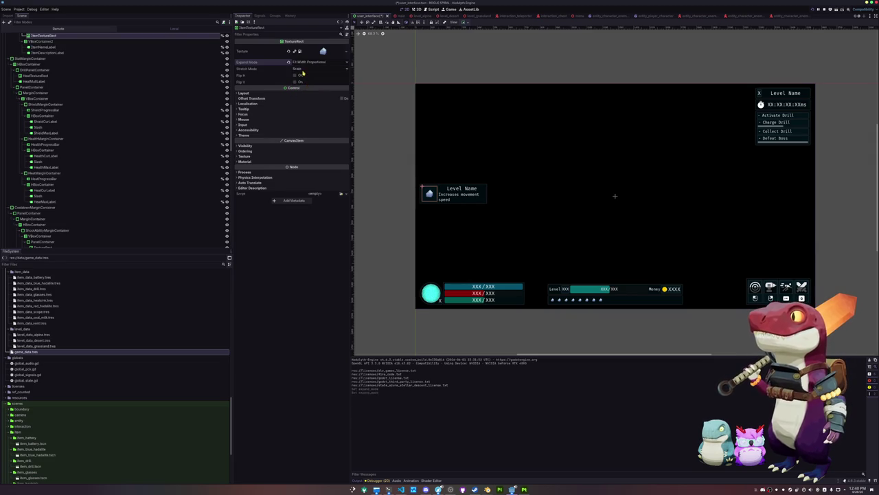
left_click(300, 69)
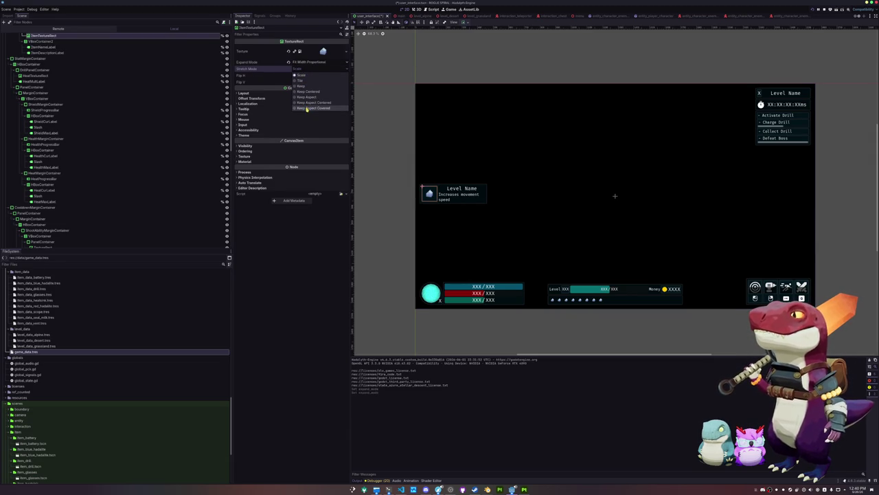
left_click(309, 103)
- Give the icon a 128×128 custom minimum size and run the game with F5
left_click(296, 93)
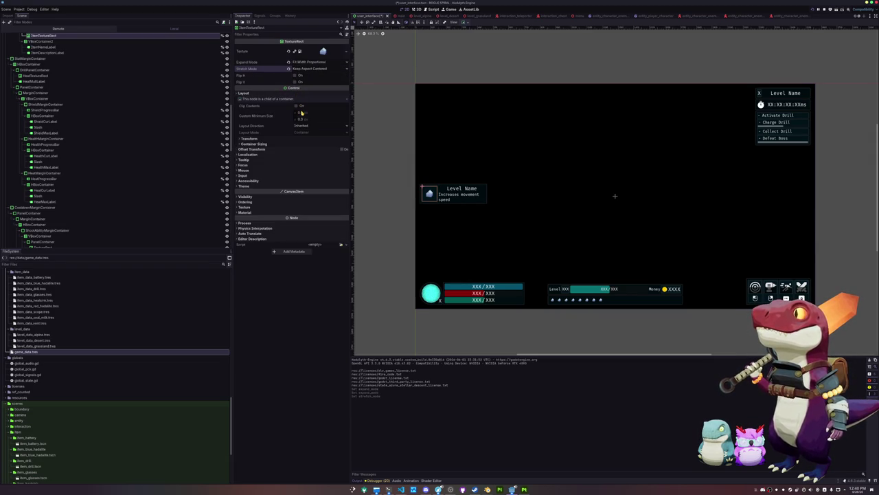
left_click(300, 112)
type("28")
key("Return")
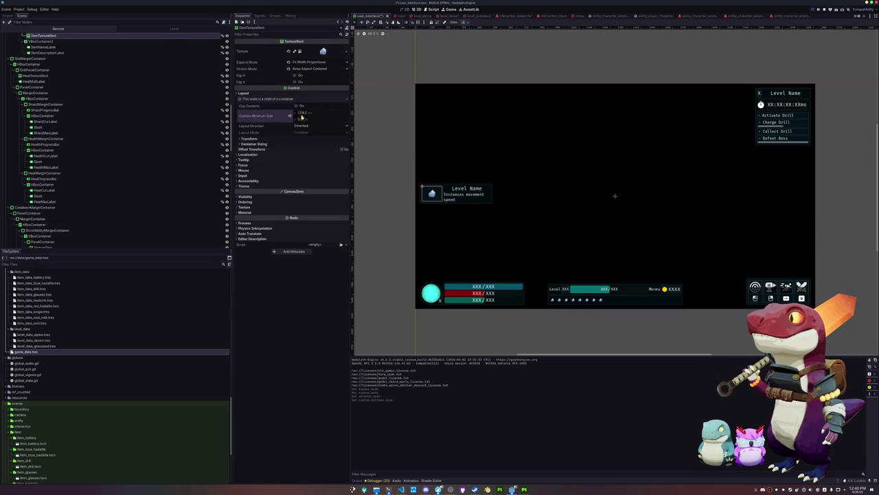
key("Return")
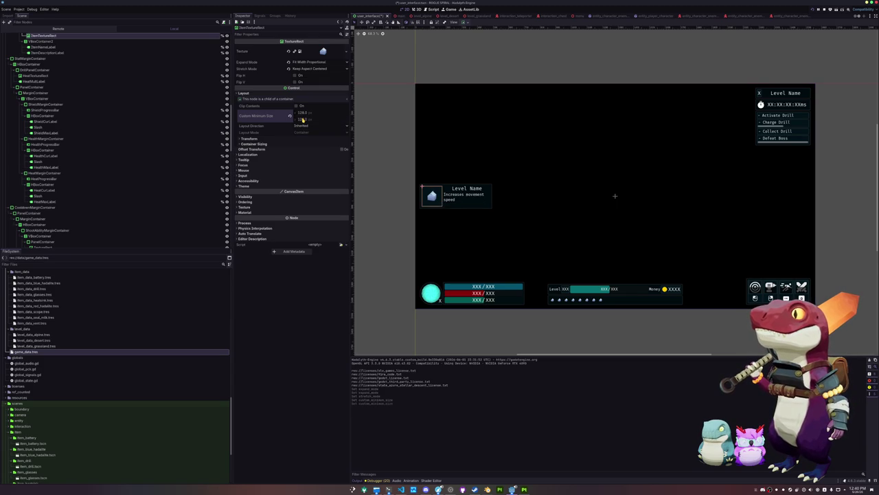
key("F5")
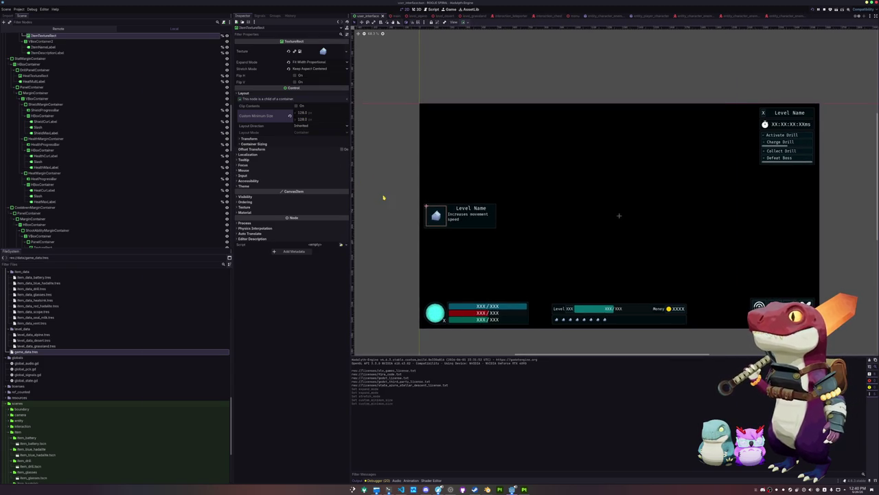
- Resume the paused game and run through Grasslands toward the rock ledge, gathering experience and coins
left_click(436, 240)
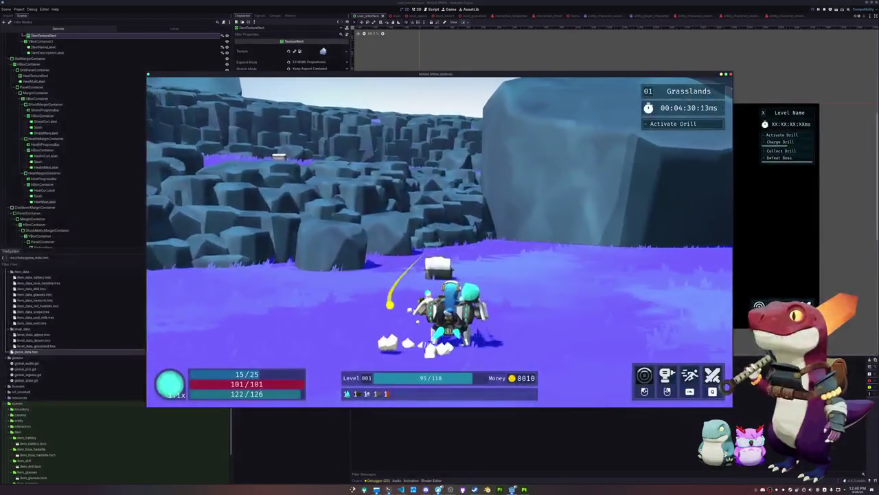
key("w")
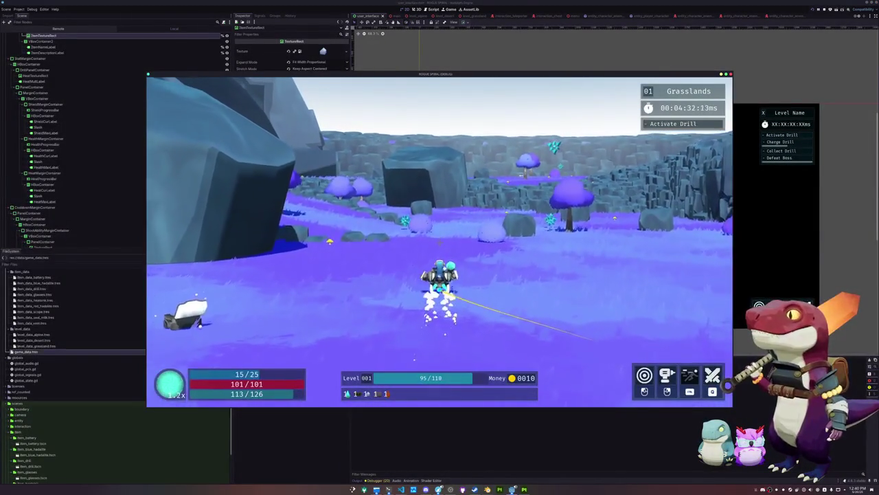
key("w")
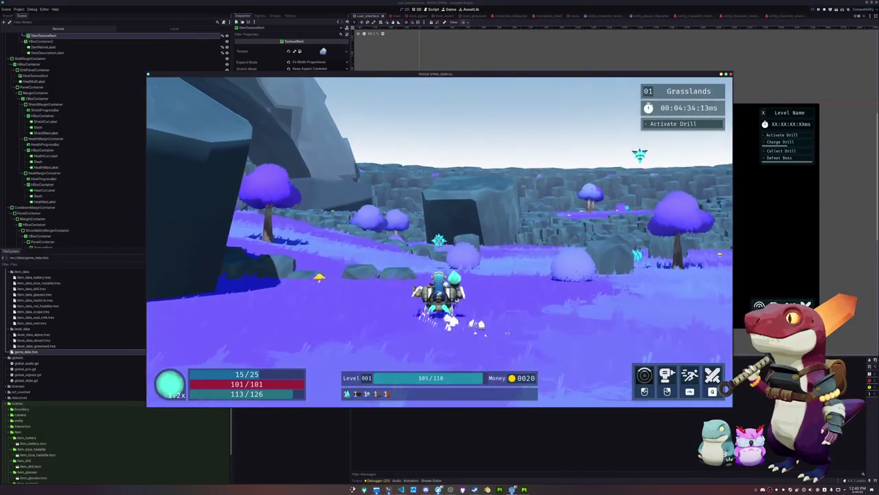
key("w")
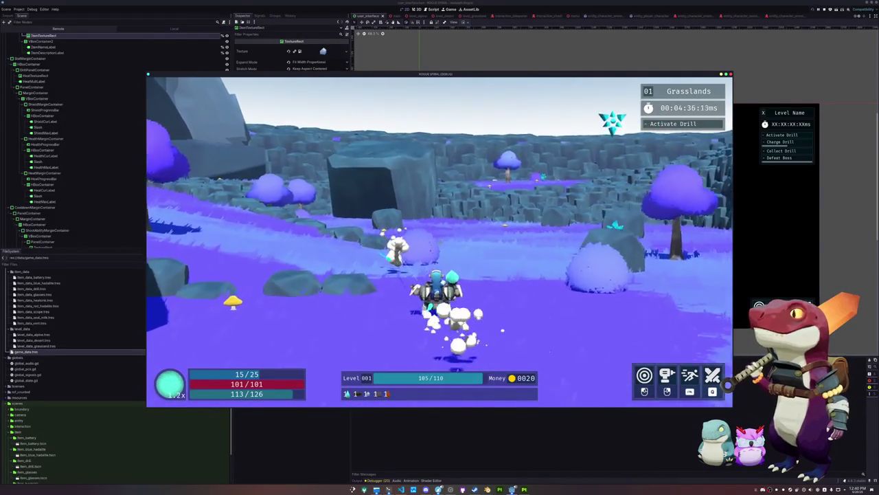
key("w")
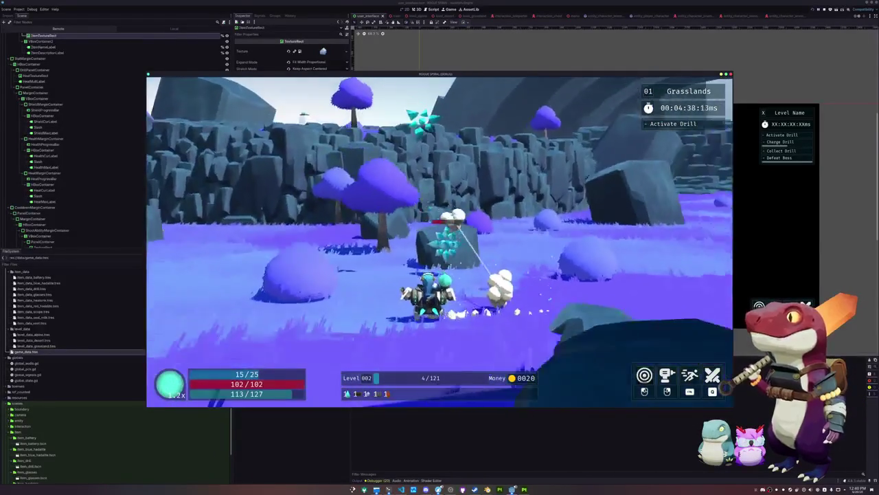
key("w")
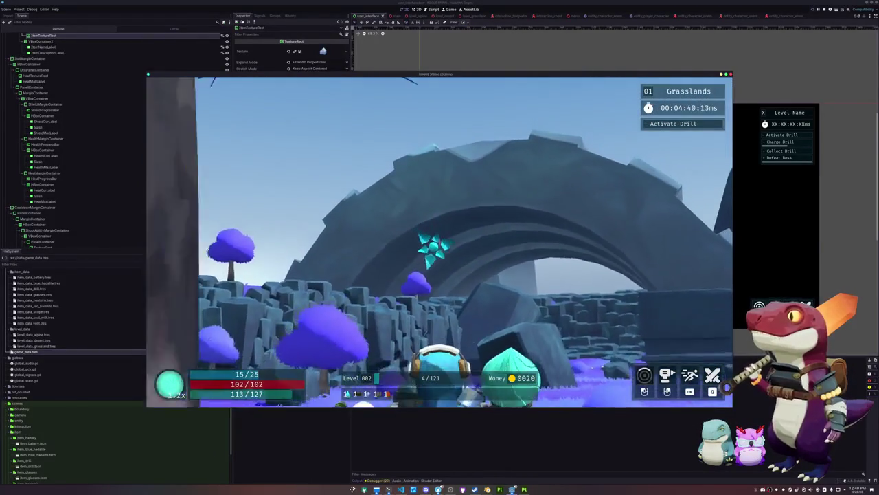
key("w")
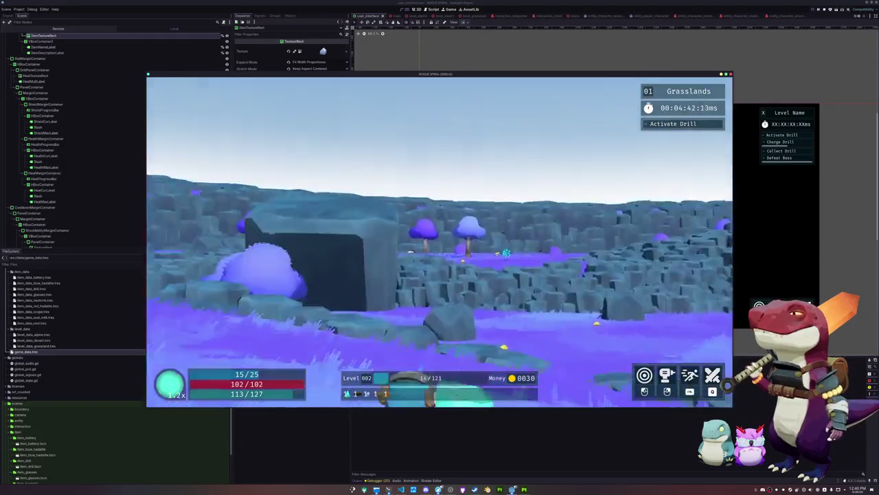
key("w")
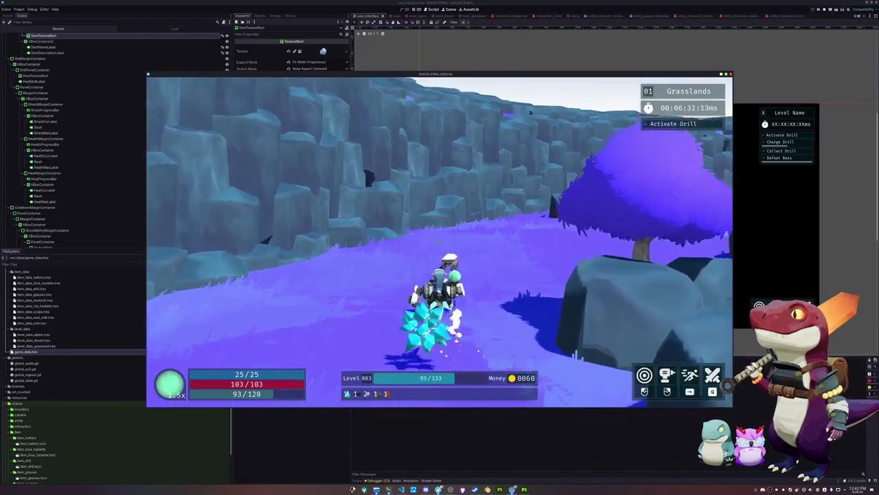
- Pick up the Scope item during the Grasslands run
key("e")
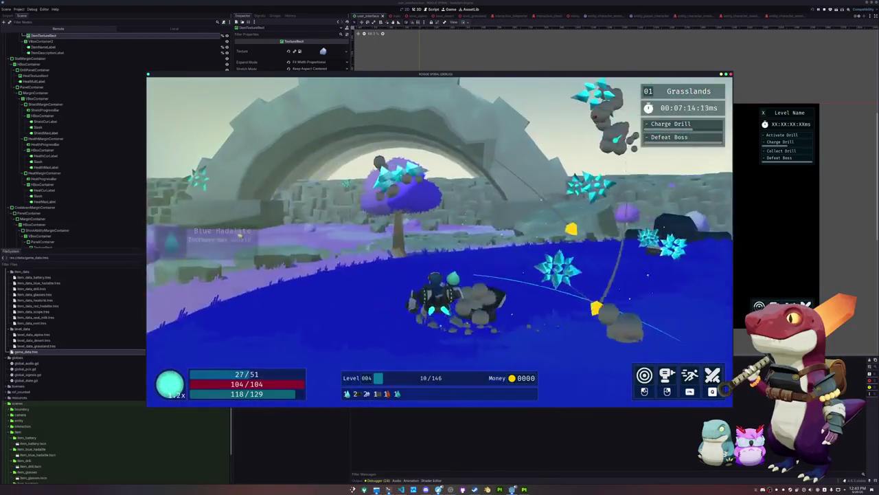
- Grab Blue Hadalite, use the drill to reach Alpine, run across the snow, then quit the game
key("e")
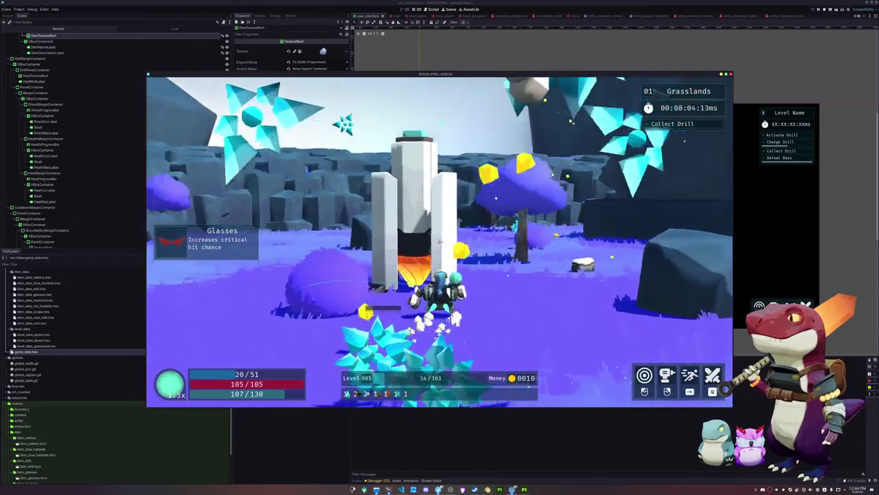
key("e")
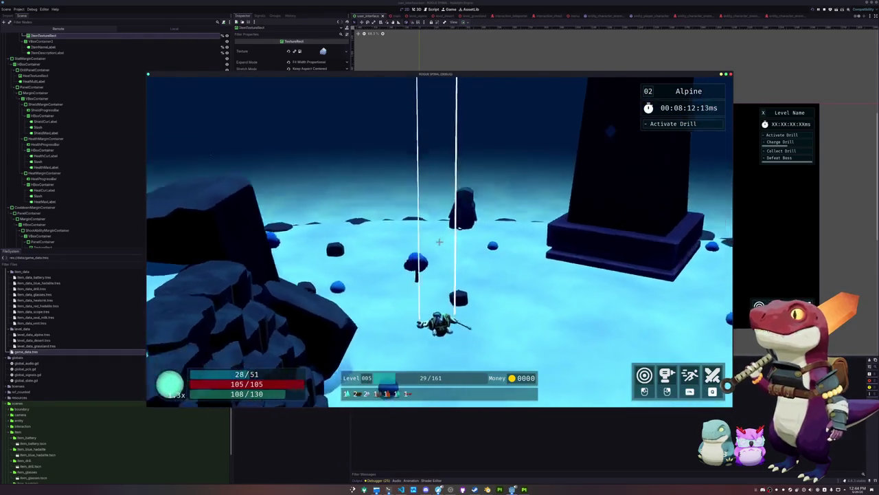
key("w")
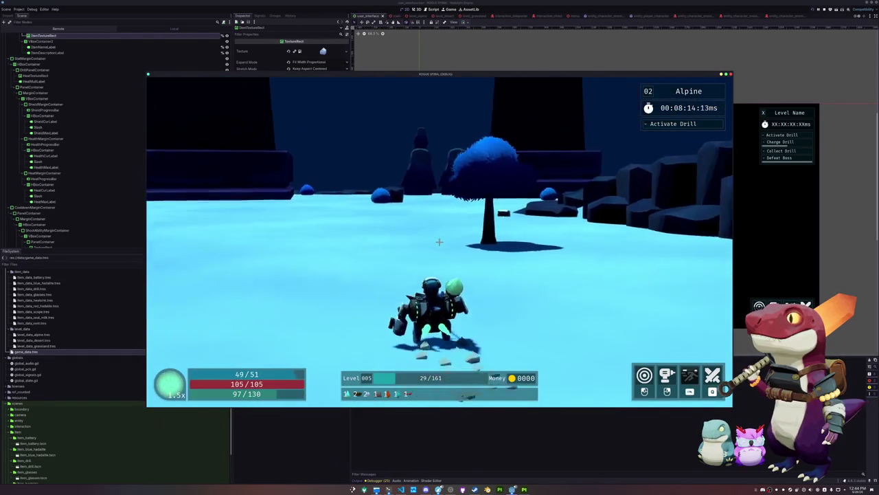
key("w")
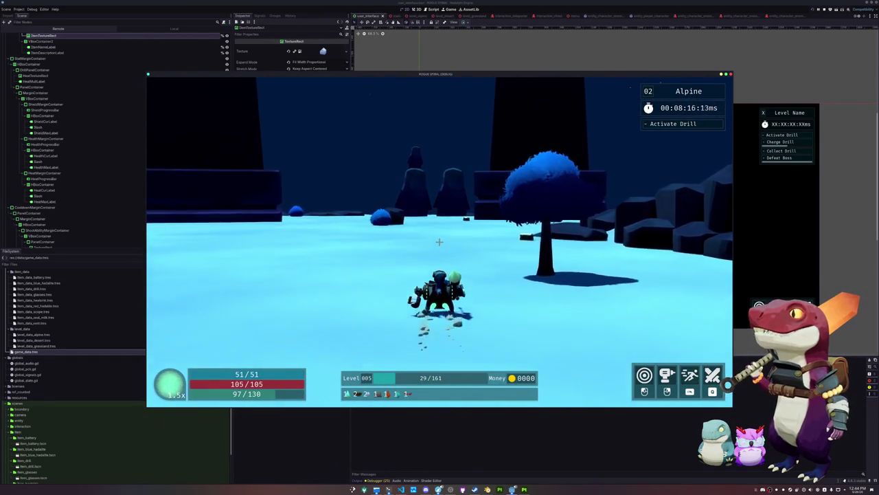
key("Escape")
left_click(439, 252)
- Stop the game and start a new General scene in Blender, saving the drill model first
key("F8")
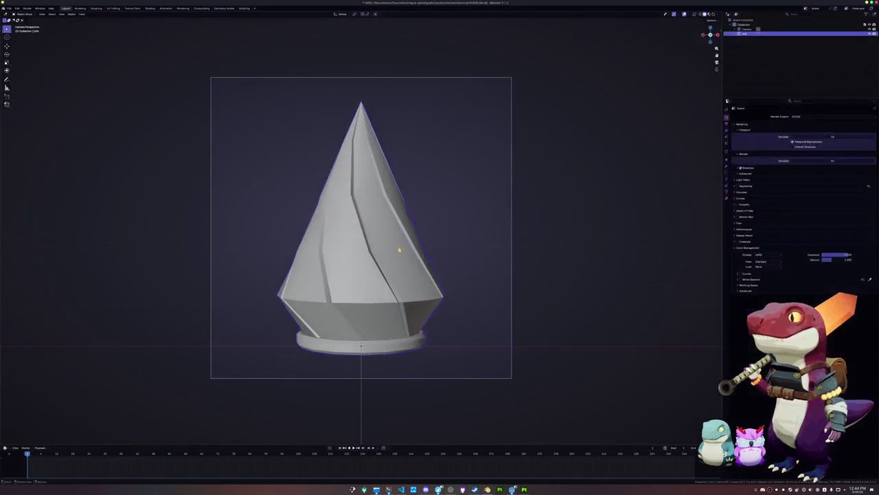
left_click(9, 8)
mouse_move(15, 17)
left_click(67, 19)
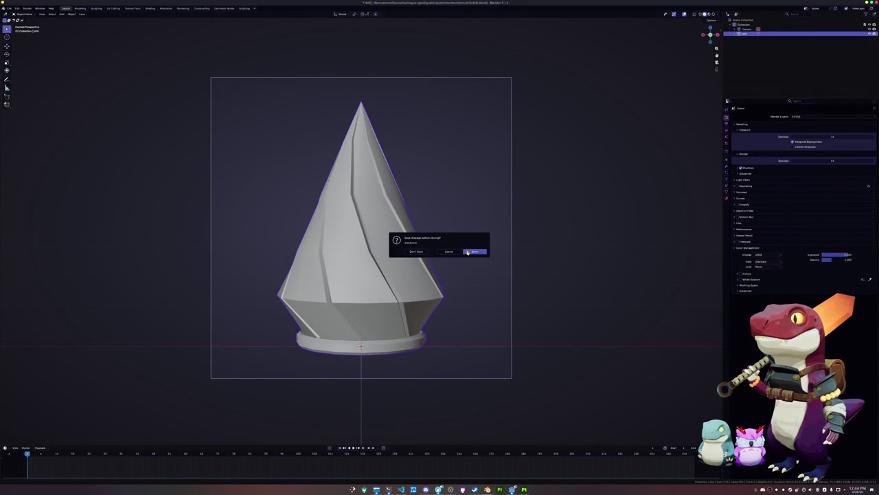
left_click(467, 251)
- Delete all the default objects from the new Blender scene
key("a")
key("x")
left_click(464, 252)
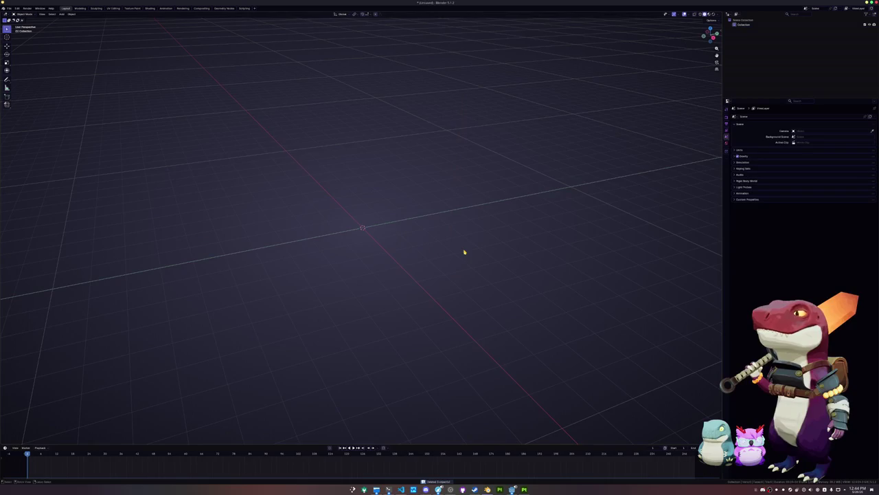
- Save the empty scene as repair_kit.blend inside the repair_kit folder
key("ctrl+s")
left_click(304, 22)
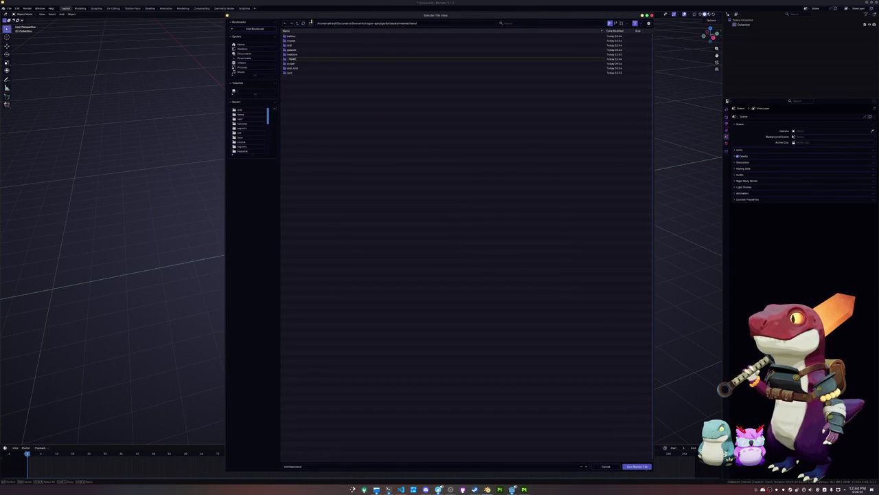
key("Down")
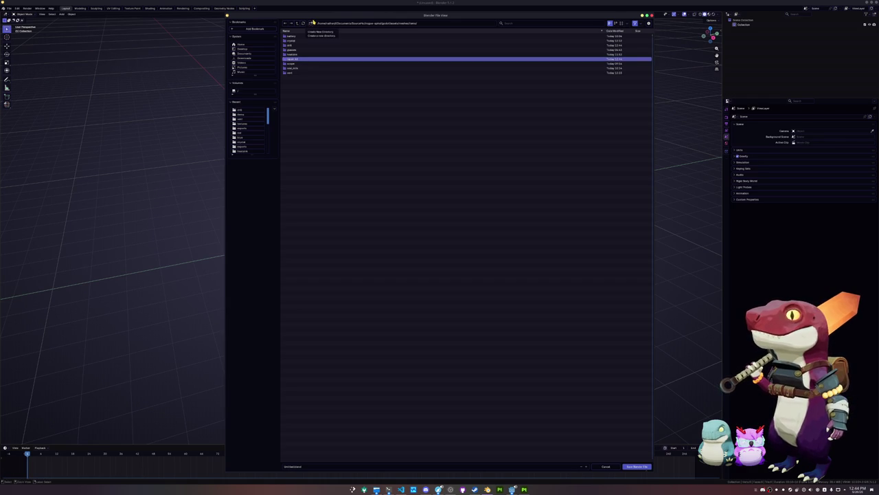
double_click(295, 60)
left_click(310, 468)
key("BackSpace")
key("Return")
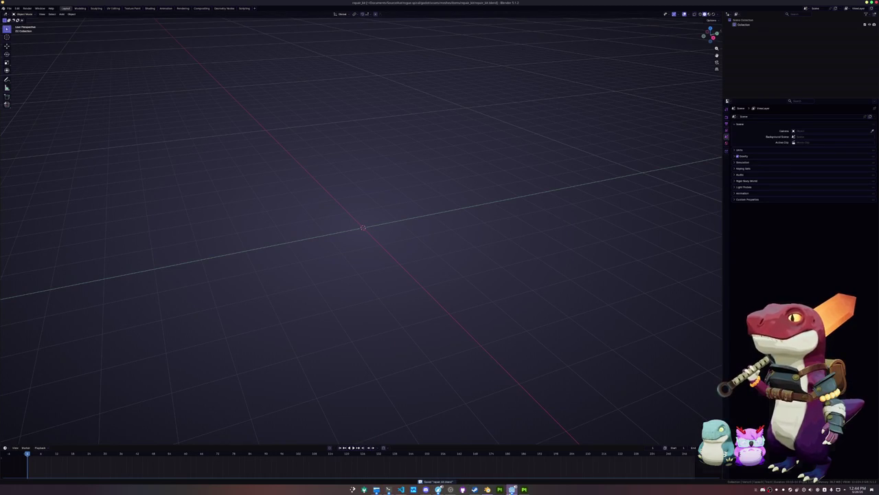
- Export all web presets from Godot as a Release build, then bring up the file manager
key("alt+Tab")
left_click(18, 9)
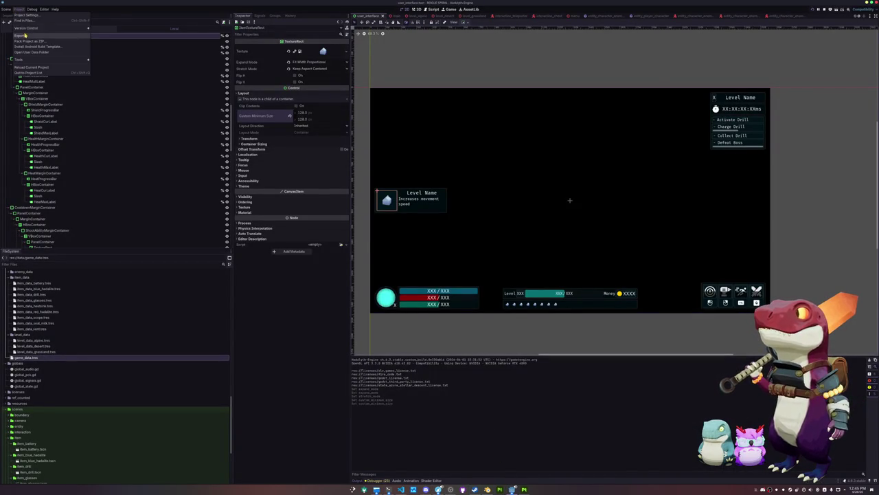
left_click(25, 35)
left_click(372, 408)
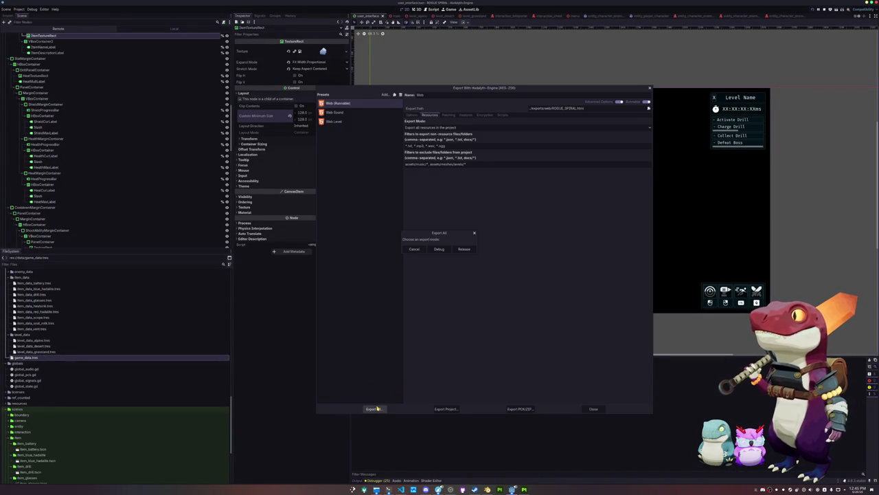
left_click(465, 250)
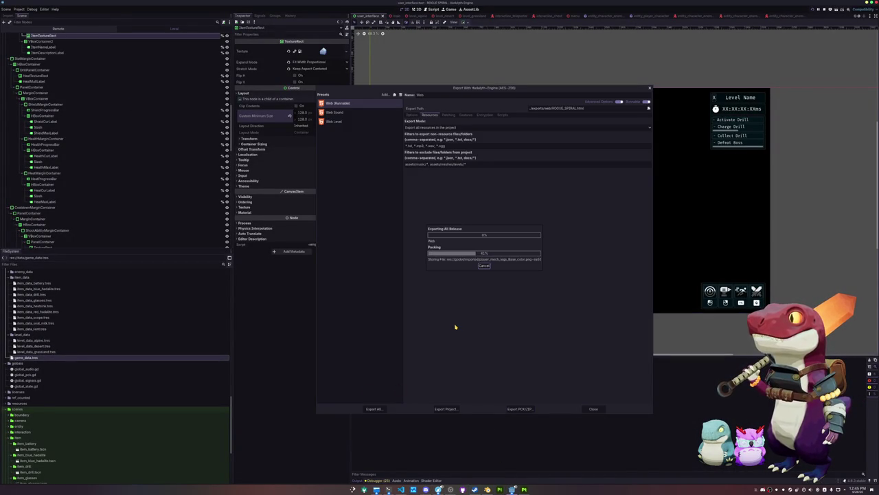
left_click(593, 408)
left_click(375, 489)
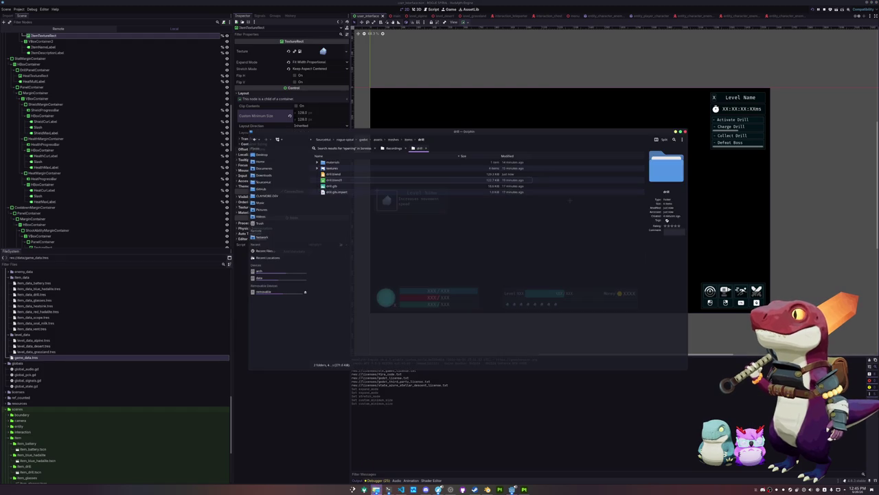
left_click(339, 142)
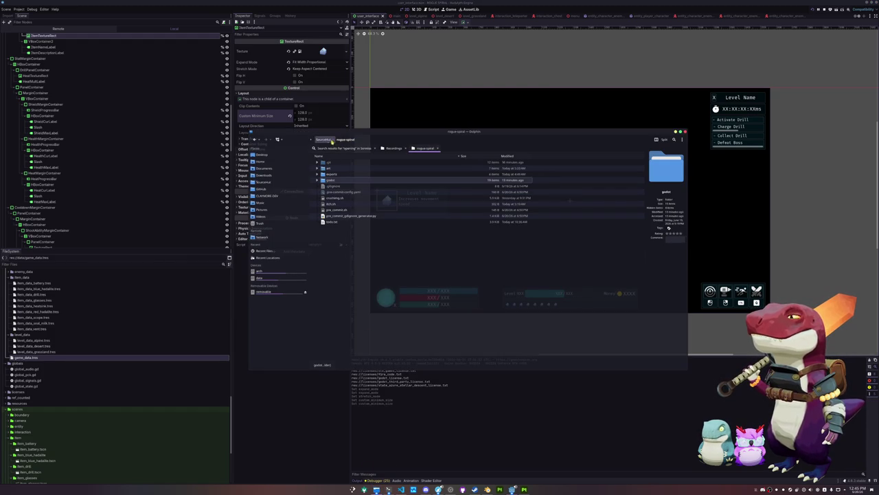
double_click(331, 174)
left_click(317, 162)
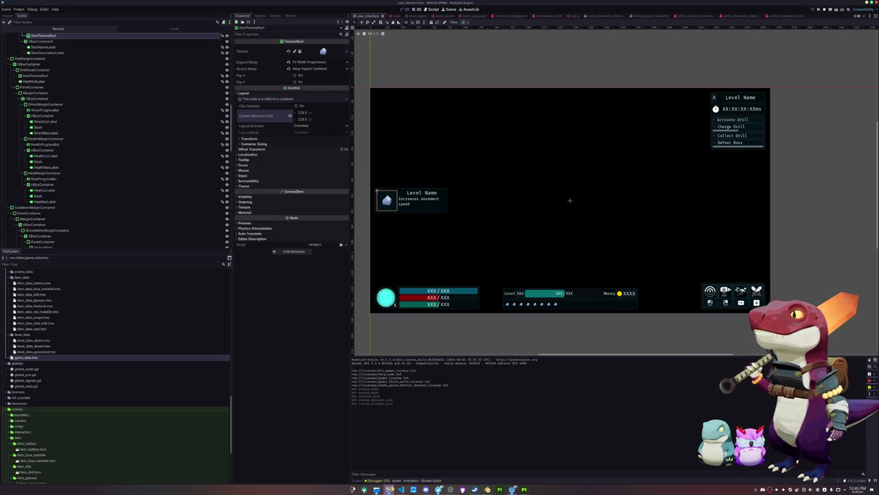
left_click(388, 489)
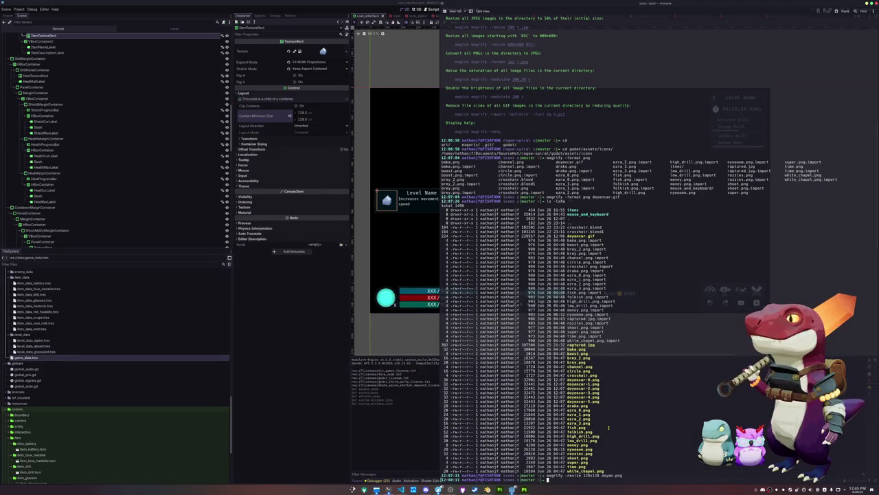
- Recall and run tldr magick mogrify from the shell history
key("Up")
key("Up")
key("Up")
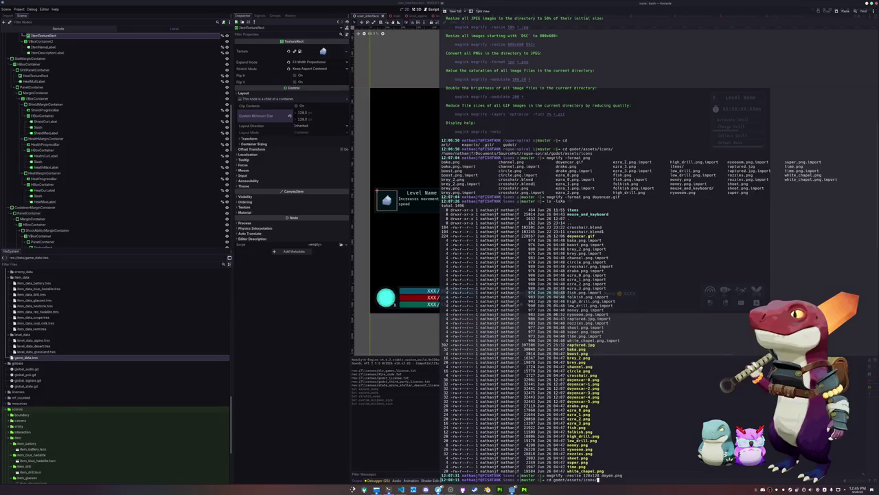
key("Down")
key("Down")
key("Down")
key("Return")
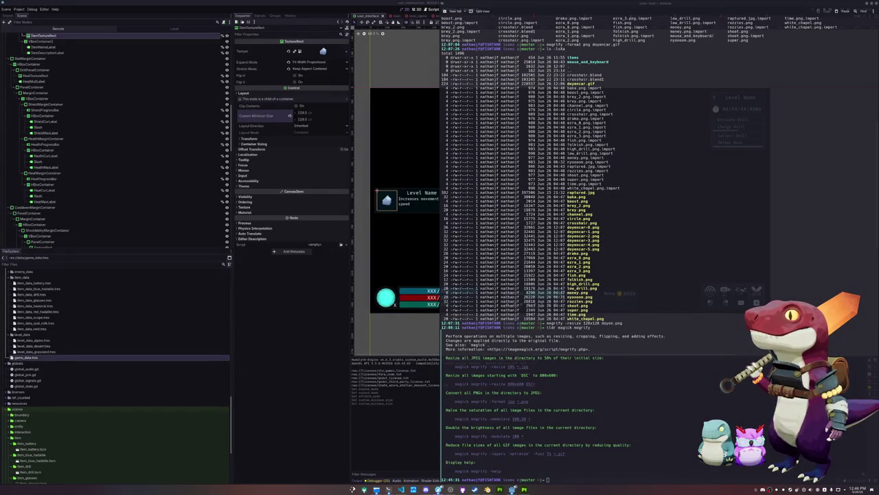
- Paste the PNG compression command, clear it, and move up to the assets folder with cd .
left_click(629, 387)
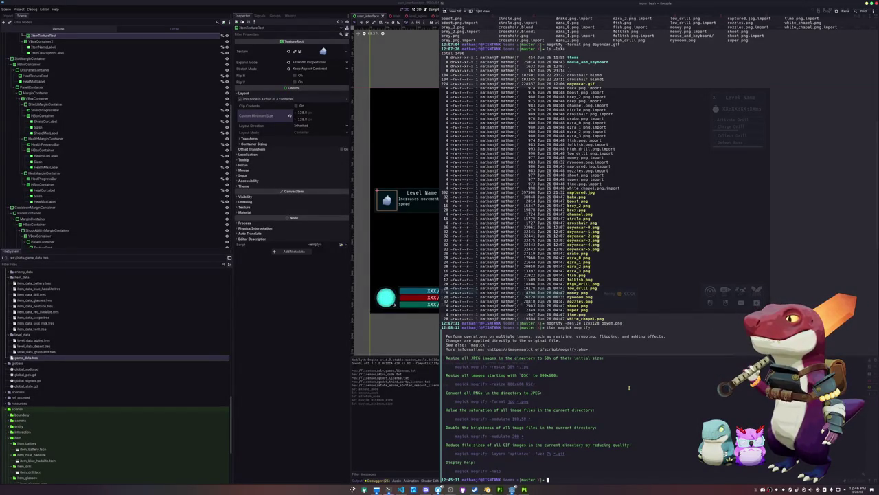
type("mogrify -define png:compression-level=9 *.png")
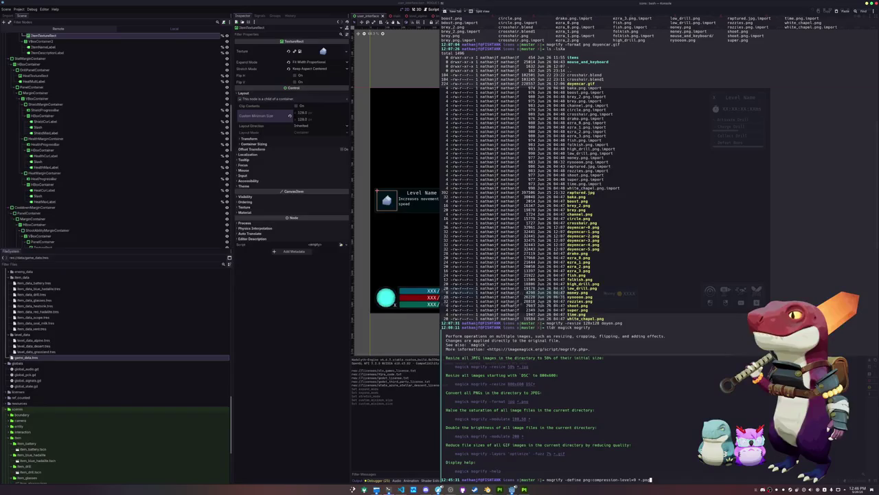
key("BackSpace")
key("BackSpace")
key("BackSpace")
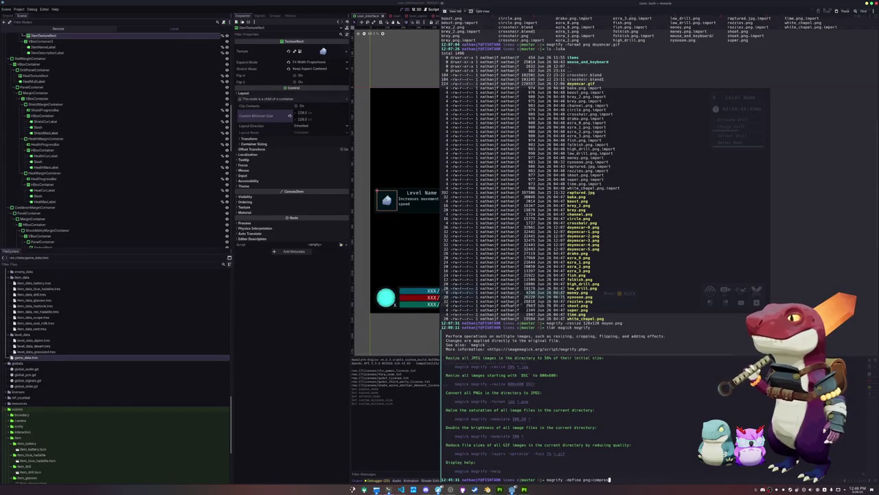
key("BackSpace")
key("BackSpace")
key("BackSpace")
type("cd ..")
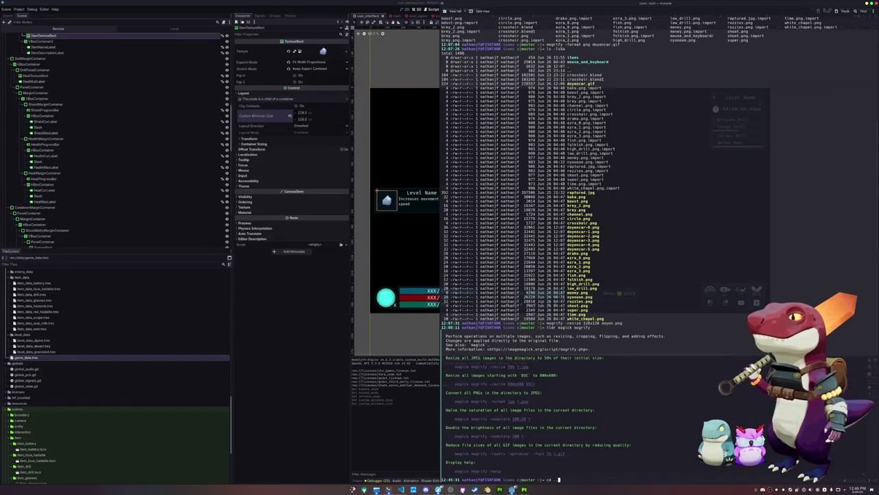
key("Return")
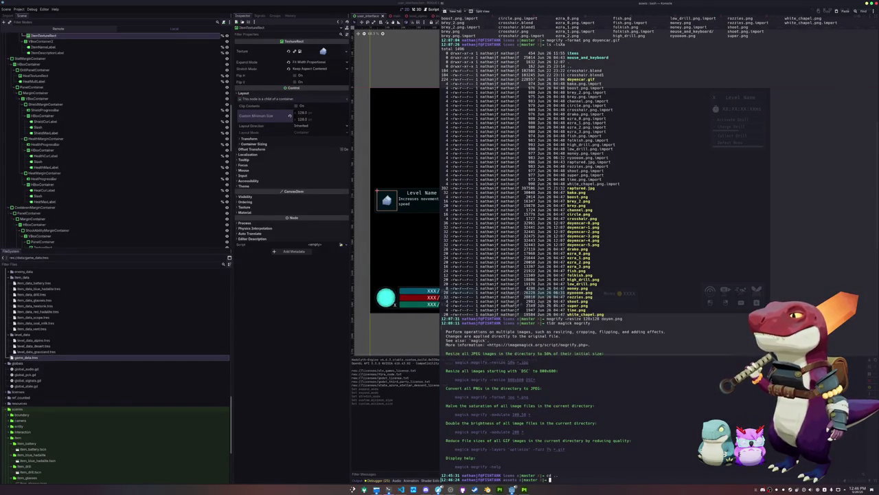
- Run mogrify with png:compression-level=9 on *.png, then recall it to edit the file pattern
type("mogrify -define png:compression-level=9 *.png")
key("Return")
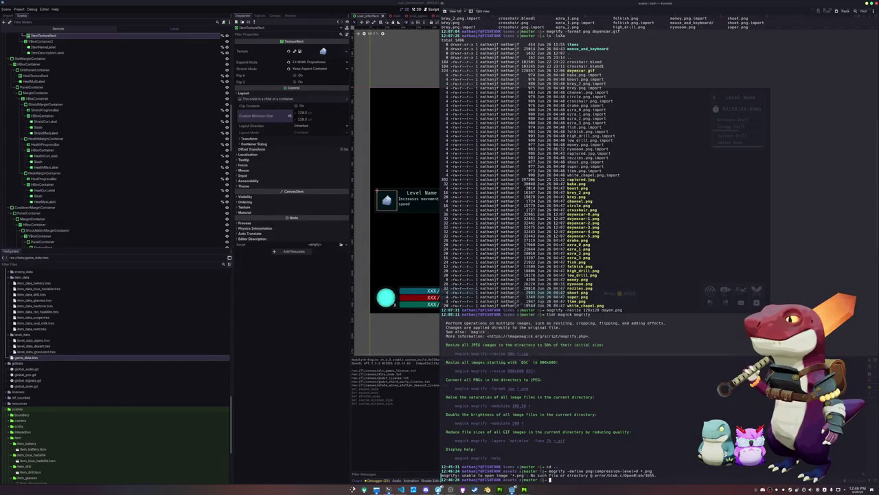
key("Up")
key("Left")
key("Left")
key("Left")
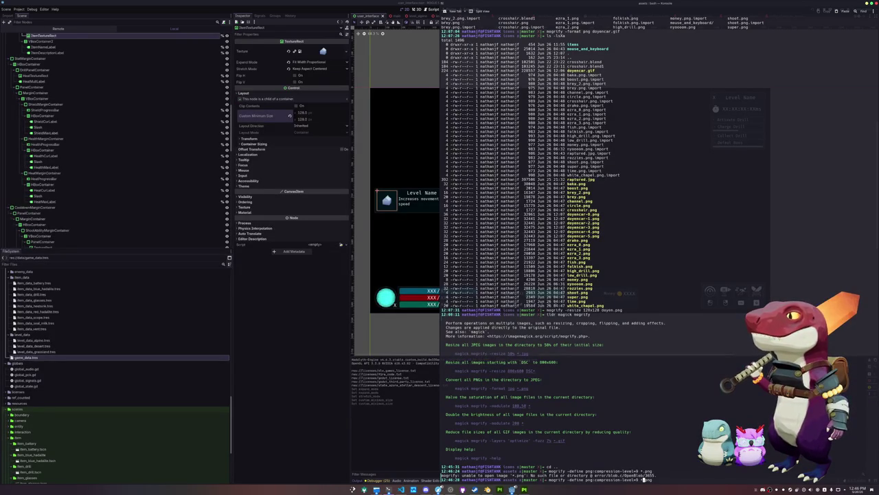
type(".")
key("Left")
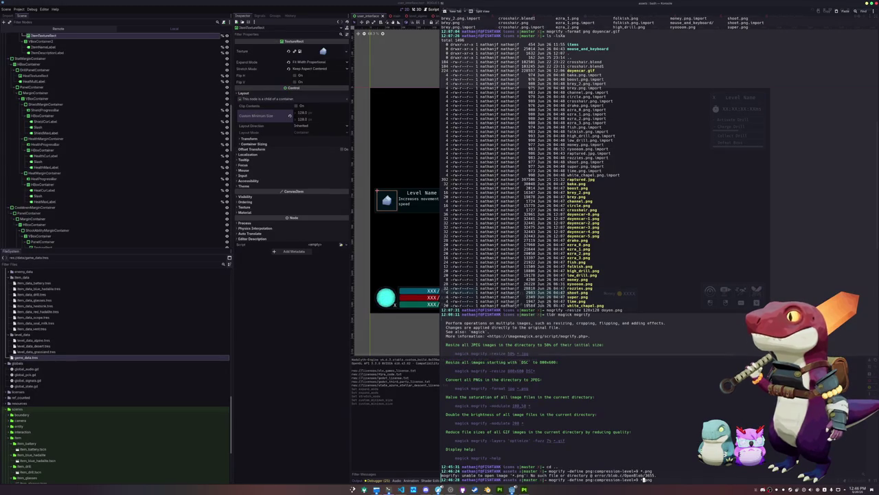
key("BackSpace")
key("BackSpace")
key("BackSpace")
key("BackSpace")
key("BackSpace")
key("BackSpace")
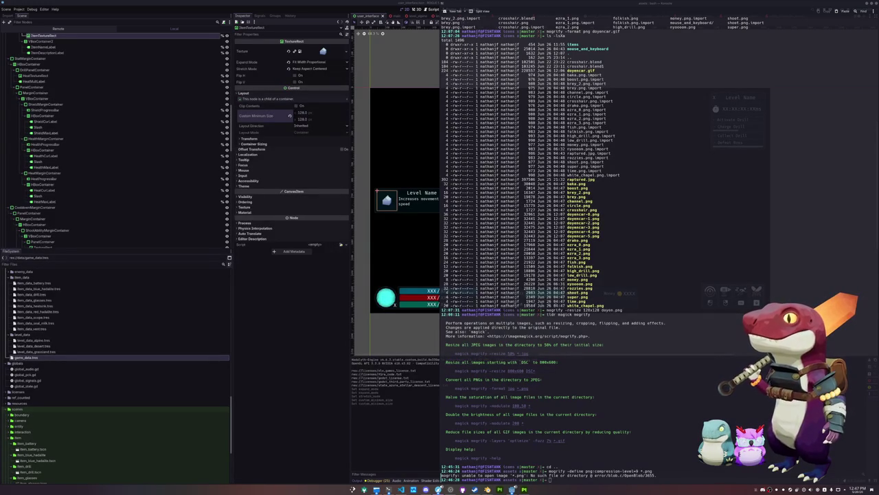
- Stop the Godot debug run, continue Rogue Spiral on itch.io to its main menu, then minimize the browser
left_click(404, 420)
left_click(824, 10)
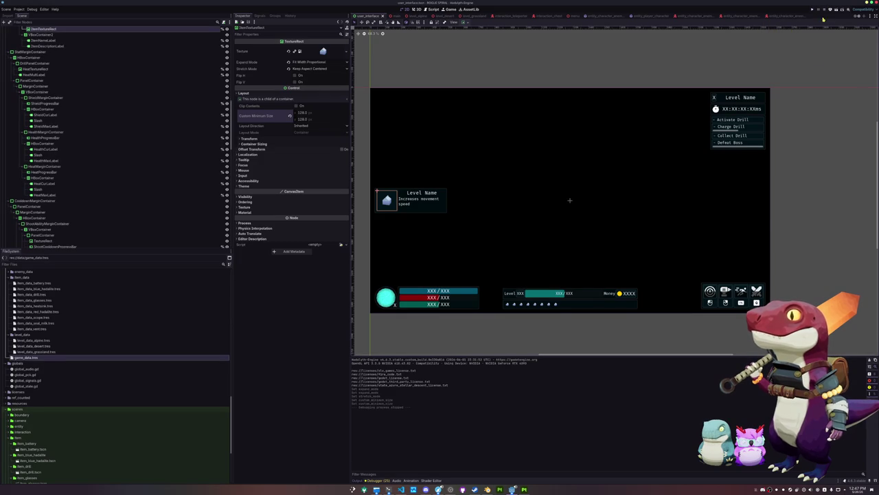
mouse_move(512, 489)
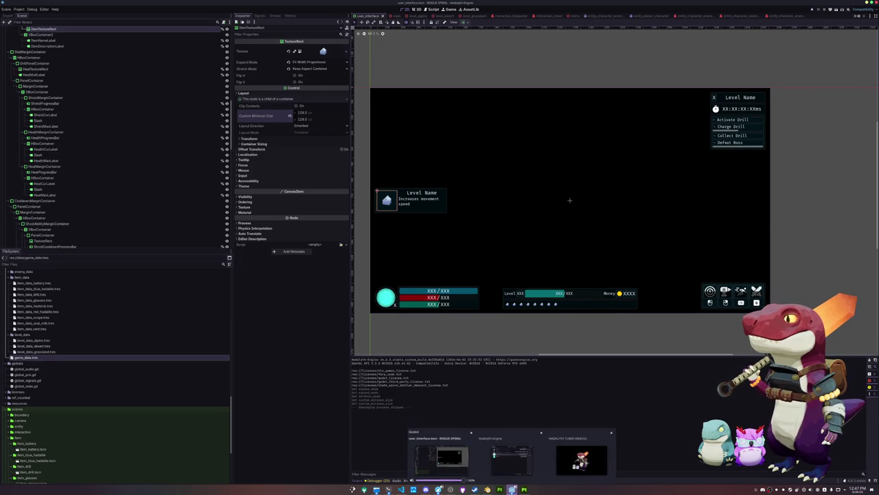
mouse_move(442, 482)
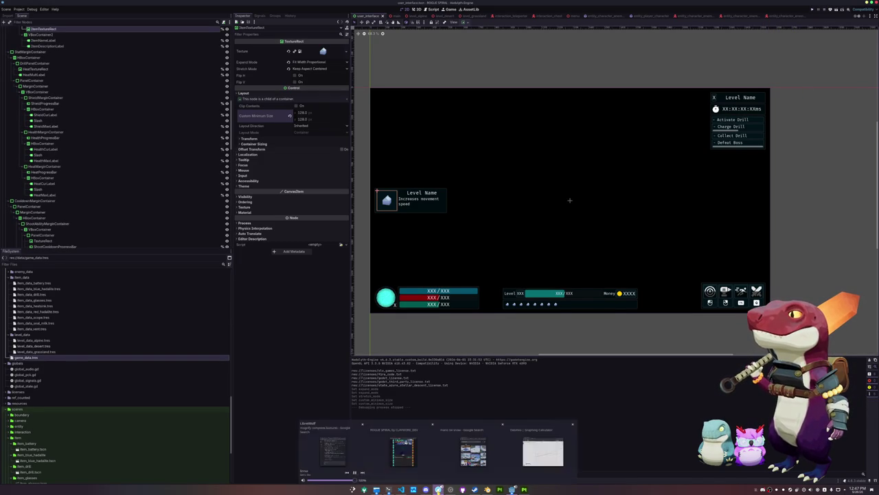
left_click(403, 451)
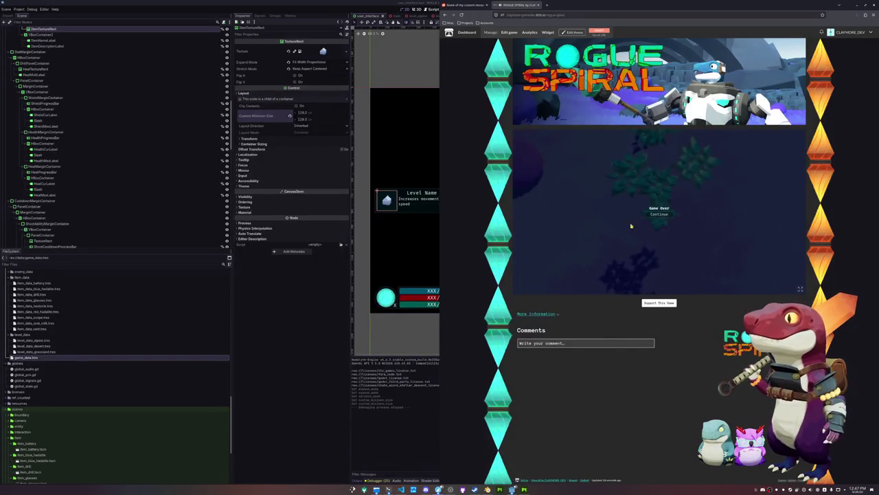
left_click(654, 215)
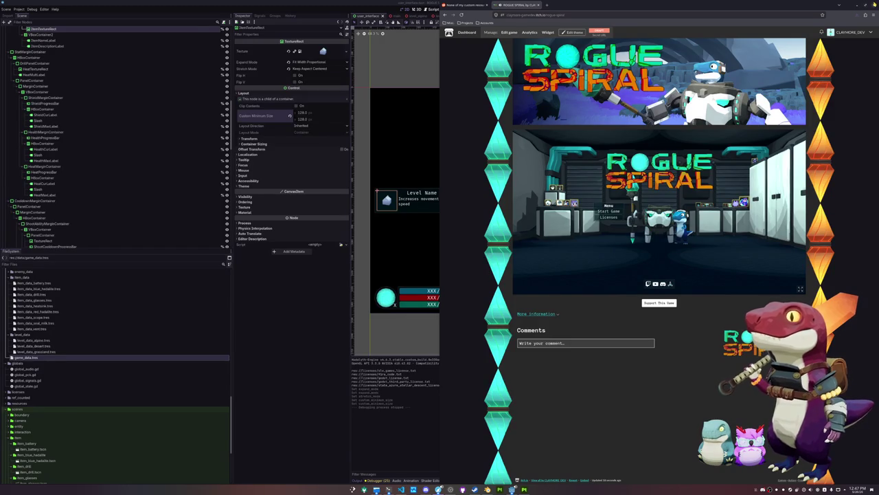
left_click(870, 9)
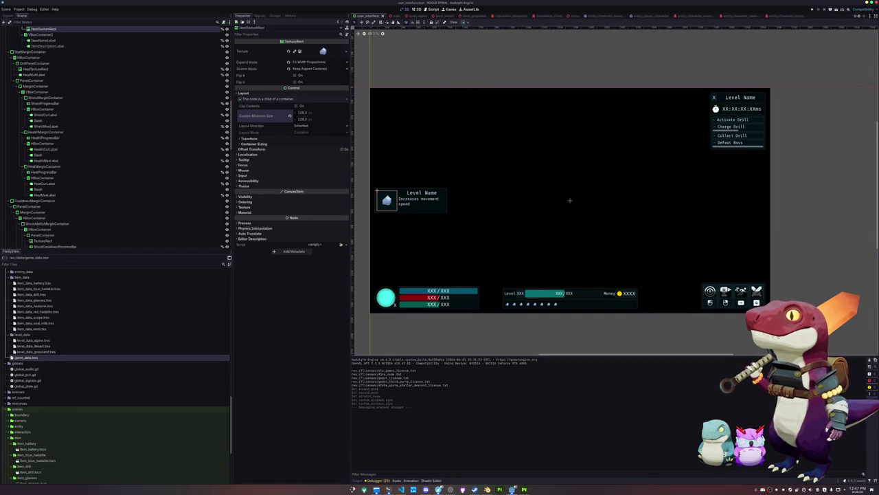